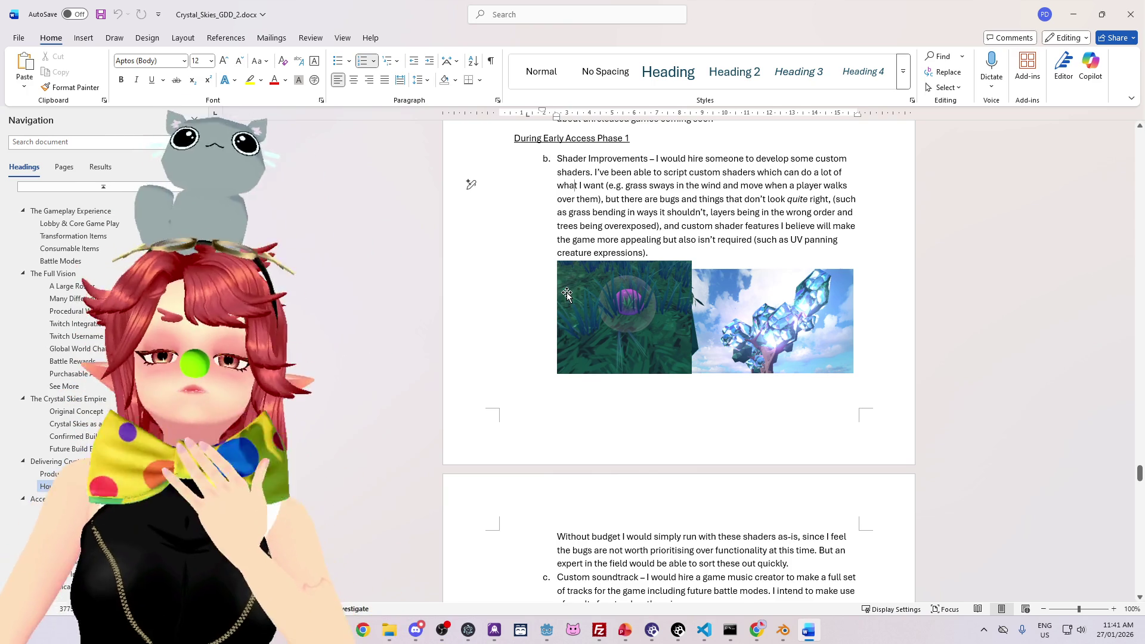
Step: Review the design document, selecting item c's Custom soundtrack heading and its description
scroll(567, 293, "down", 2)
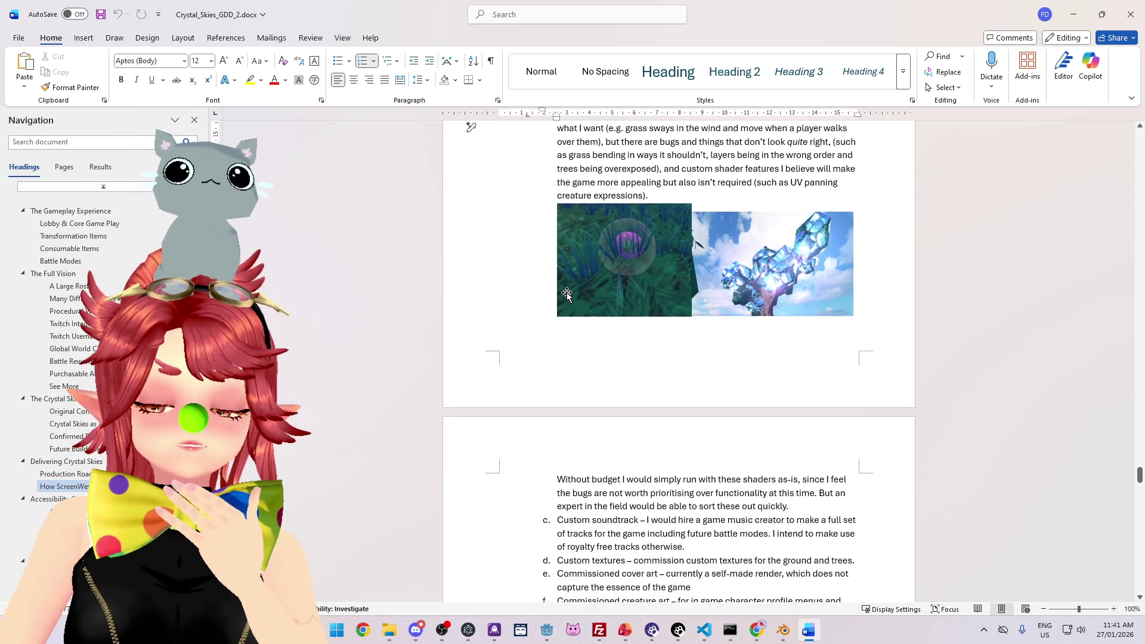
scroll(417, 268, "up", 3)
scroll(223, 240, "down", 5)
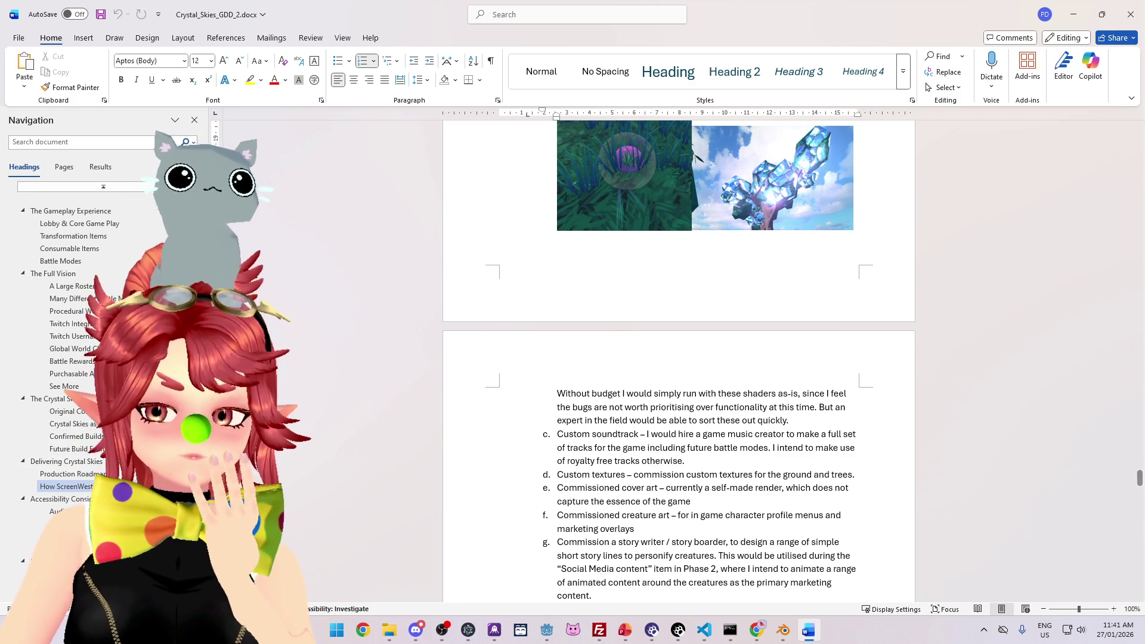
scroll(876, 376, "down", 3)
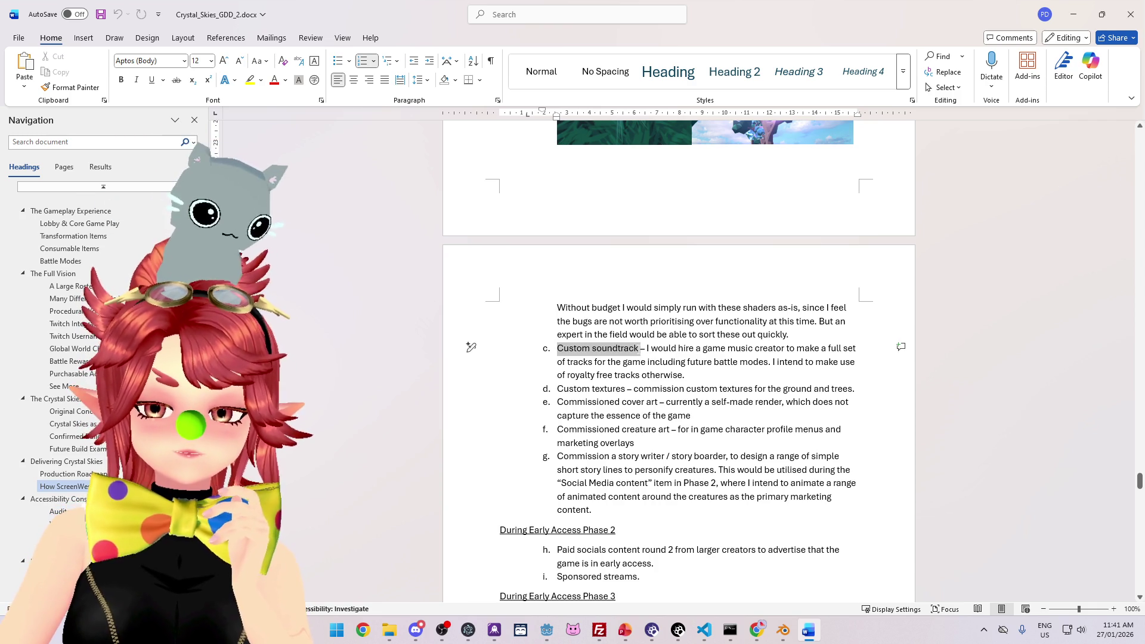
left_click_drag(558, 348, 637, 352)
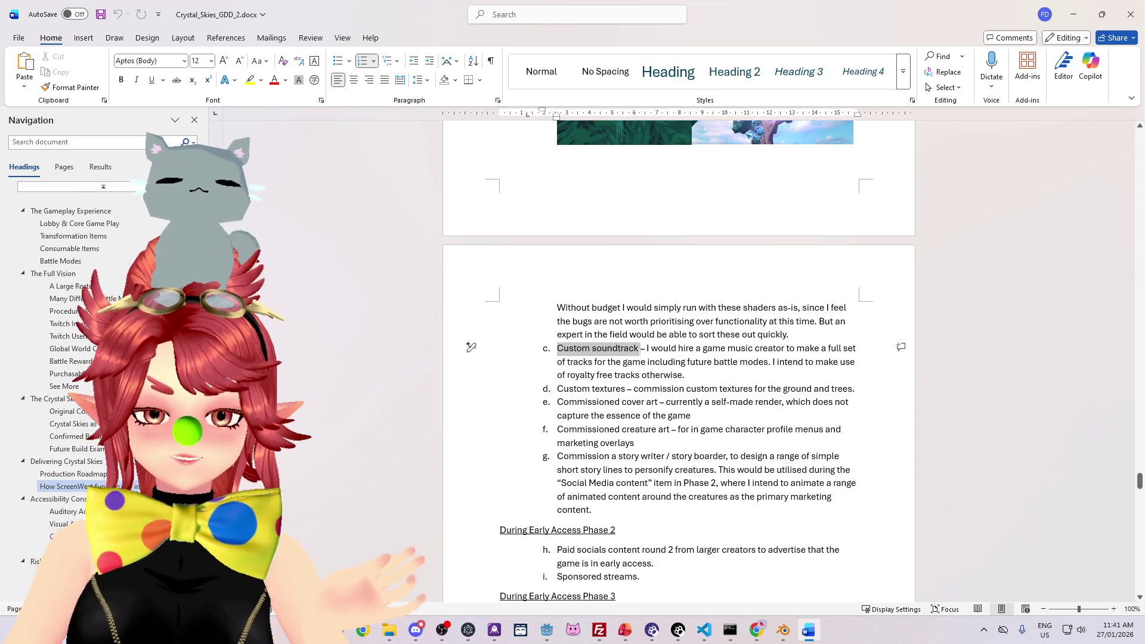
left_click_drag(647, 348, 688, 375)
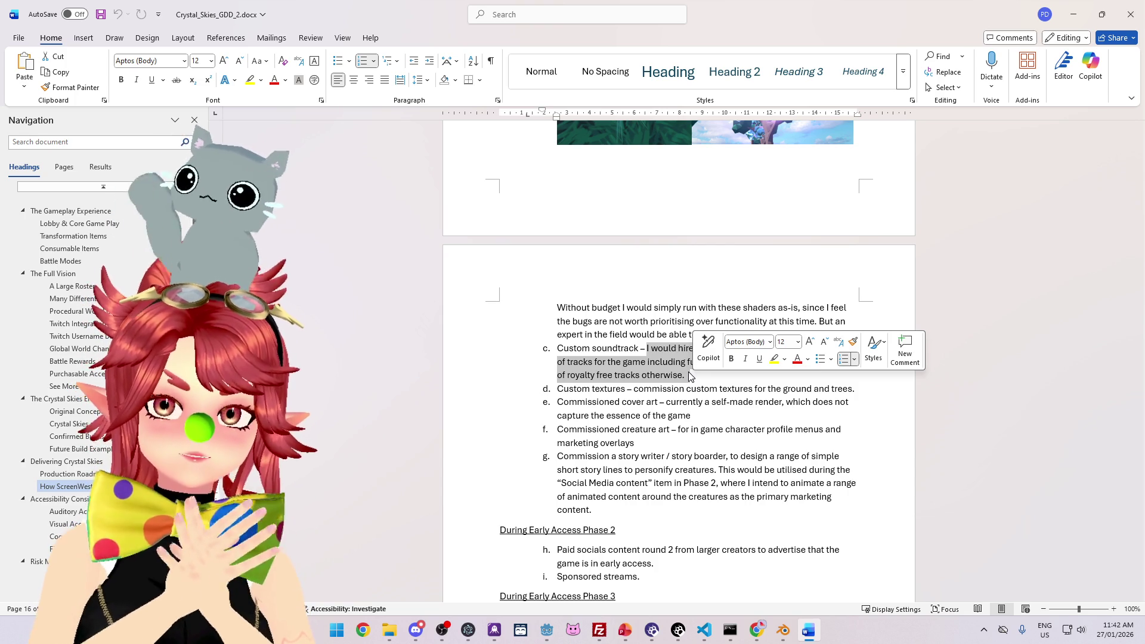
scroll(698, 417, "up", 5)
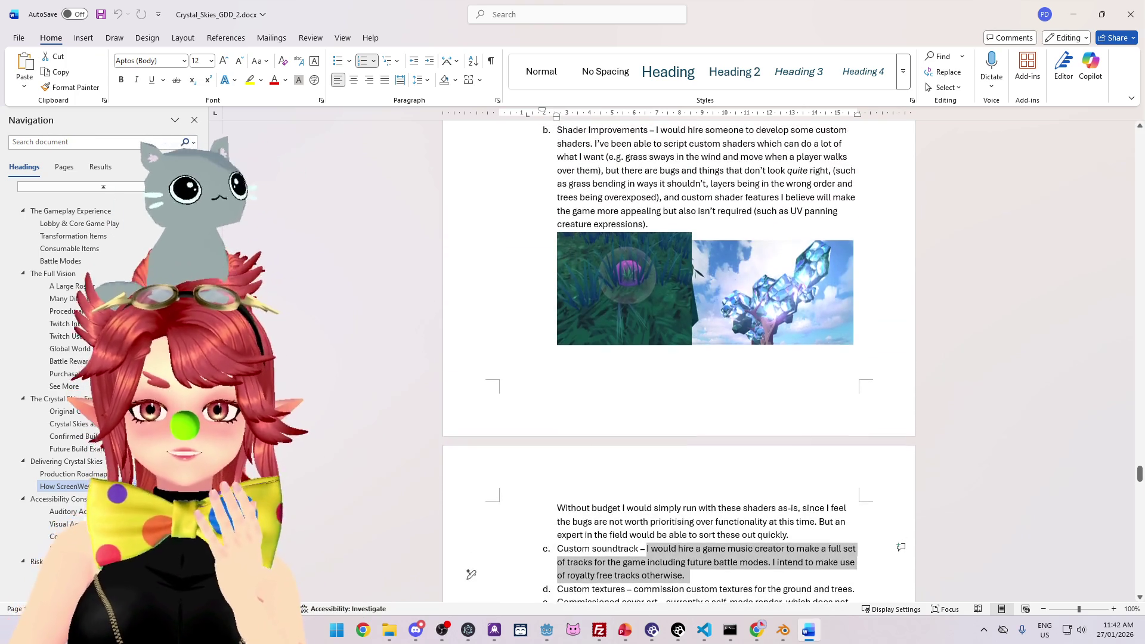
scroll(704, 442, "up", 10)
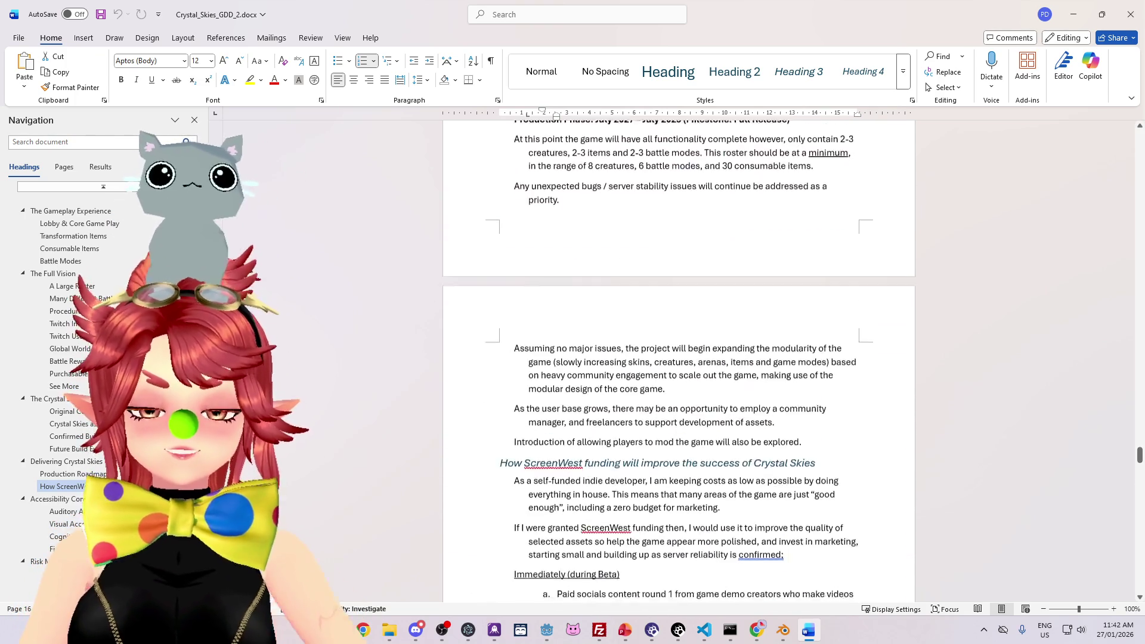
scroll(705, 439, "down", 7)
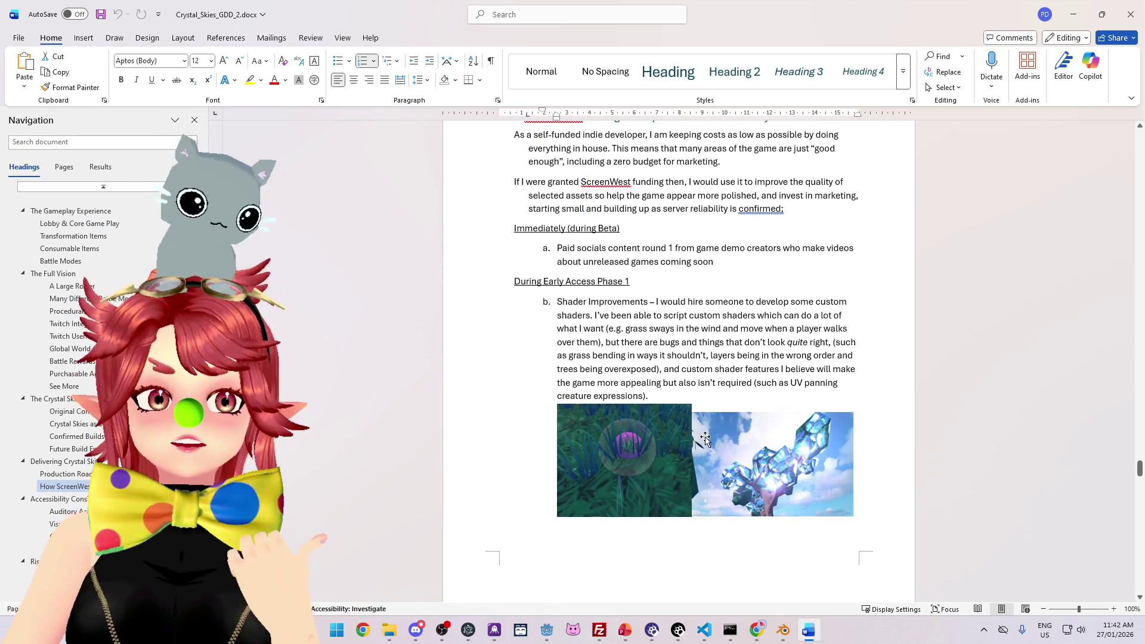
scroll(705, 438, "down", 3)
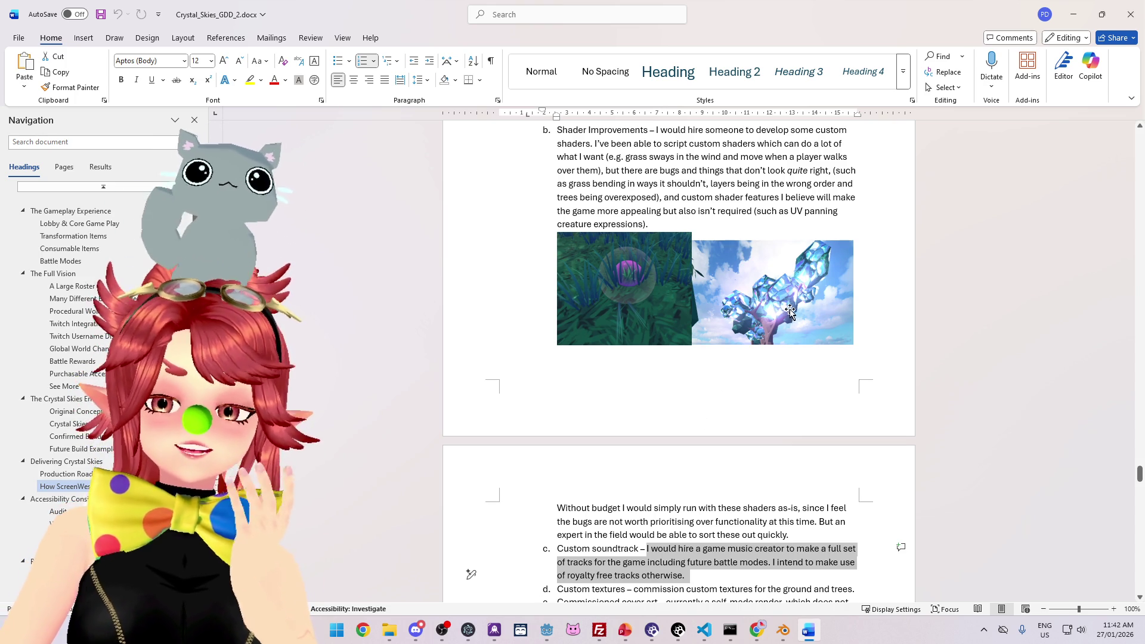
scroll(791, 311, "up", 2)
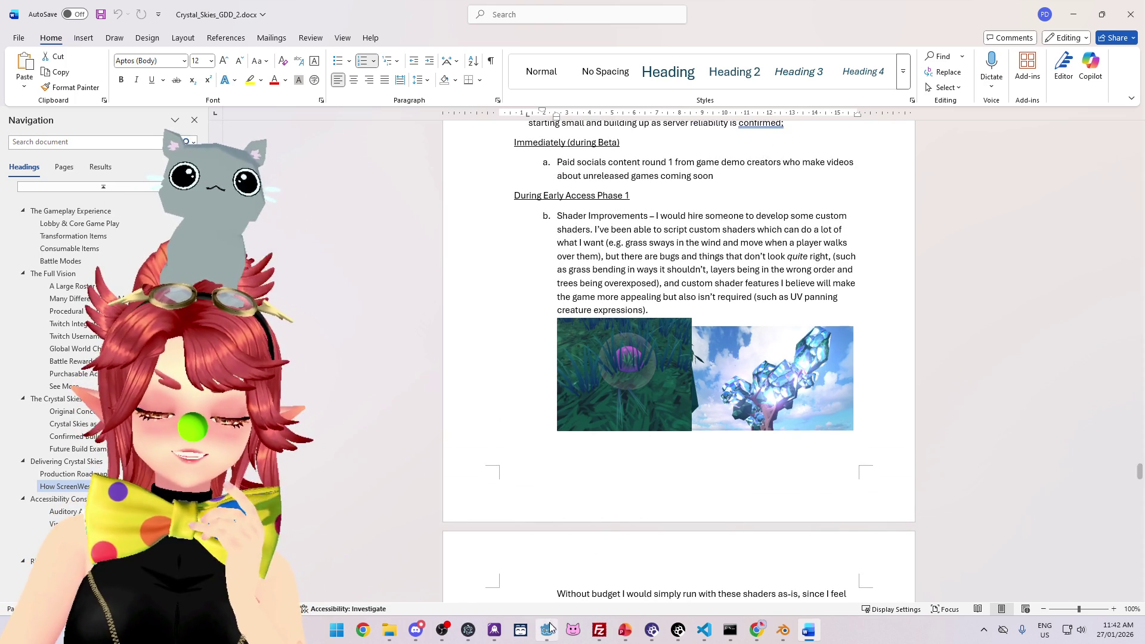
Step: Run the Crystal Skies project from Godot and walk the slime forward past the trees
left_click(550, 632)
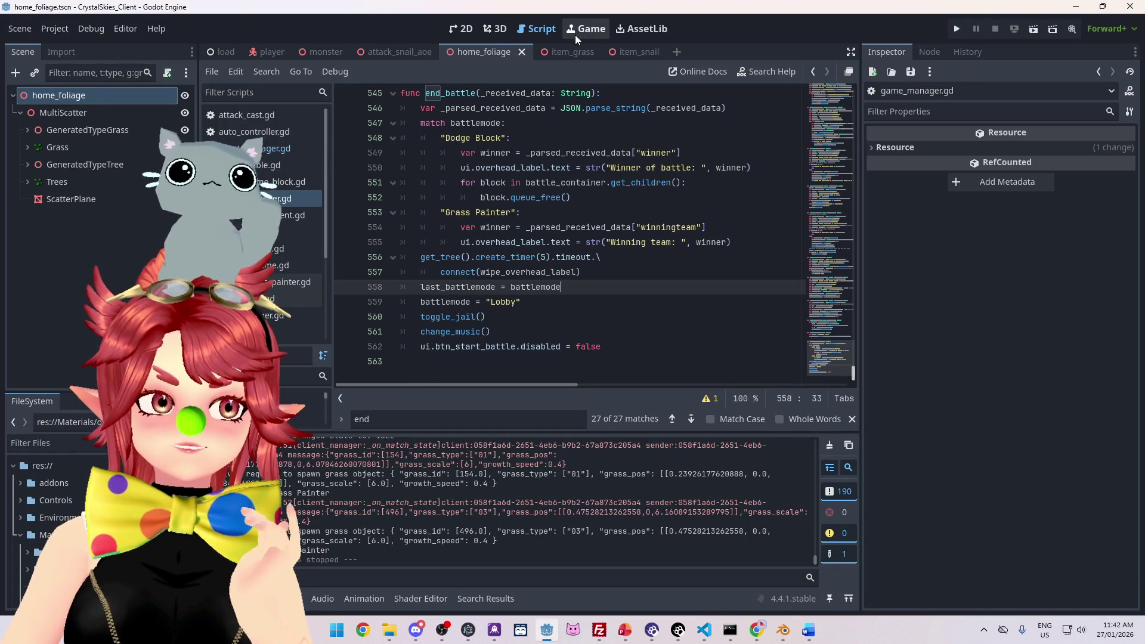
left_click(957, 29)
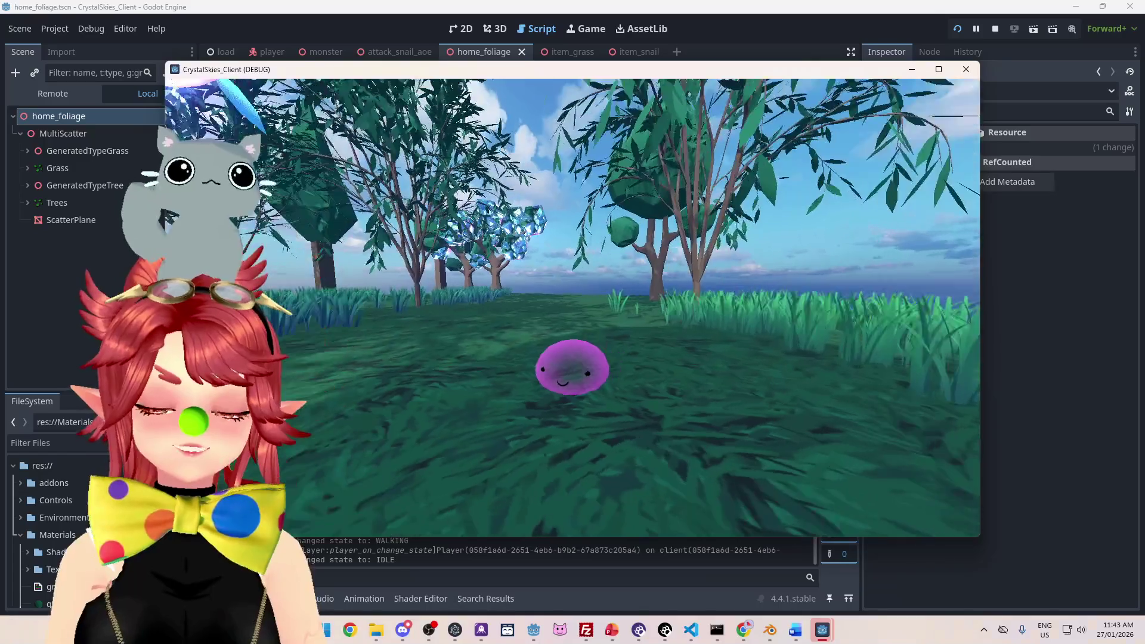
key("w")
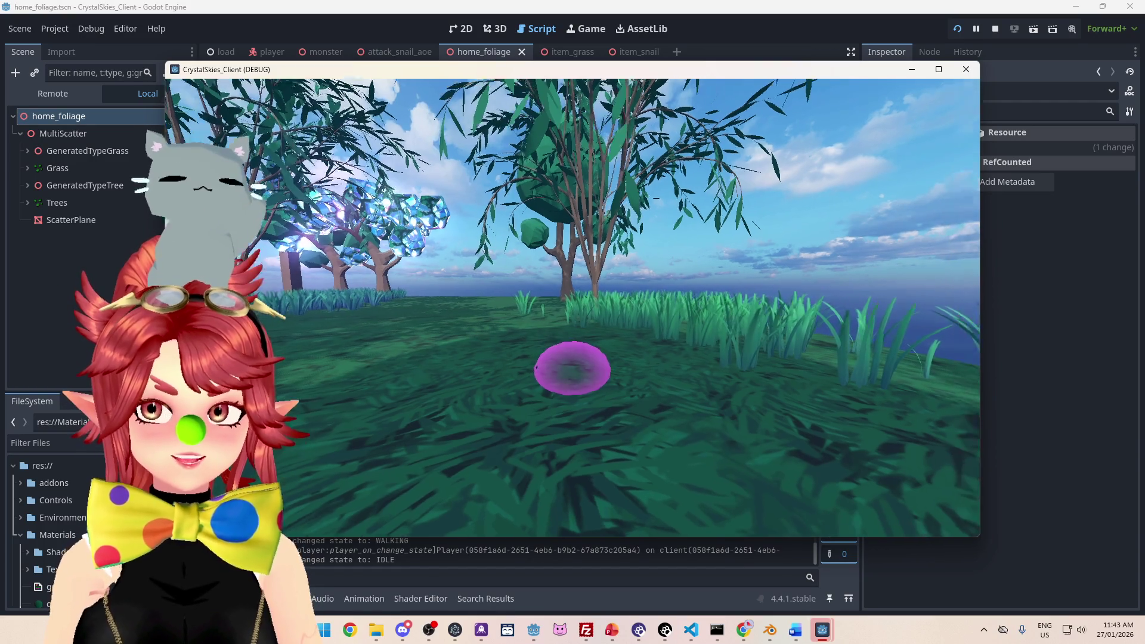
key("w")
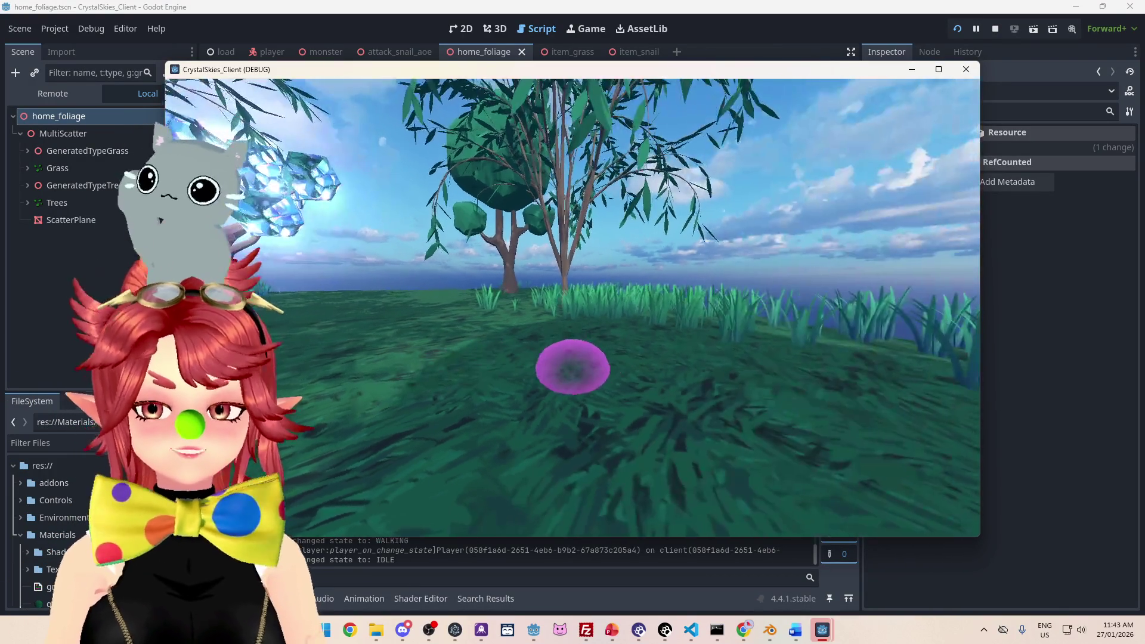
key("w")
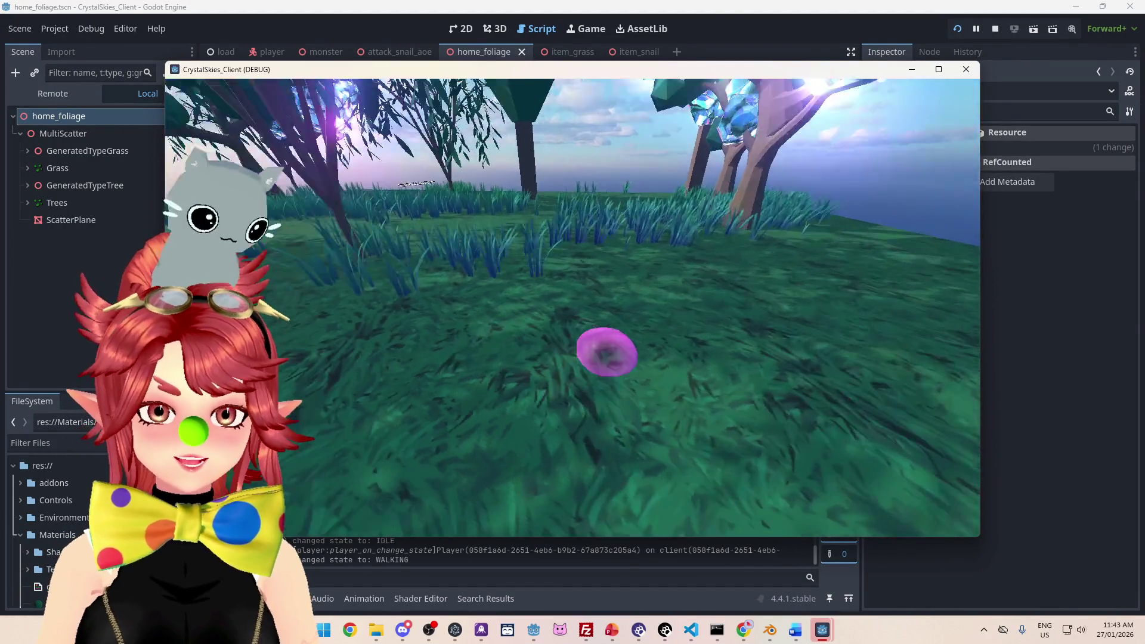
key("w")
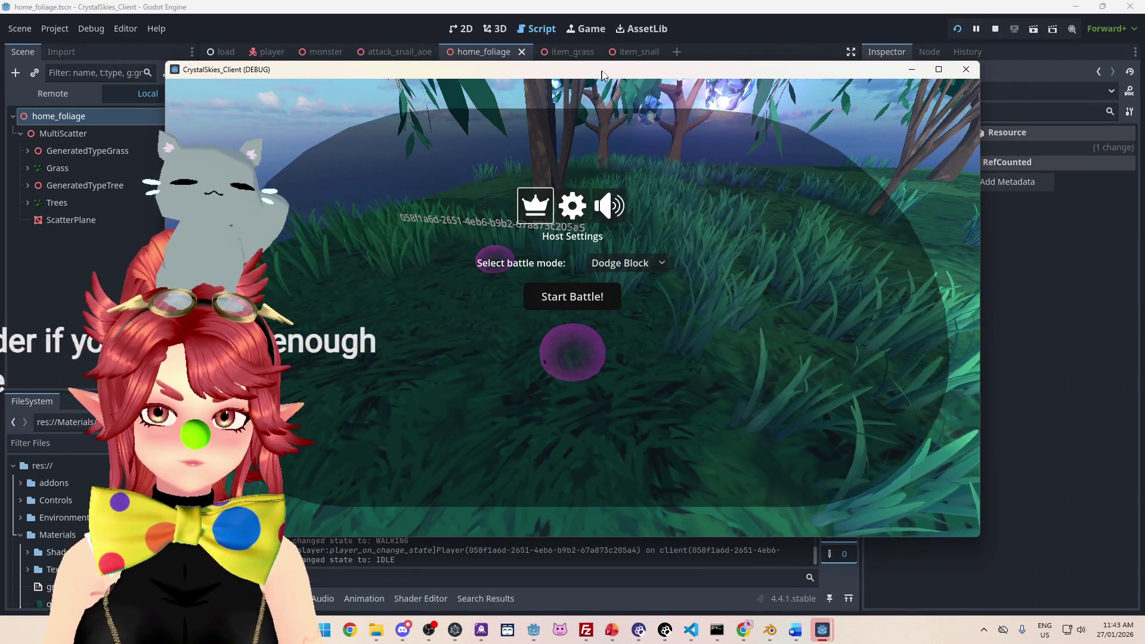
mouse_move(603, 74)
left_mouse_down()
mouse_move(619, 184)
mouse_move(624, 59)
left_mouse_up()
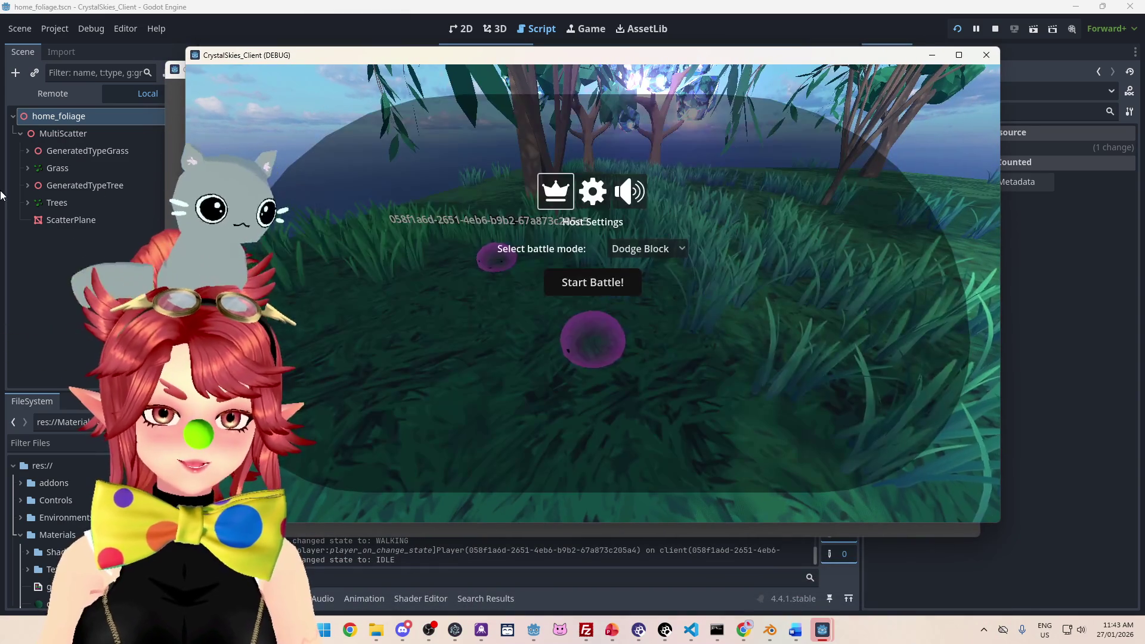
Step: Expand the live tree's Load, World and PlayerManager nodes down to the player list
left_click(58, 93)
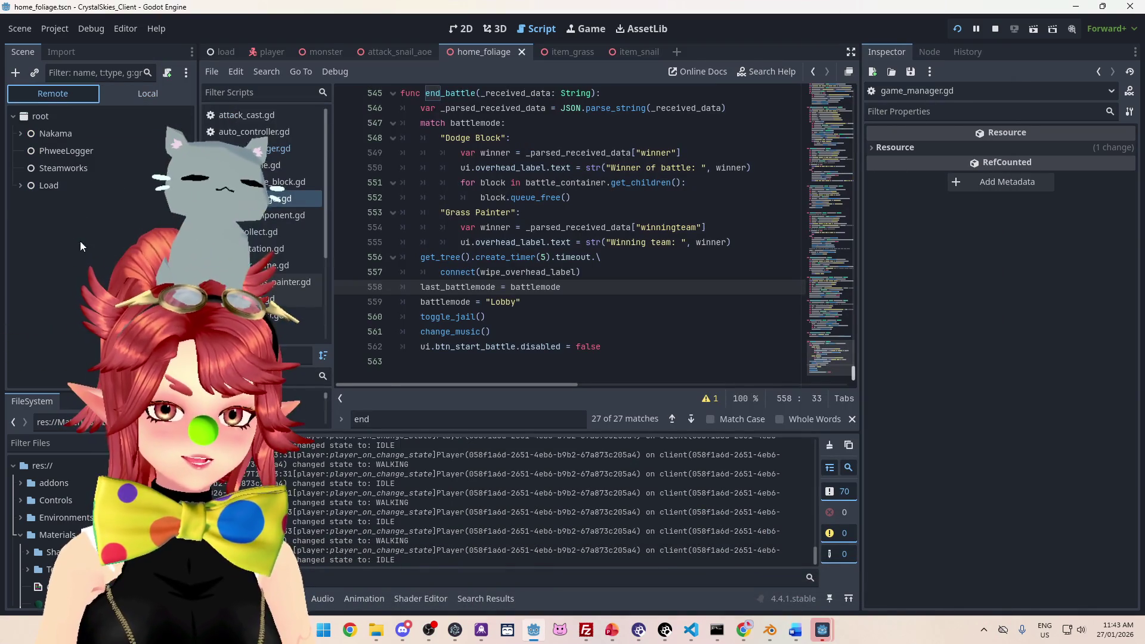
left_click(20, 186)
left_click(27, 255)
left_click(34, 307)
left_click(42, 324)
scroll(42, 323, "down", 1)
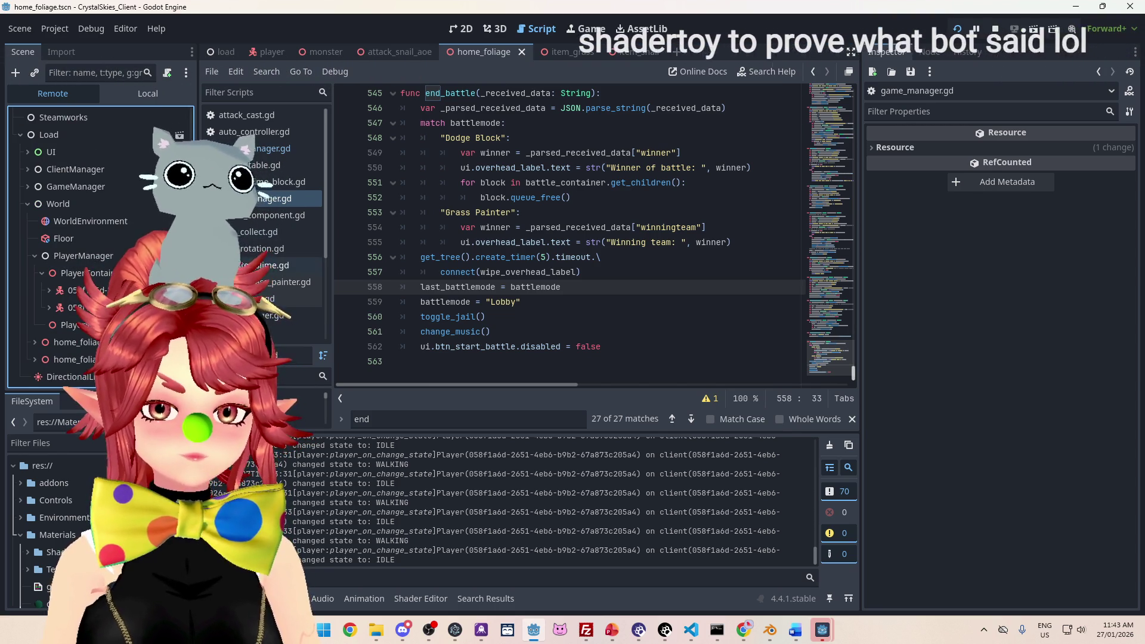
Step: Widen the Scene dock and switch back to the Word design document
left_click_drag(198, 298, 292, 298)
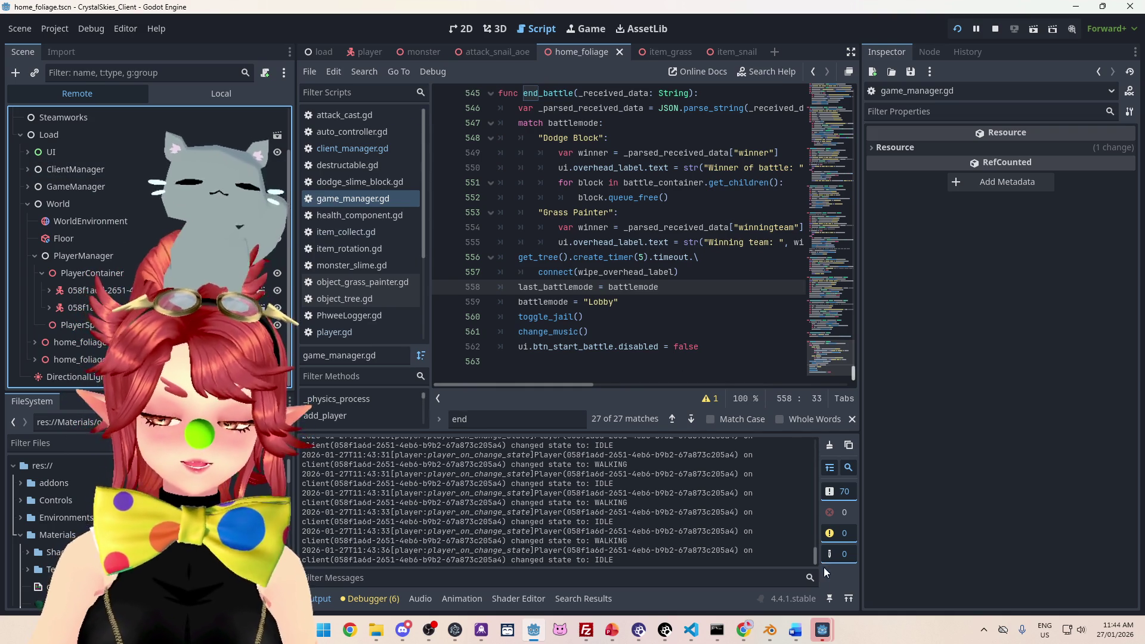
mouse_move(812, 636)
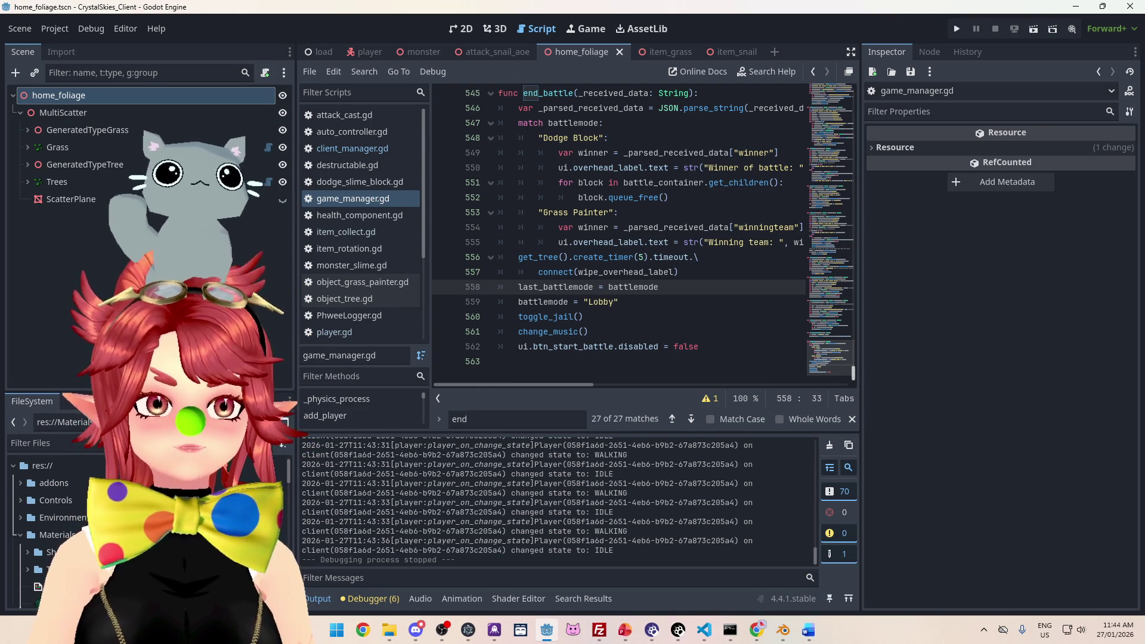
left_click(818, 635)
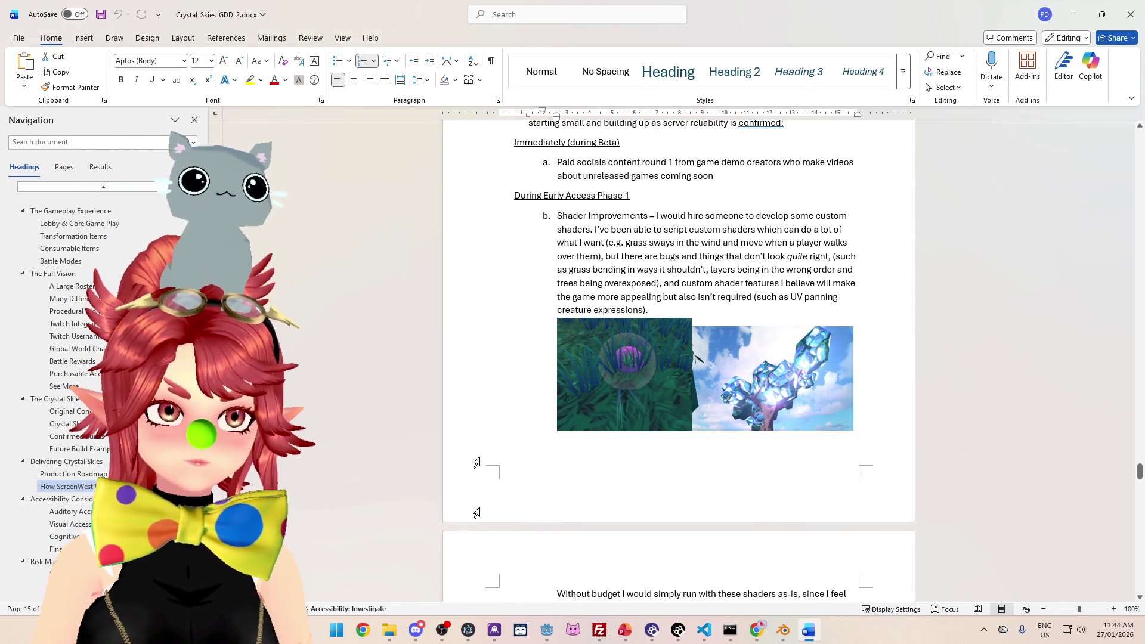
Step: Replace the old Google query in Chrome with a search for 'shadertoy'
mouse_move(758, 636)
left_click(716, 519)
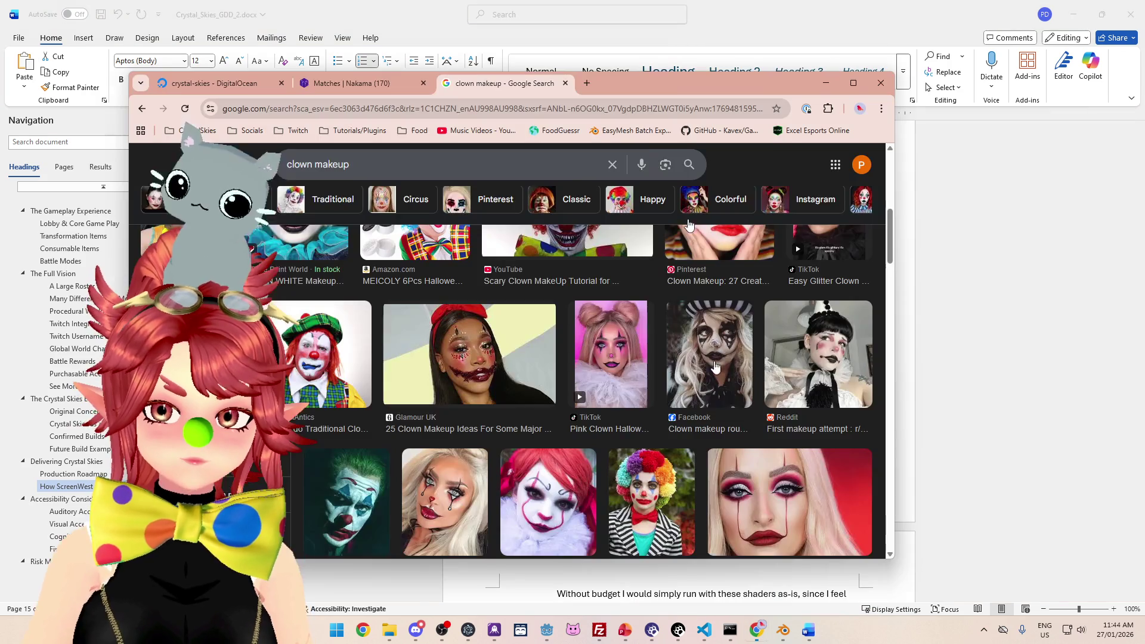
left_click(521, 166)
triple_click(521, 166)
scroll(521, 166, "up", 5)
type("shadertoy")
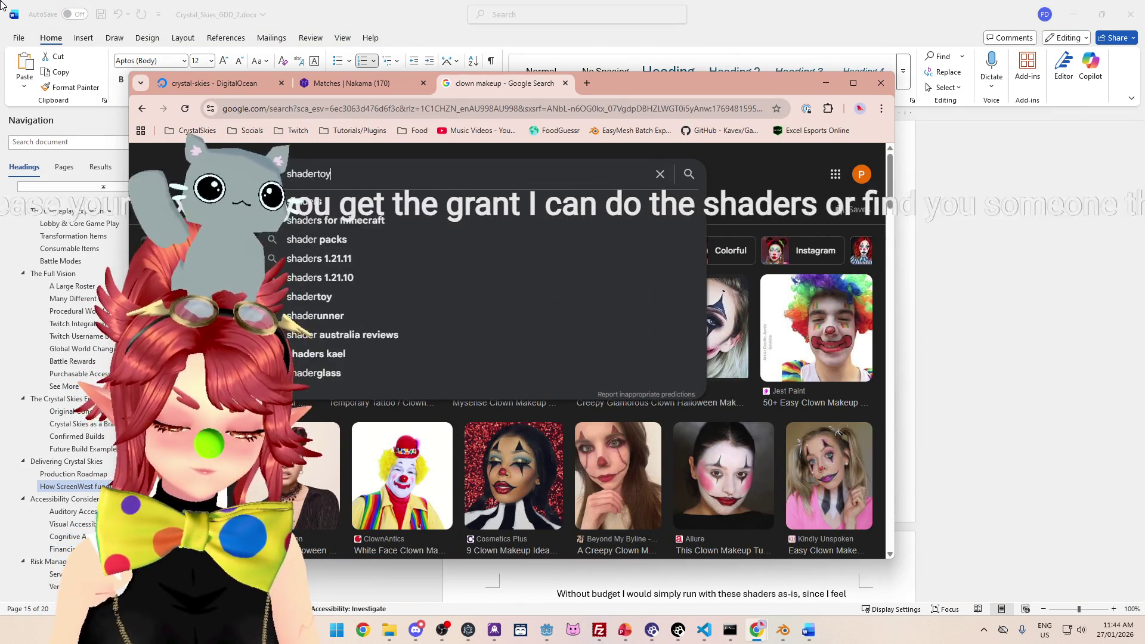
key("Return")
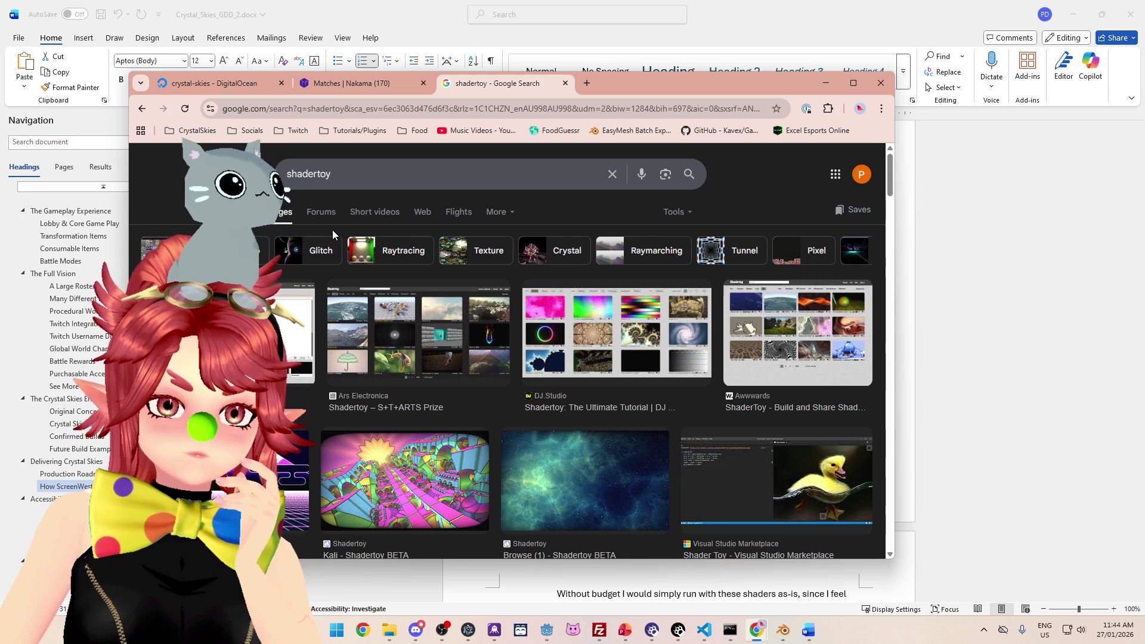
Step: Open shadertoy.com from the All results, maximise the browser and pass the human verification
scroll(332, 231, "down", 1)
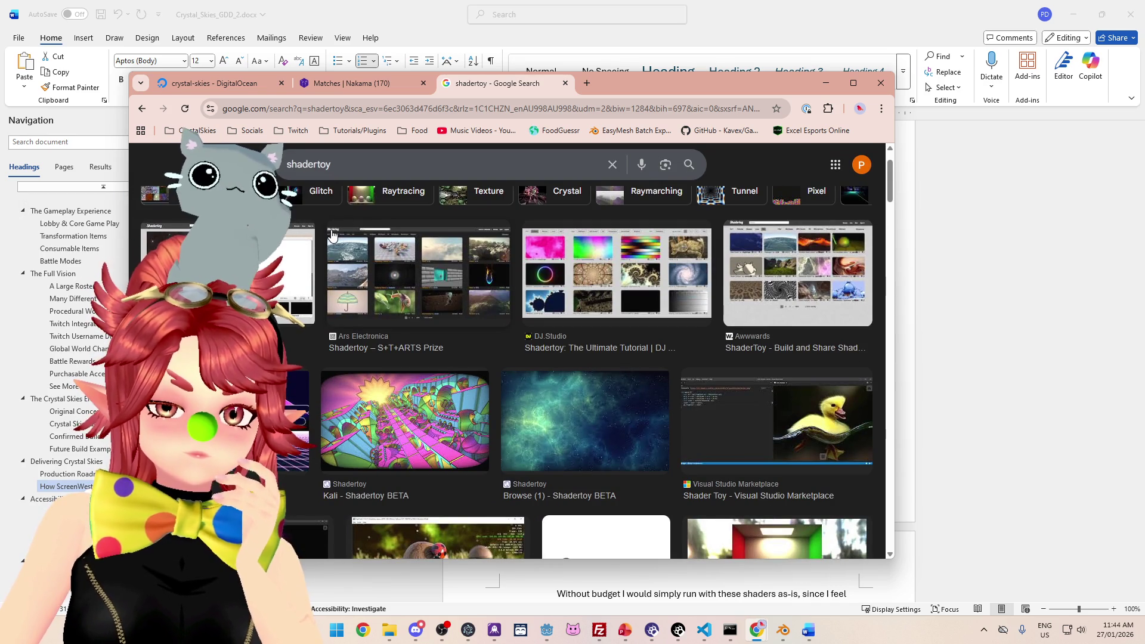
scroll(332, 234, "up", 1)
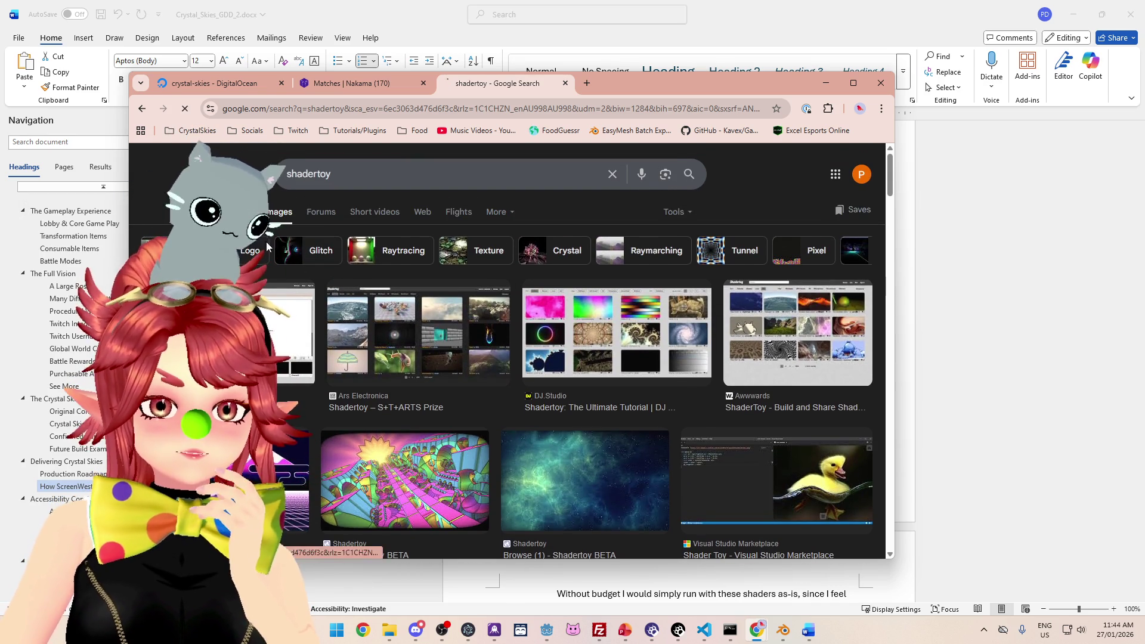
left_click(235, 209)
left_click(413, 368)
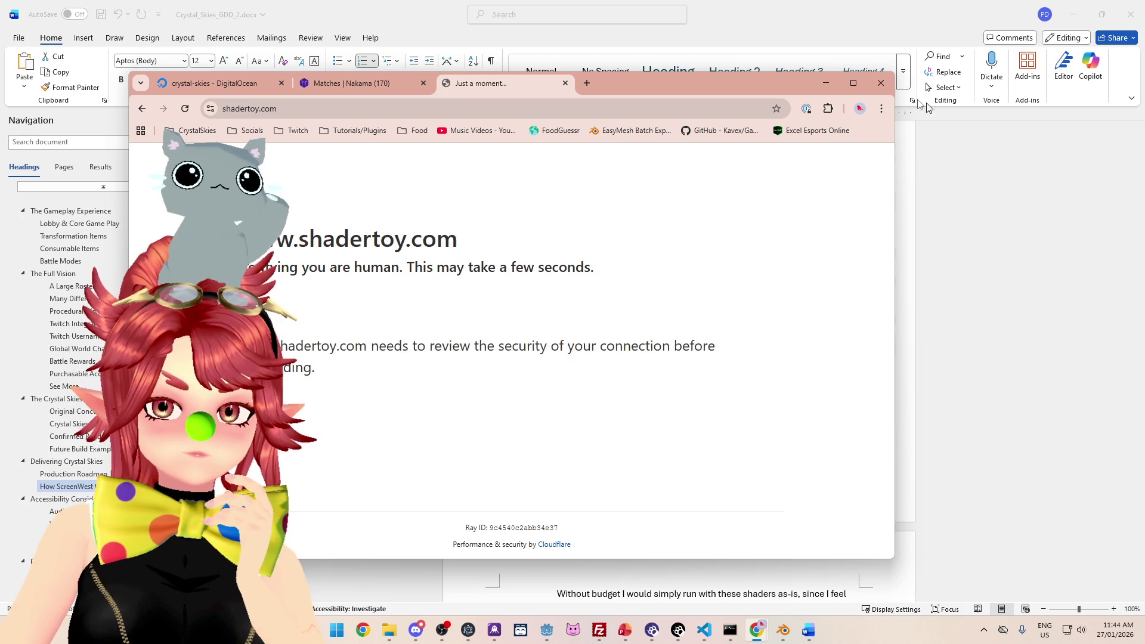
left_click(853, 84)
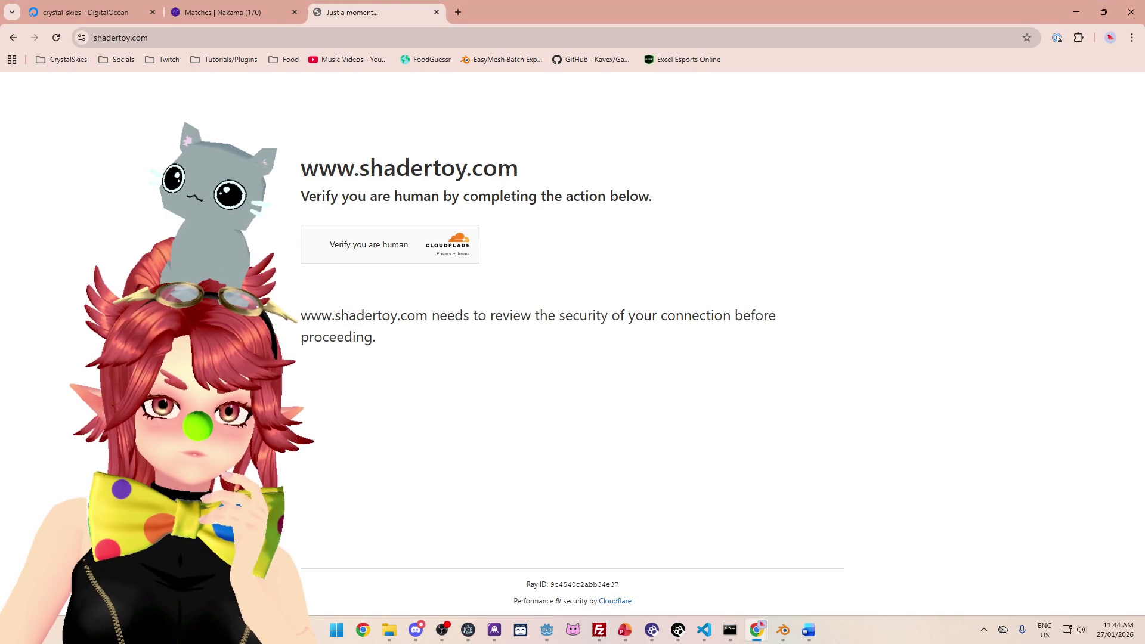
left_click(318, 244)
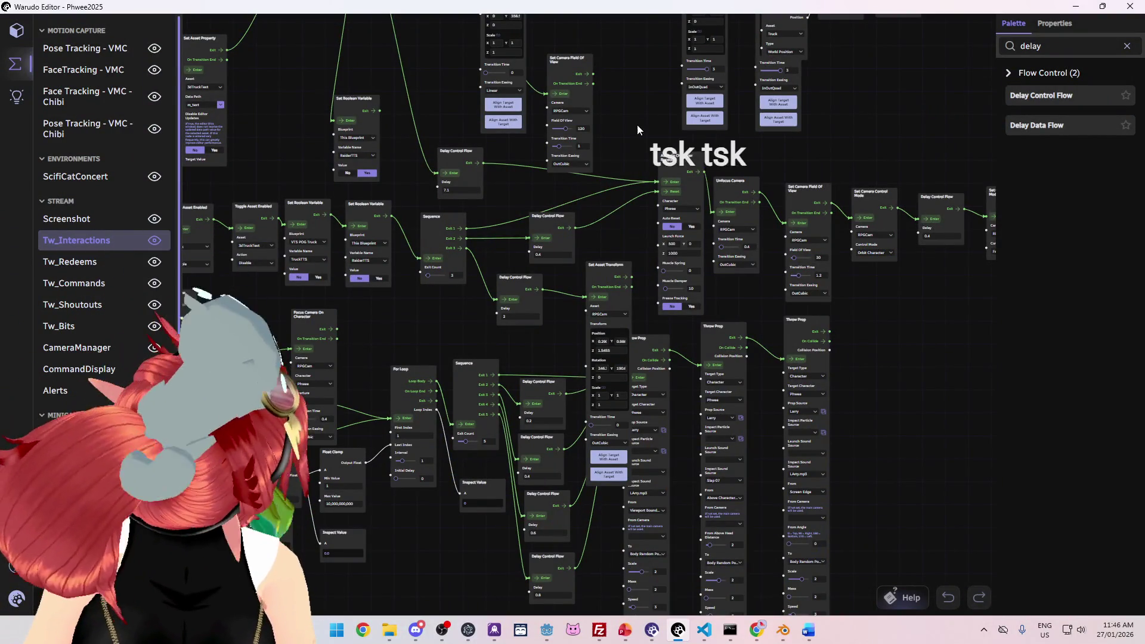
Step: Open the VTS POG Truck graph and spread out its Complex TTS VTSPOG nodes
mouse_move(642, 124)
left_mouse_down()
mouse_move(621, 137)
mouse_move(493, 111)
left_mouse_up()
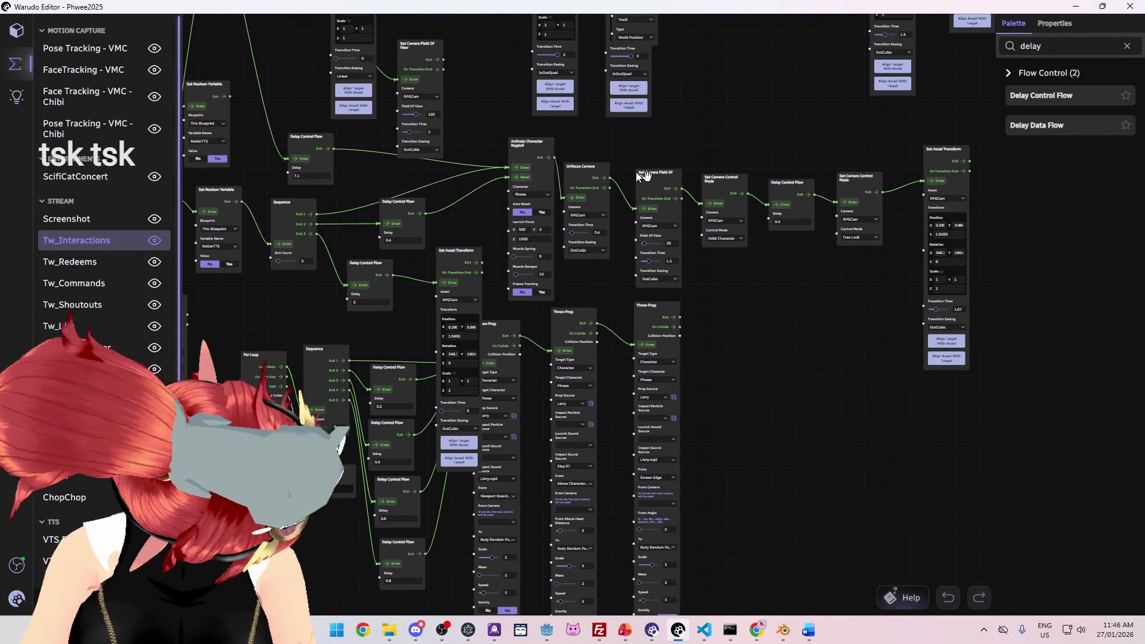
scroll(84, 455, "down", 3)
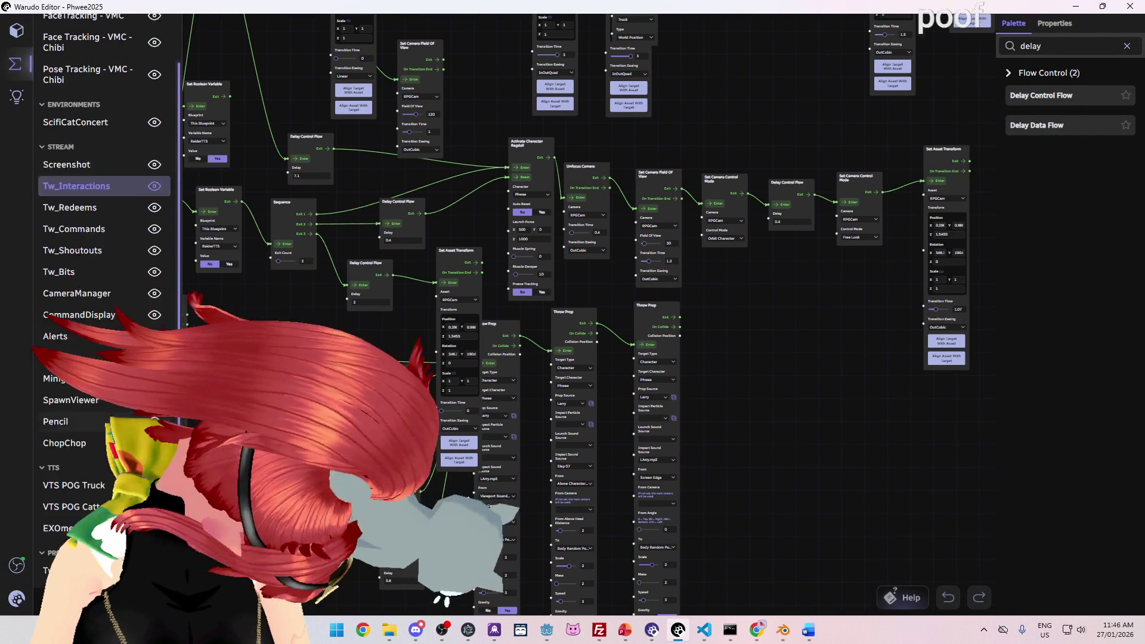
left_click(83, 455)
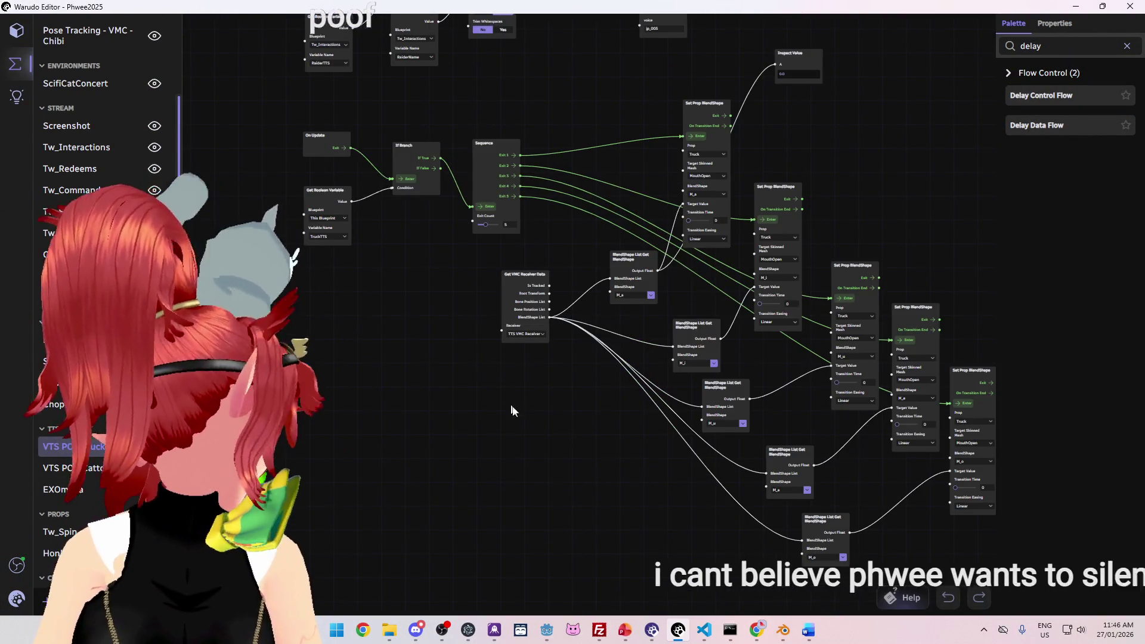
left_click_drag(614, 448, 601, 433)
scroll(599, 470, "up", 5)
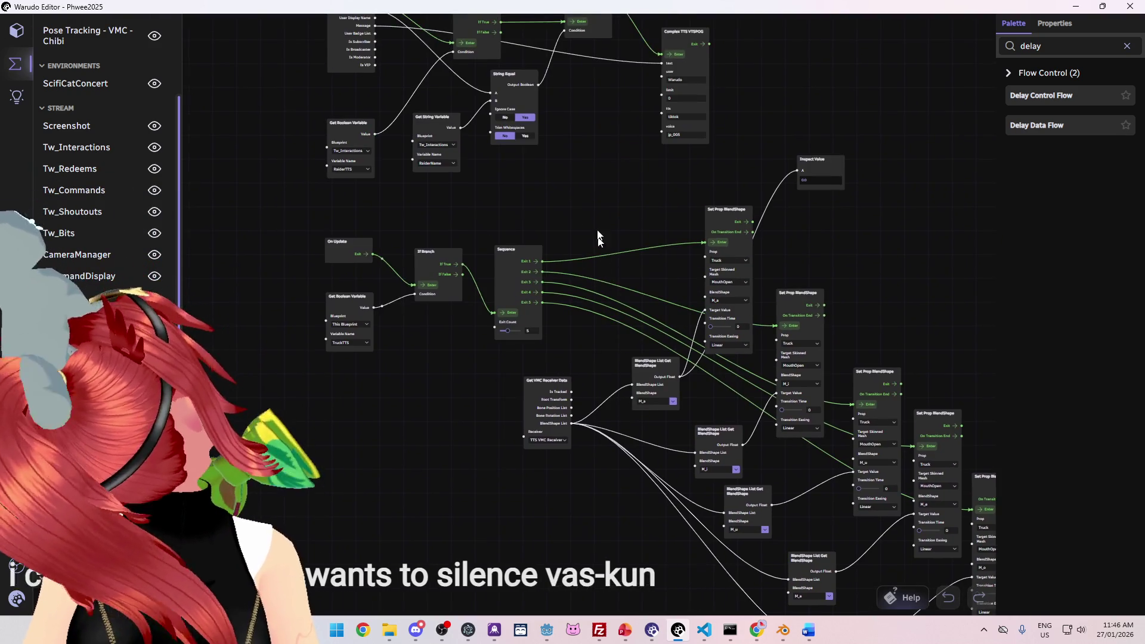
scroll(616, 327, "right", 2)
scroll(626, 248, "up", 3)
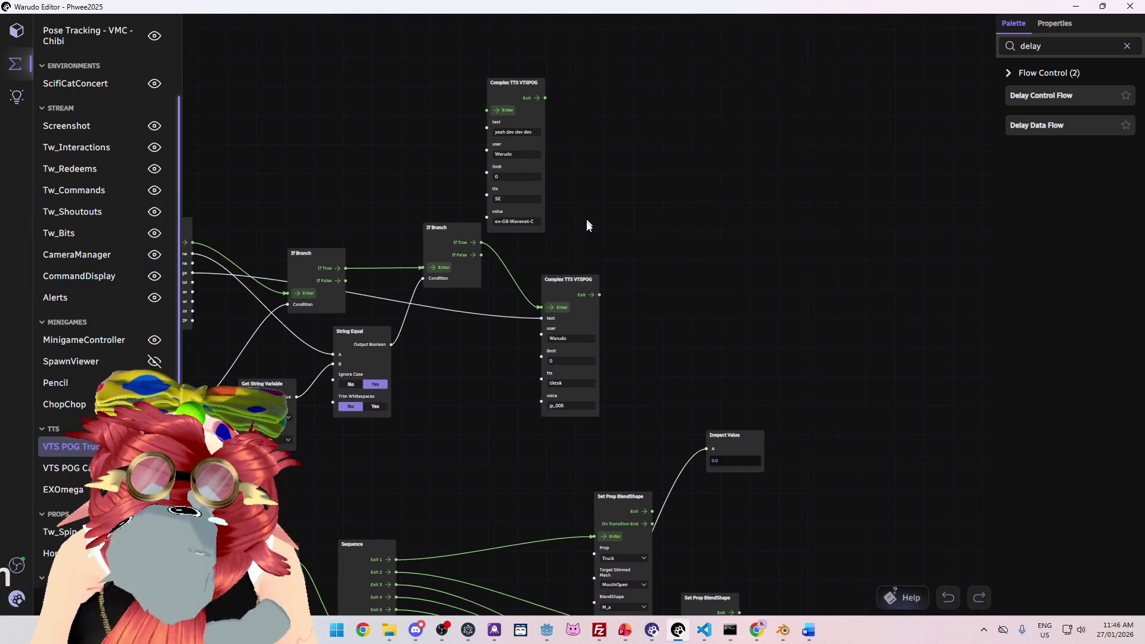
left_click_drag(576, 324, 691, 245)
left_click_drag(524, 120, 571, 322)
mouse_move(692, 259)
left_mouse_down()
mouse_move(669, 289)
mouse_move(539, 360)
left_mouse_up()
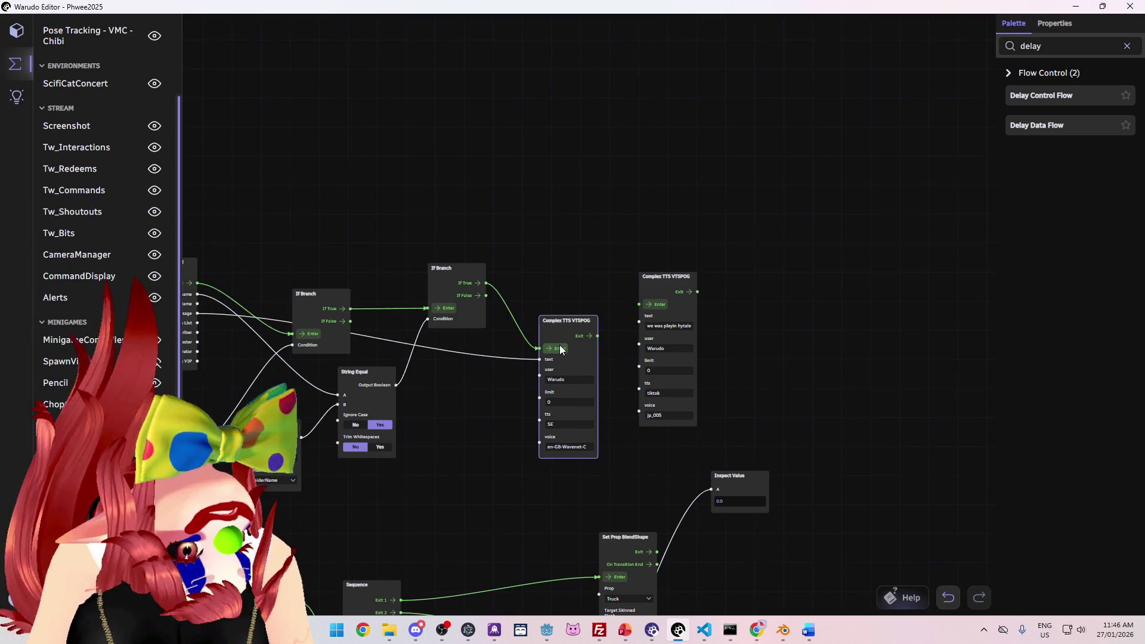
left_click_drag(481, 388, 527, 372)
Step: Rewire the chat Message connection and paste a duplicate of the tiktok-voice TTS node
left_click_drag(585, 344, 551, 340)
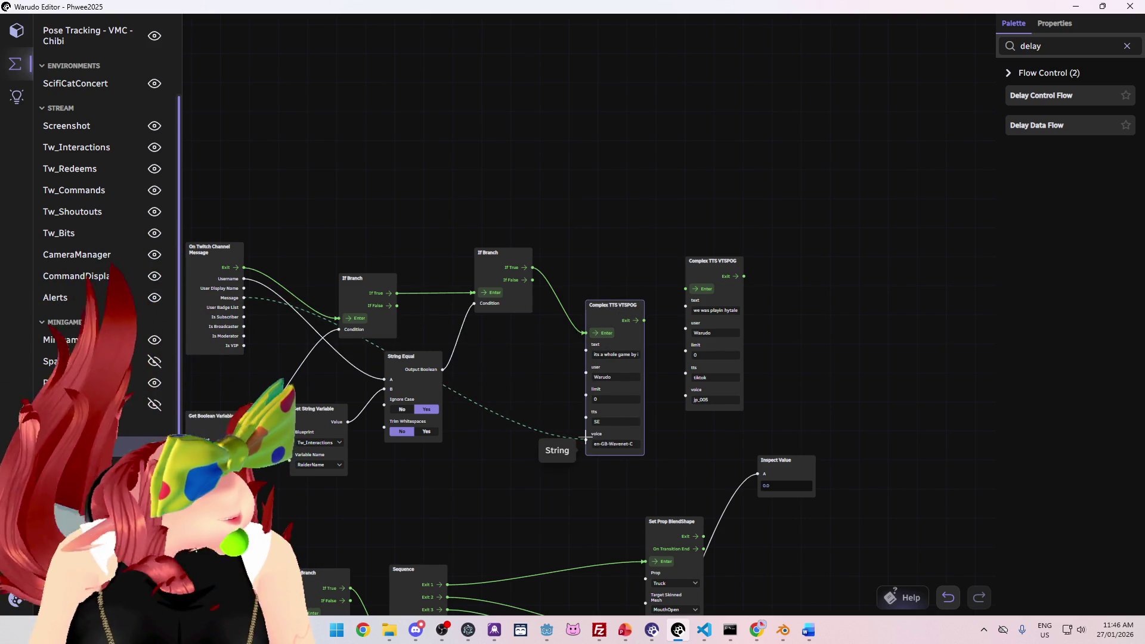
left_click_drag(586, 440, 586, 434)
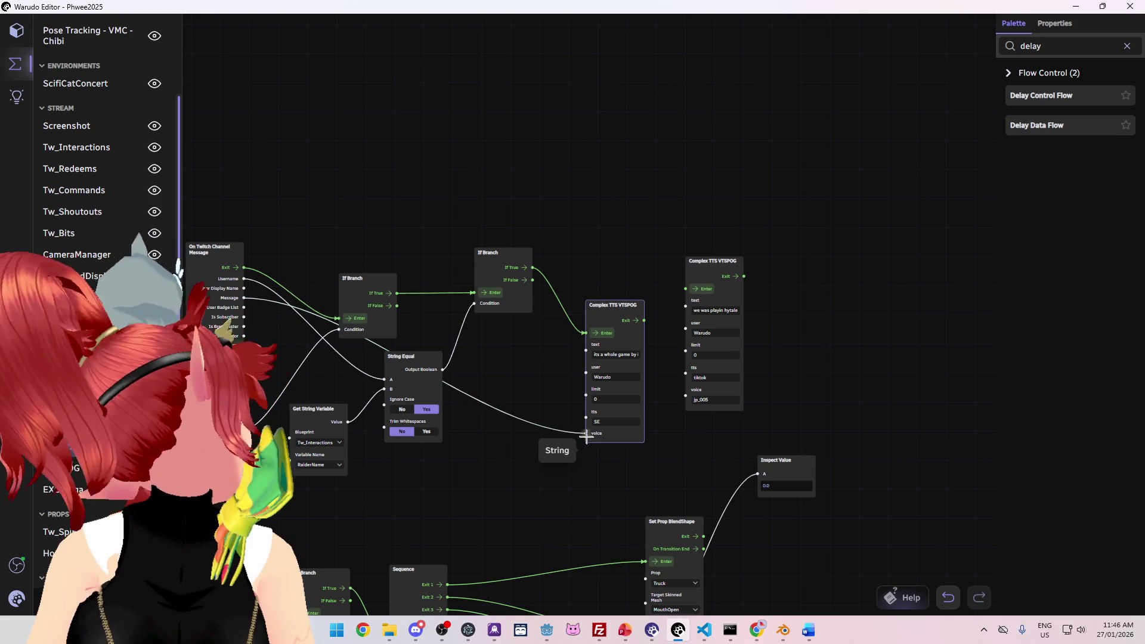
mouse_move(614, 302)
left_mouse_down()
mouse_move(623, 229)
mouse_move(594, 260)
left_mouse_up()
left_click(704, 273)
key("ctrl+c")
key("ctrl+v")
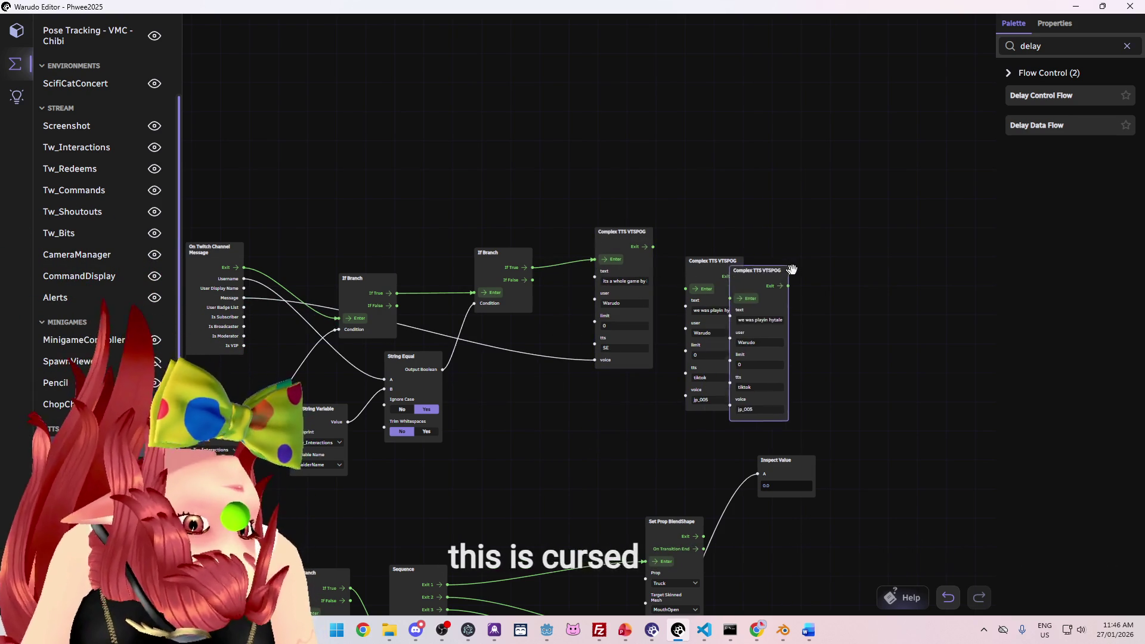
left_click_drag(785, 270, 861, 270)
left_click_drag(596, 260, 688, 288)
Step: Feed the chat Message and If True output into the new TTS node, moving older nodes aside
left_click_drag(620, 241, 613, 230)
left_click_drag(588, 349, 643, 394)
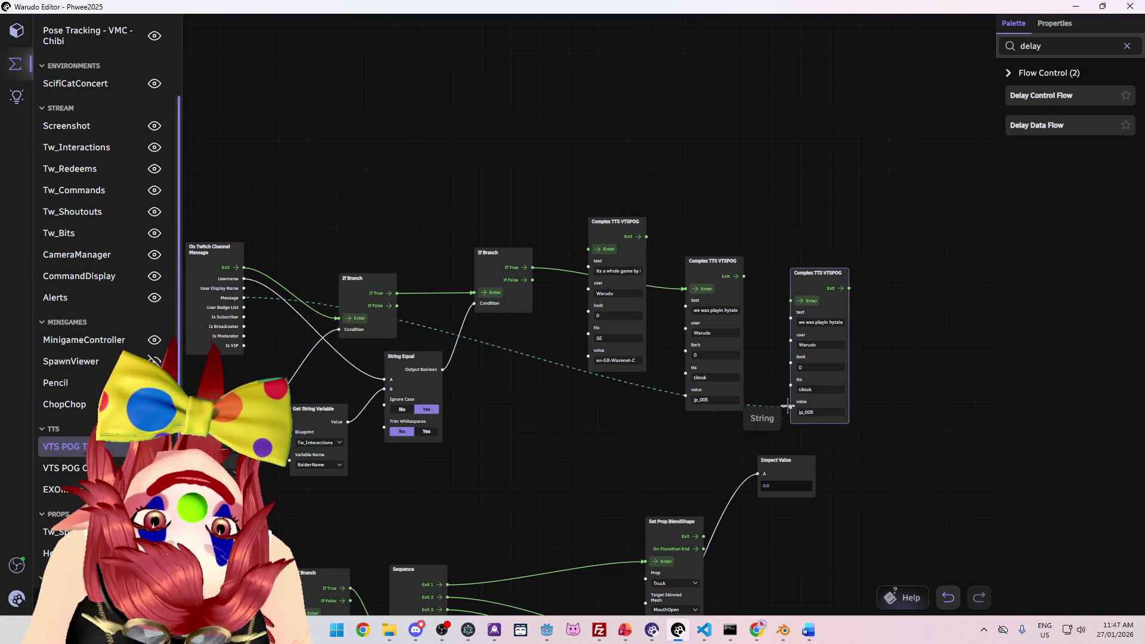
left_click_drag(791, 384, 791, 312)
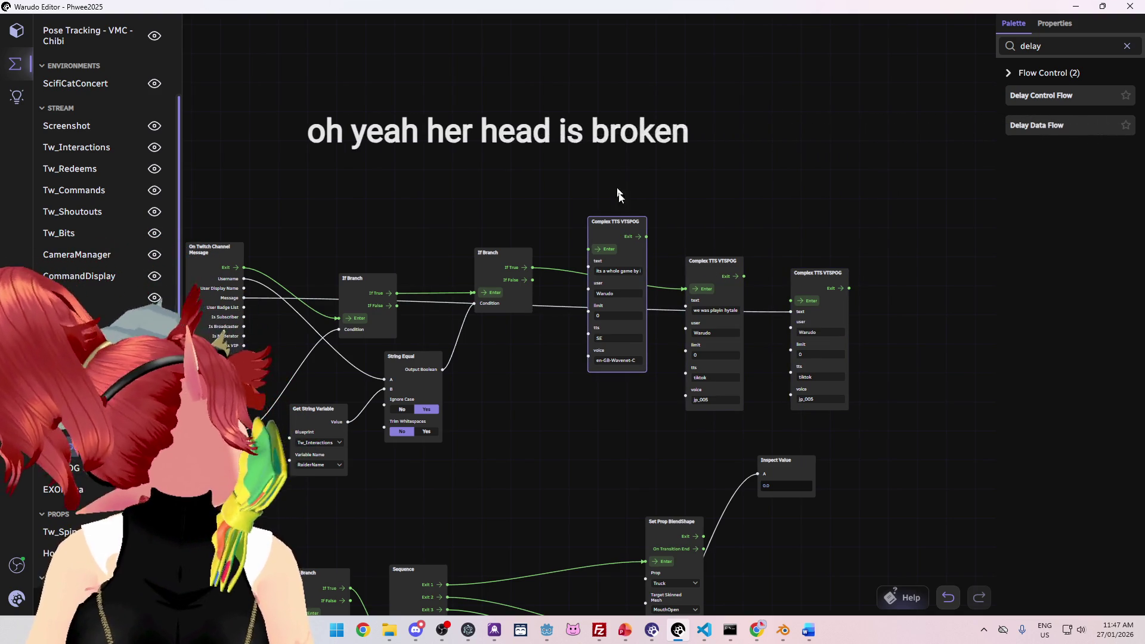
left_click_drag(620, 221, 598, 92)
left_click_drag(685, 291, 793, 297)
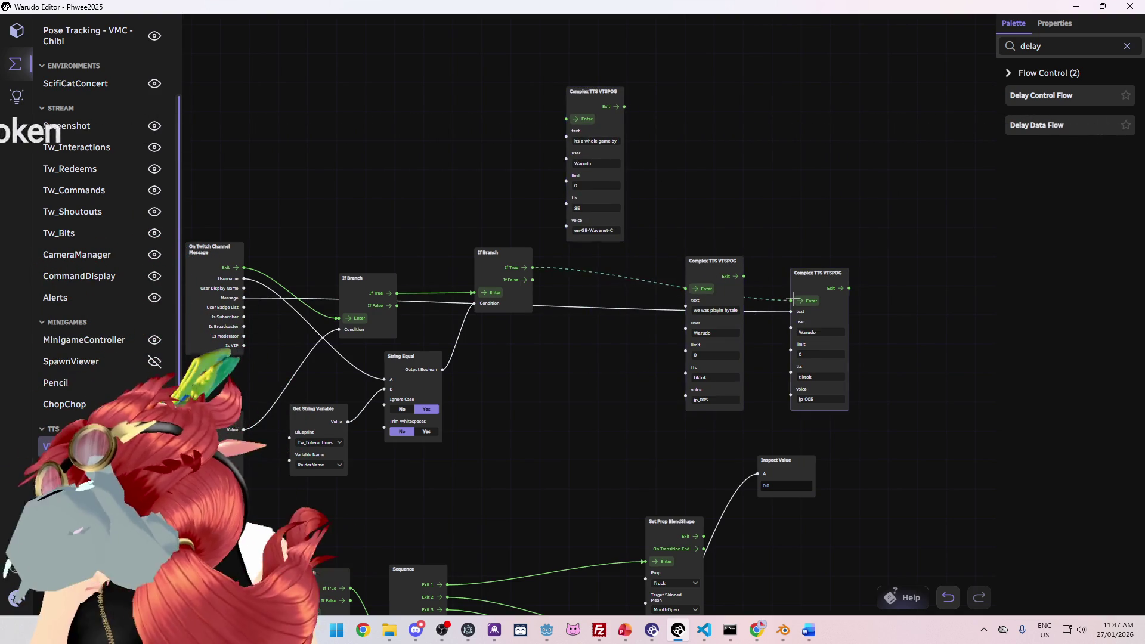
left_click_drag(671, 296, 665, 125)
left_click_drag(804, 318, 643, 305)
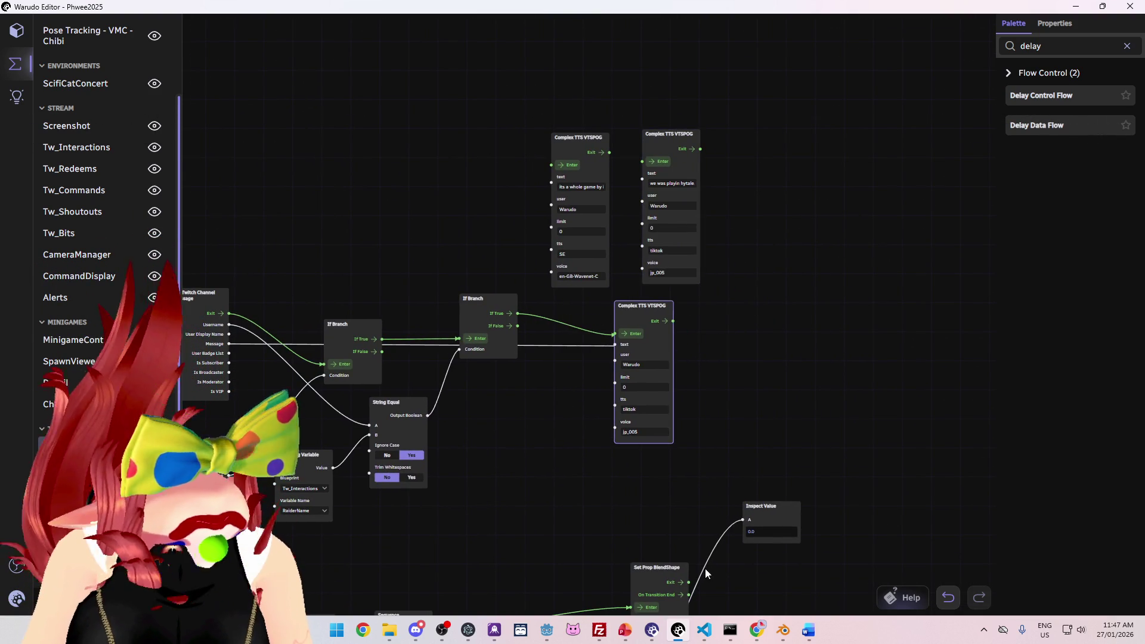
Step: Search for 'vts pog' in a new Chrome tab
mouse_move(756, 630)
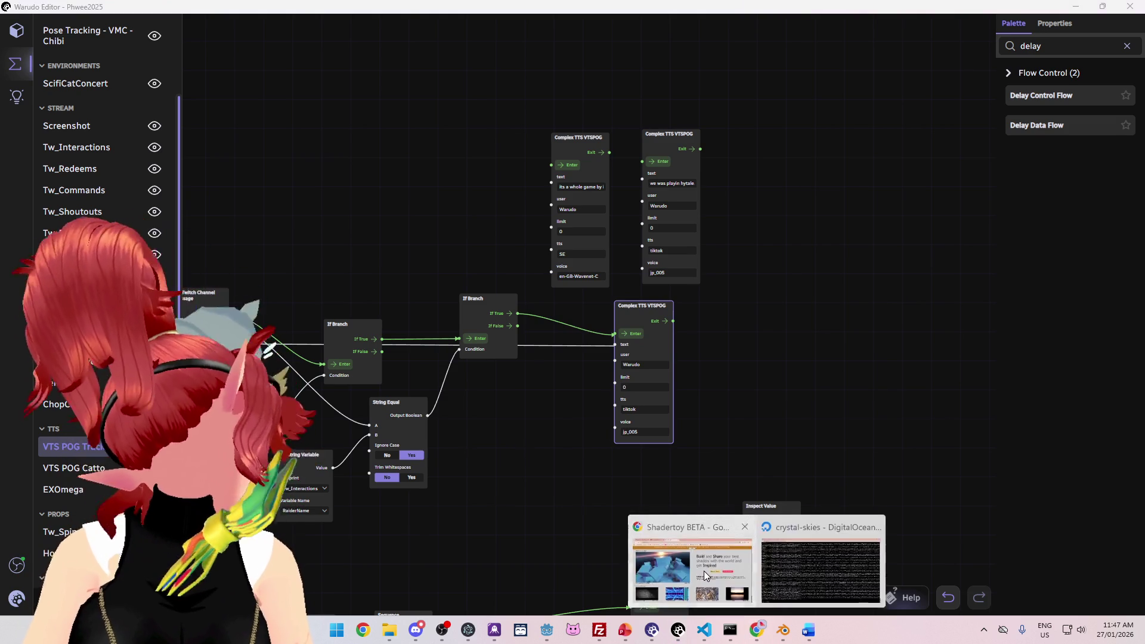
left_click(688, 558)
left_click(458, 12)
type("v")
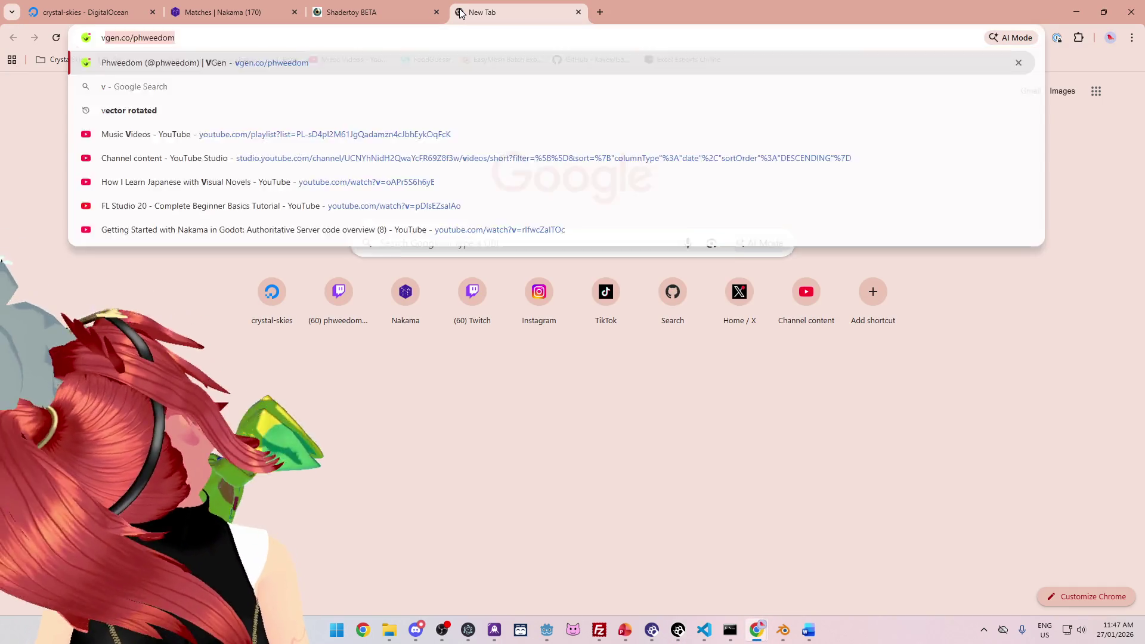
type("ts pog voice")
key("Return")
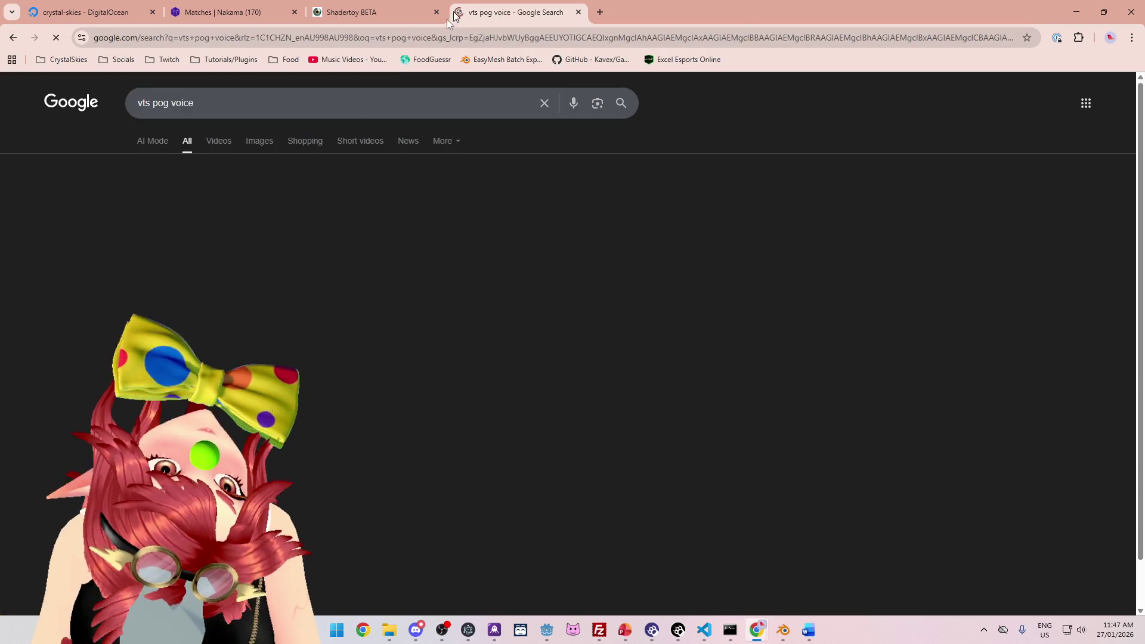
Step: Open the VTSPOG TTS voice references page and scroll to its Tiktok voices table
scroll(431, 460, "down", 5)
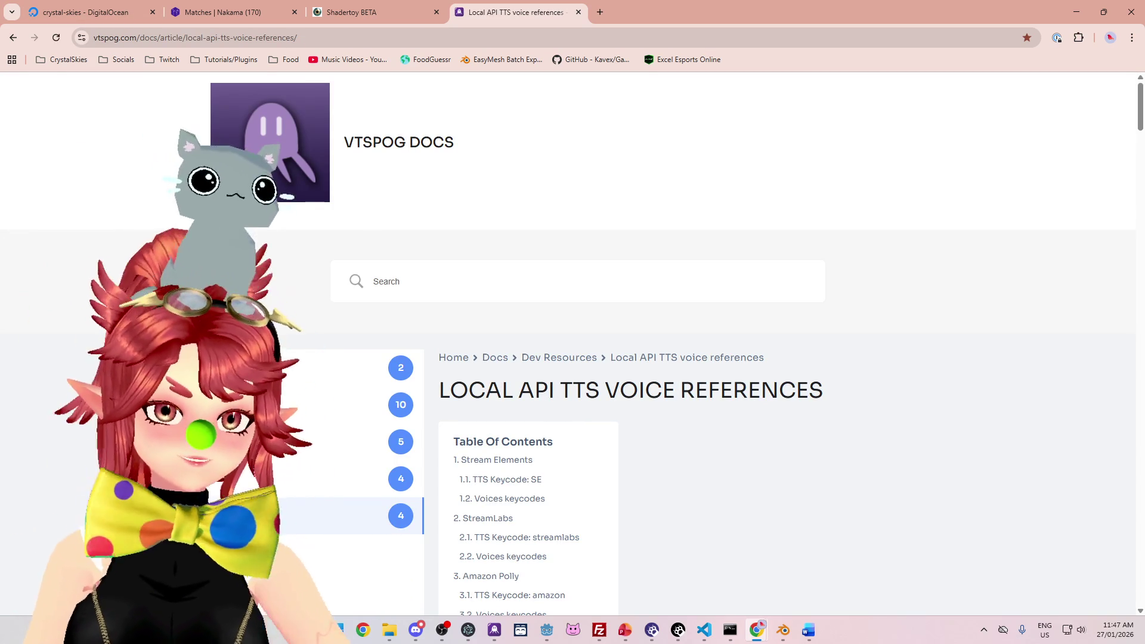
scroll(567, 289, "down", 5)
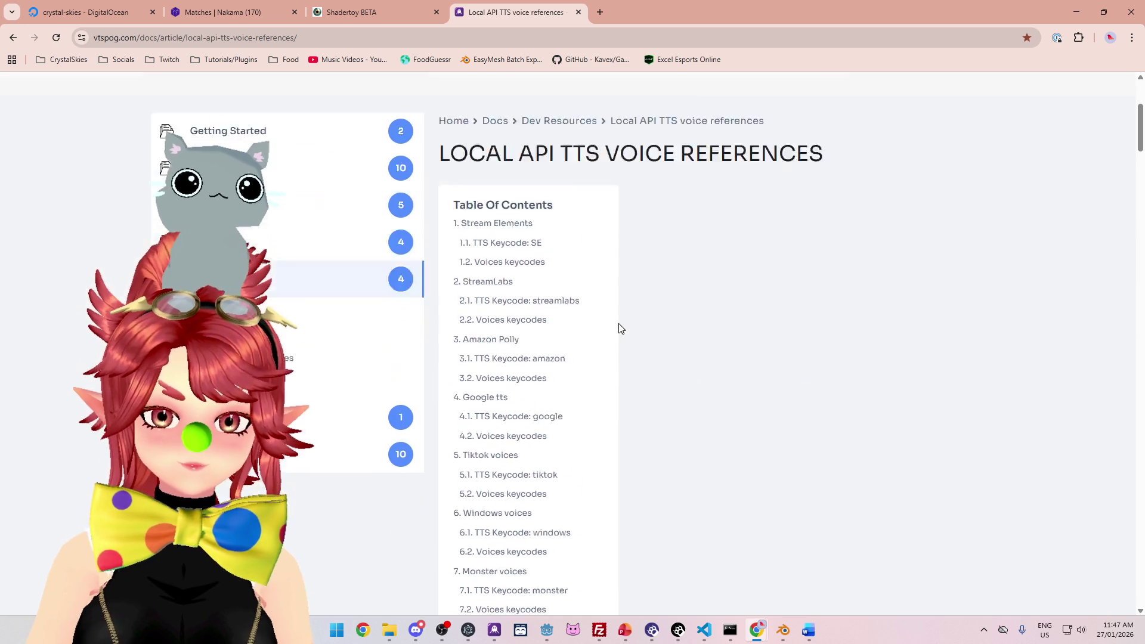
scroll(491, 191, "down", 3)
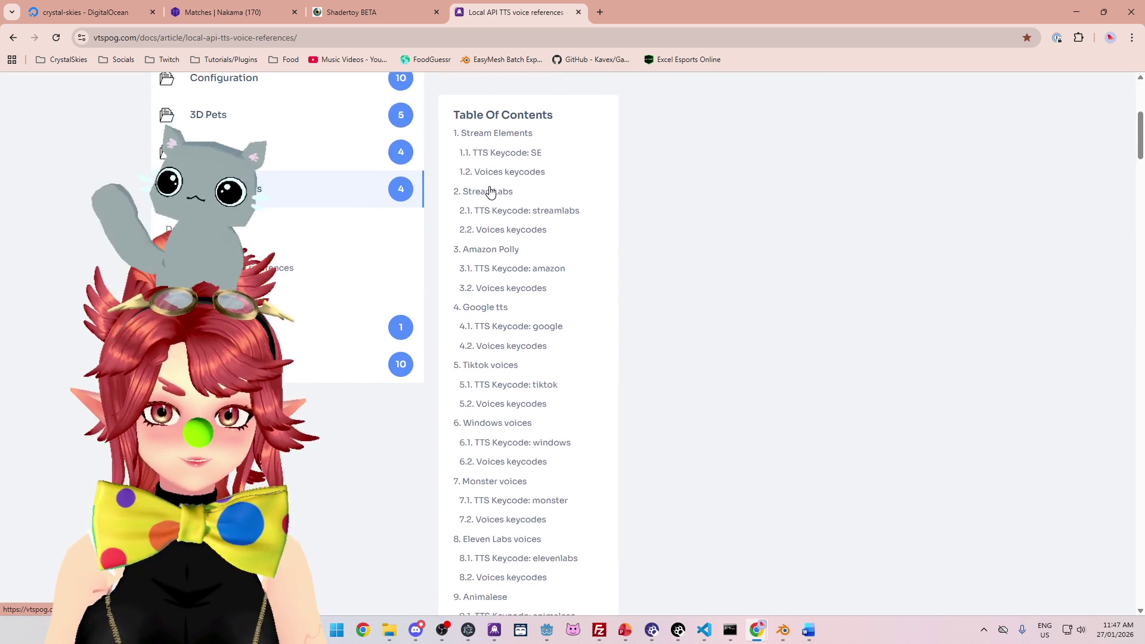
left_click(511, 196)
scroll(620, 316, "down", 20)
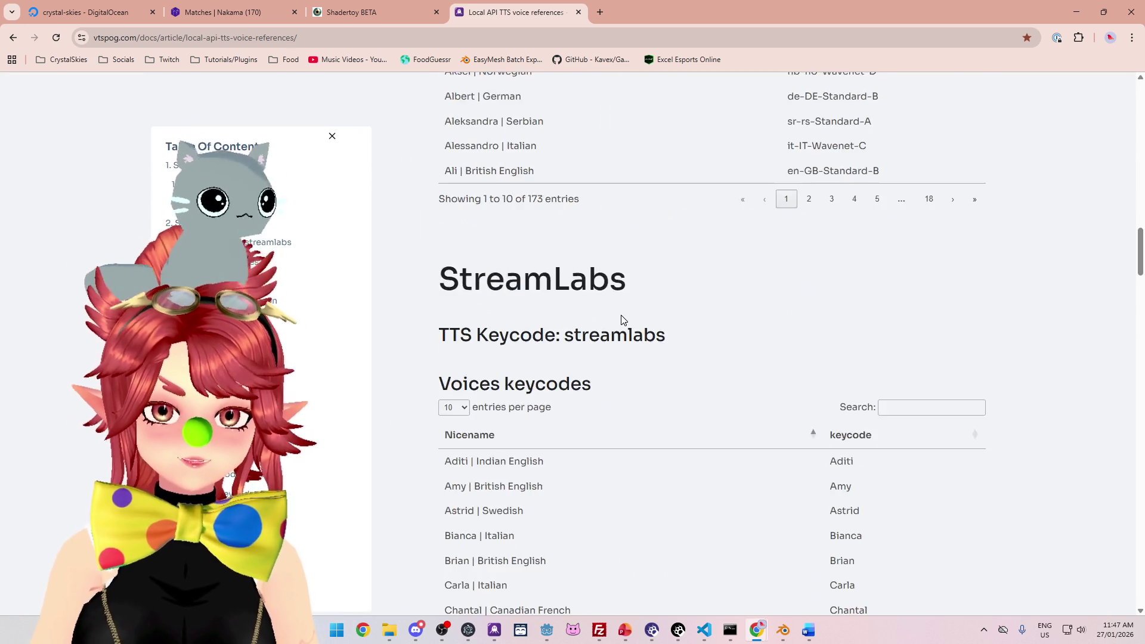
scroll(614, 339, "down", 20)
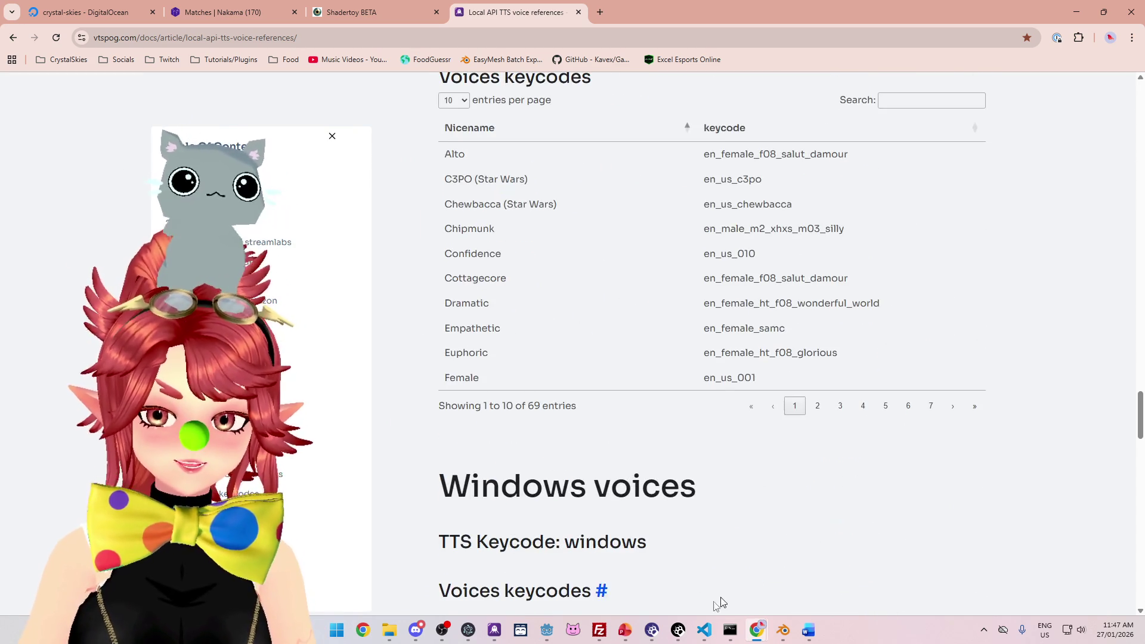
scroll(597, 385, "down", 6)
scroll(602, 384, "up", 20)
scroll(606, 383, "up", 6)
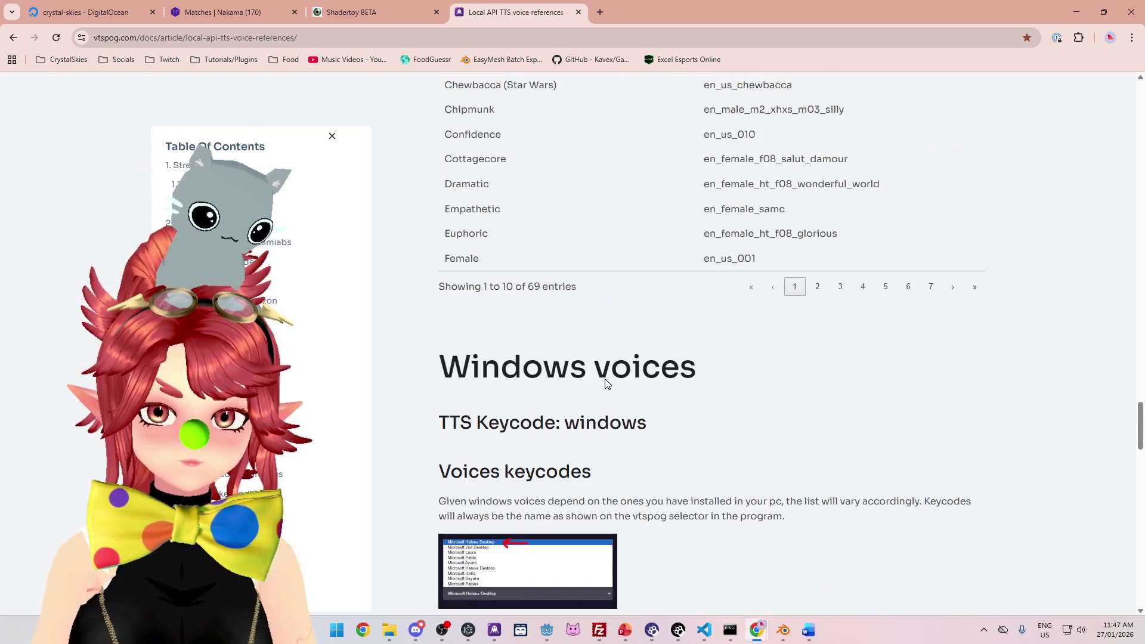
scroll(746, 322, "up", 8)
scroll(775, 314, "down", 6)
scroll(742, 327, "up", 2)
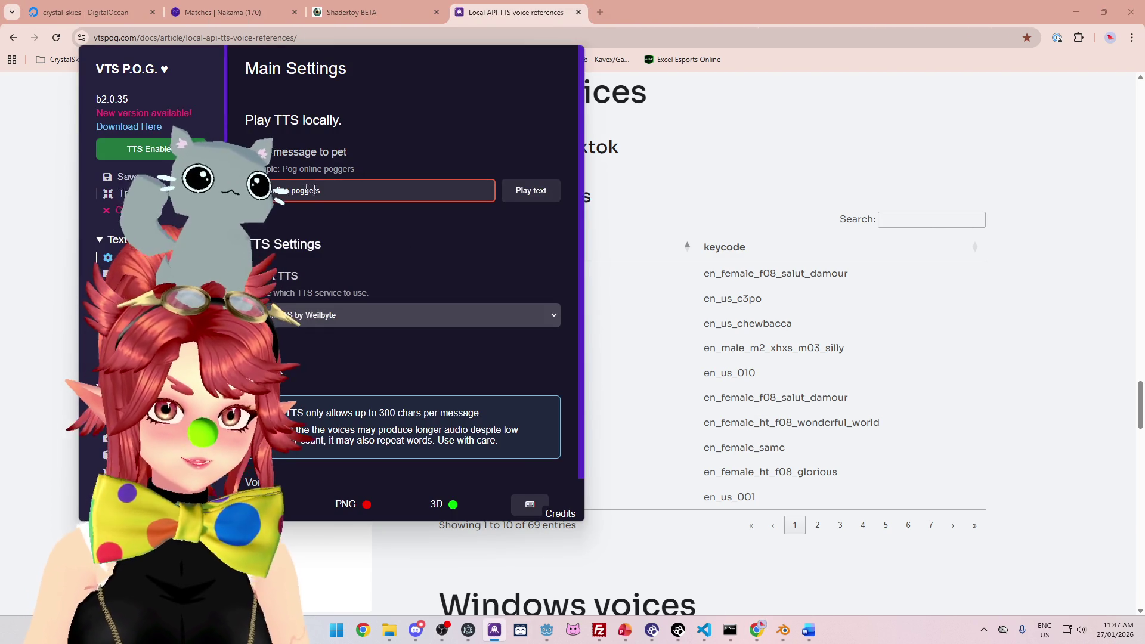
Step: Try voices in the VTS P.O.G. voice dropdown, settle on one, then return to the Tiktok voices docs
scroll(328, 286, "down", 1)
scroll(329, 286, "down", 1)
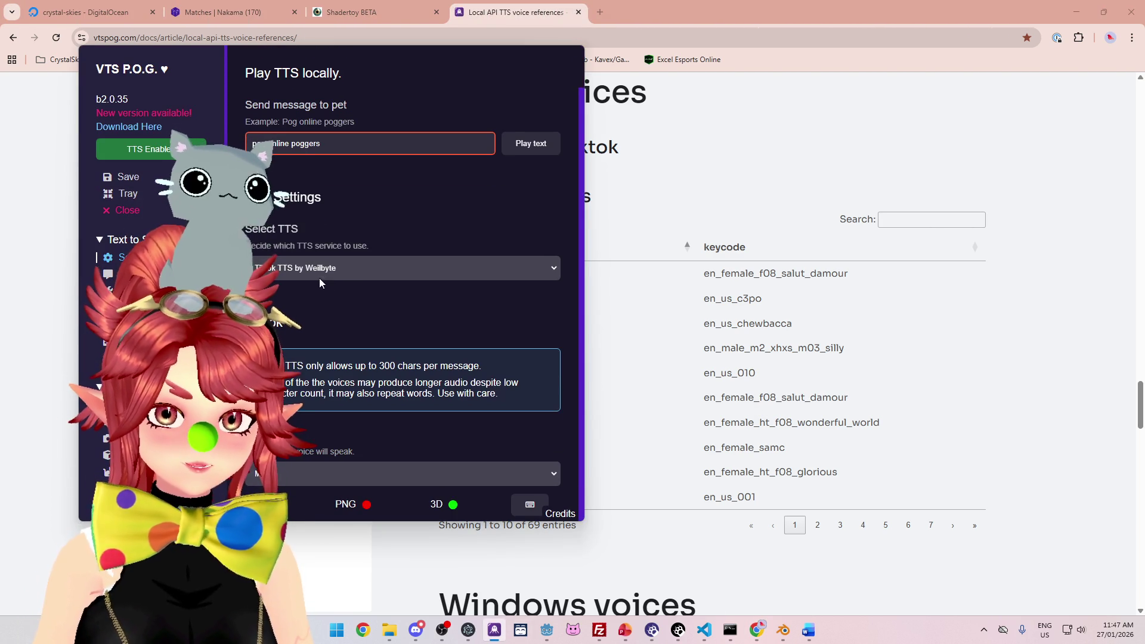
left_click(337, 477)
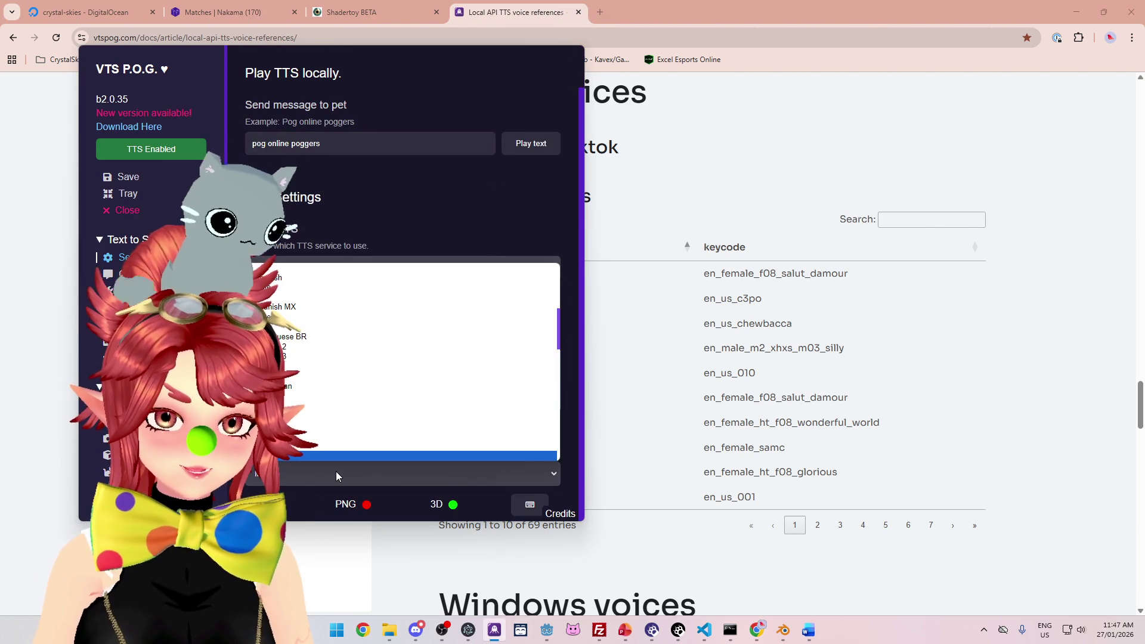
left_click(336, 471)
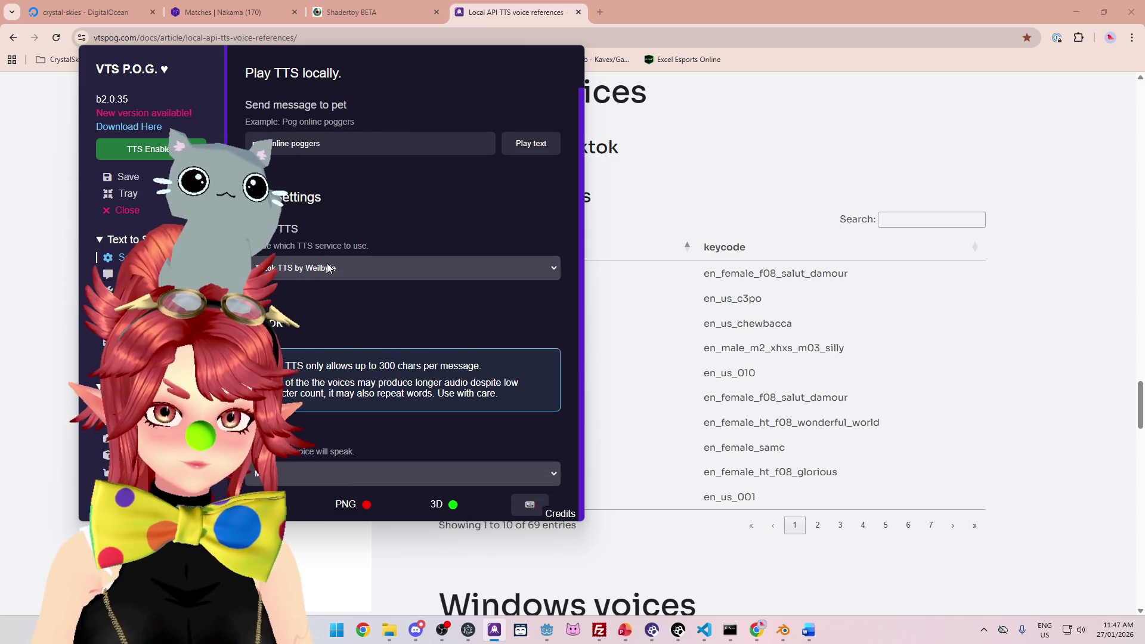
left_click(358, 474)
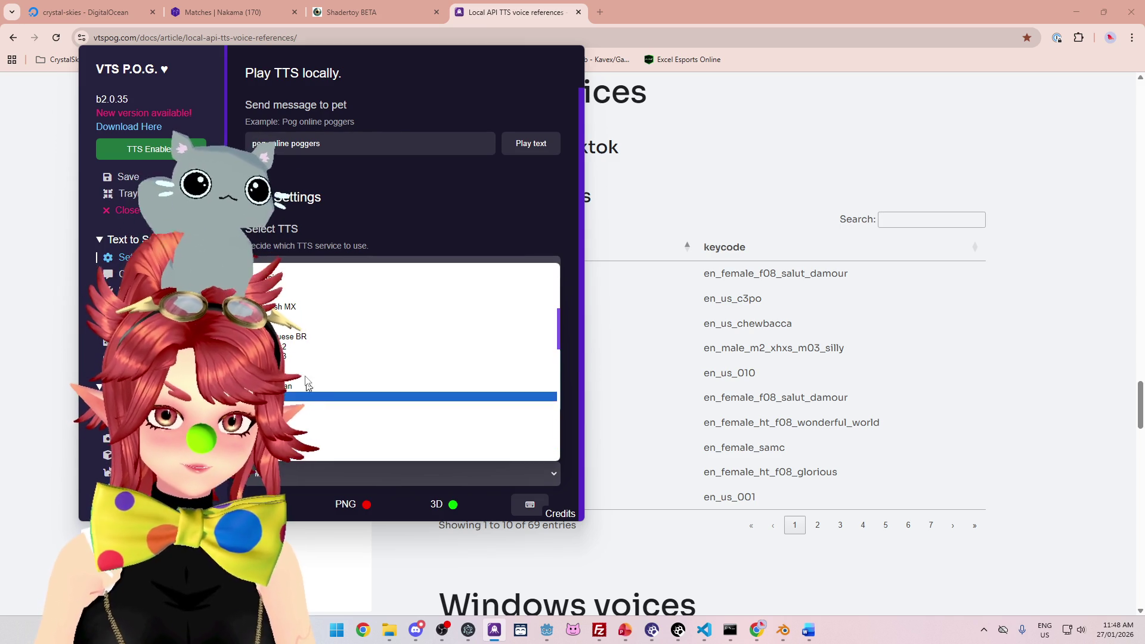
left_click(310, 340)
left_click(315, 474)
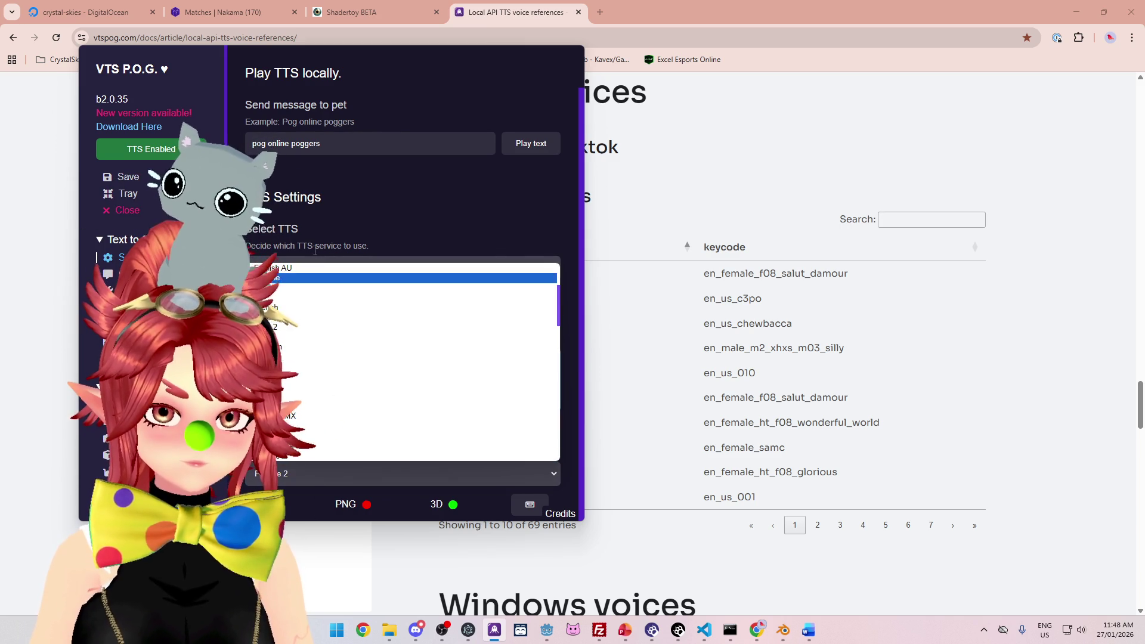
left_click(292, 387)
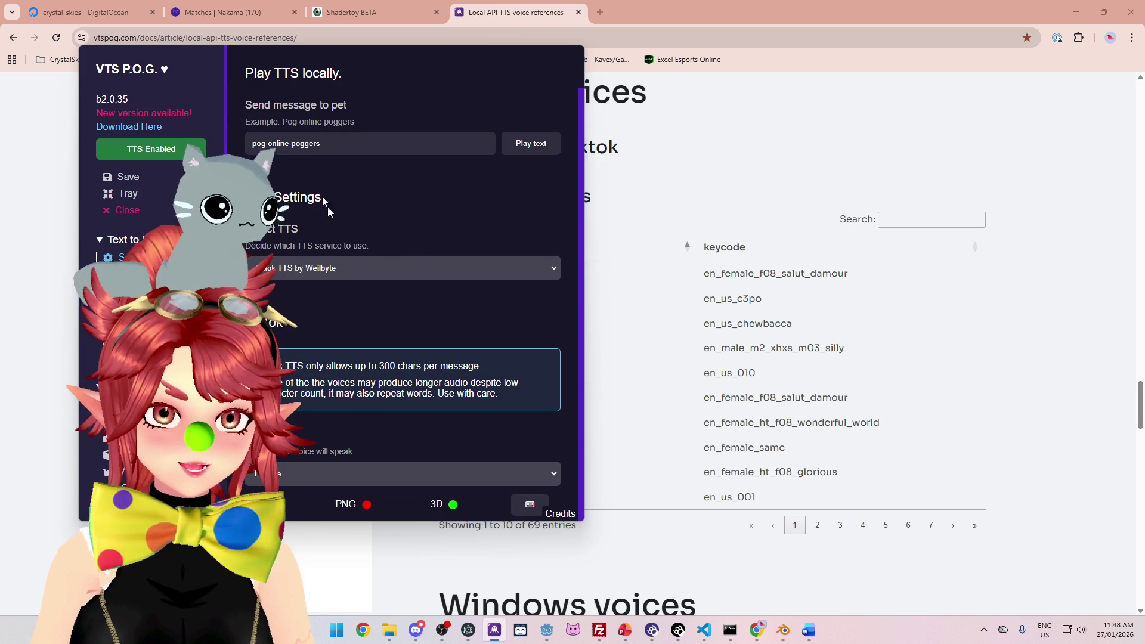
left_click(847, 339)
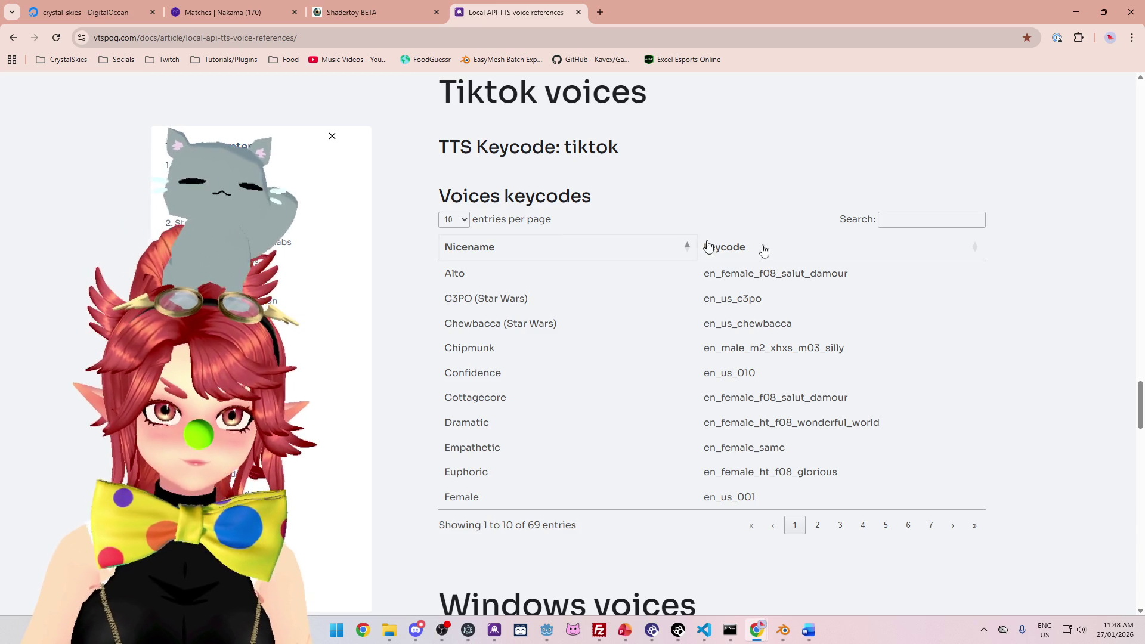
Step: Filter the Tiktok voices table by 'au' to list the four en_au voices, then switch to Warudo
mouse_move(809, 636)
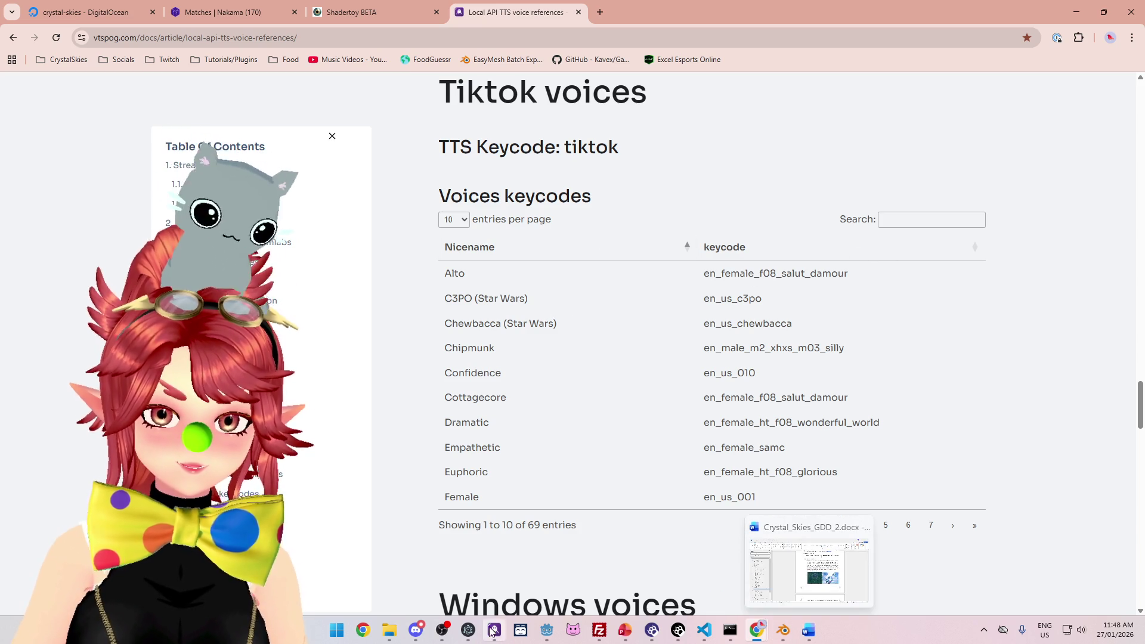
left_click(492, 631)
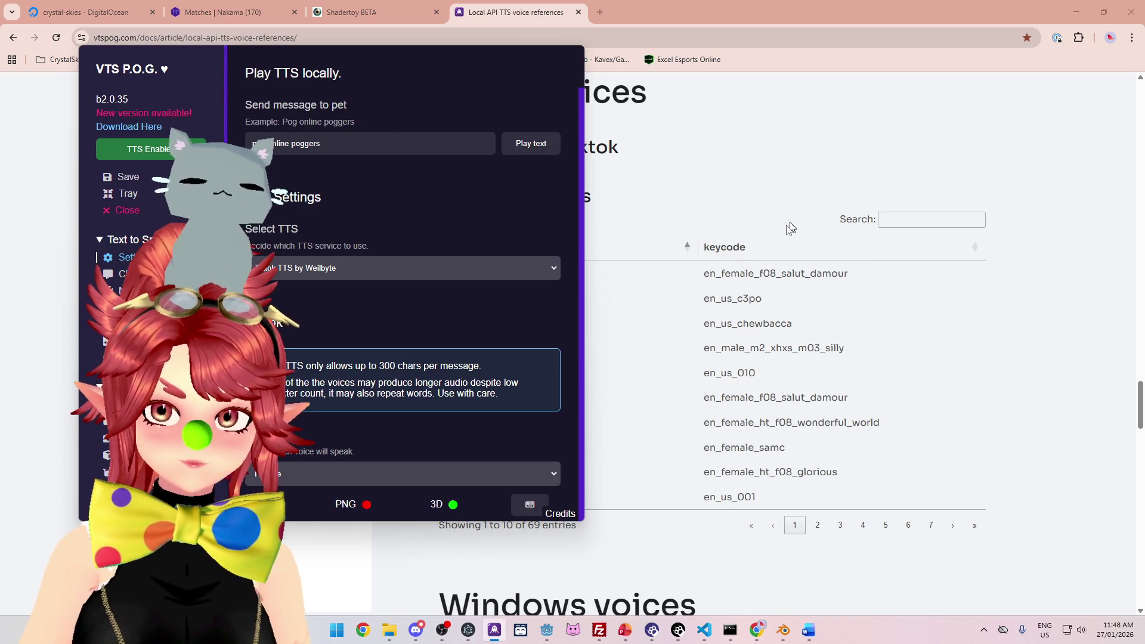
left_click(777, 167)
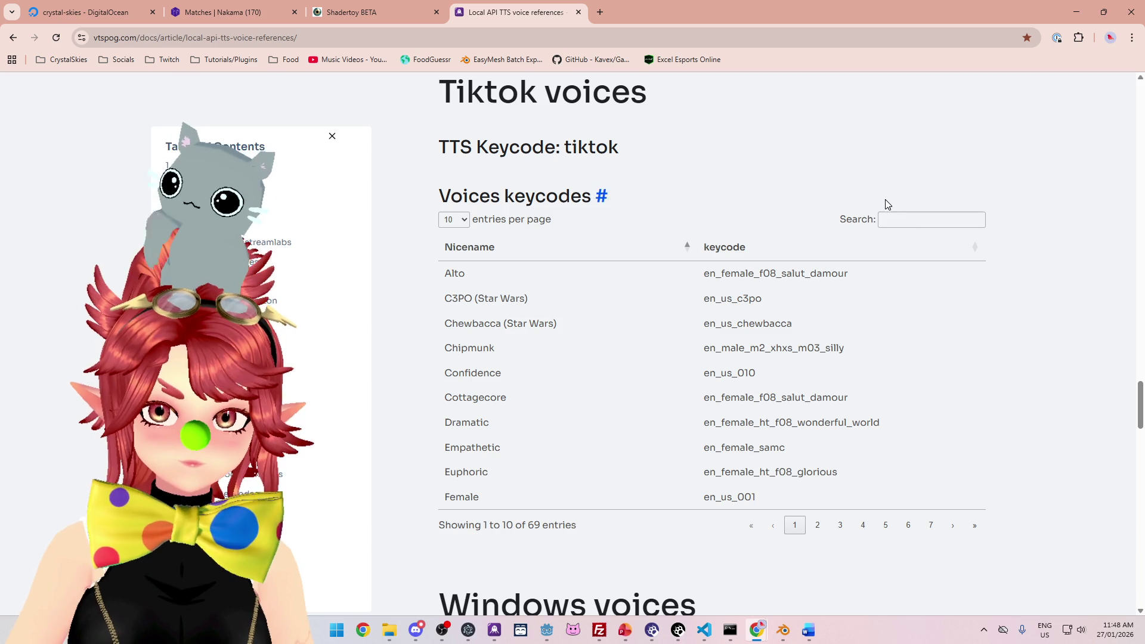
type("au")
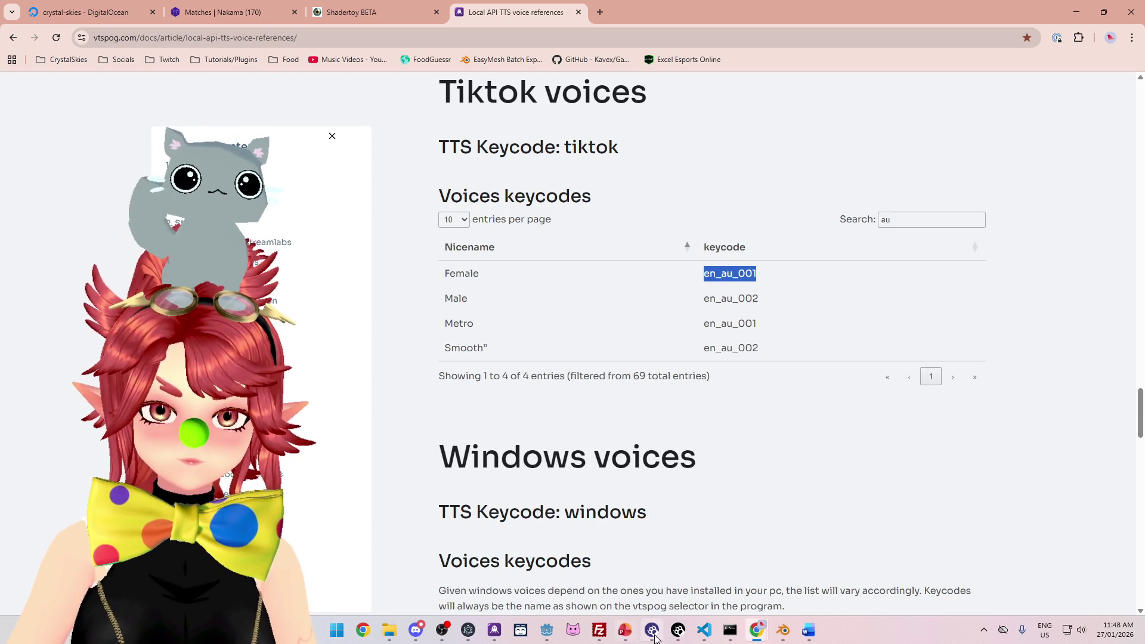
left_click(680, 637)
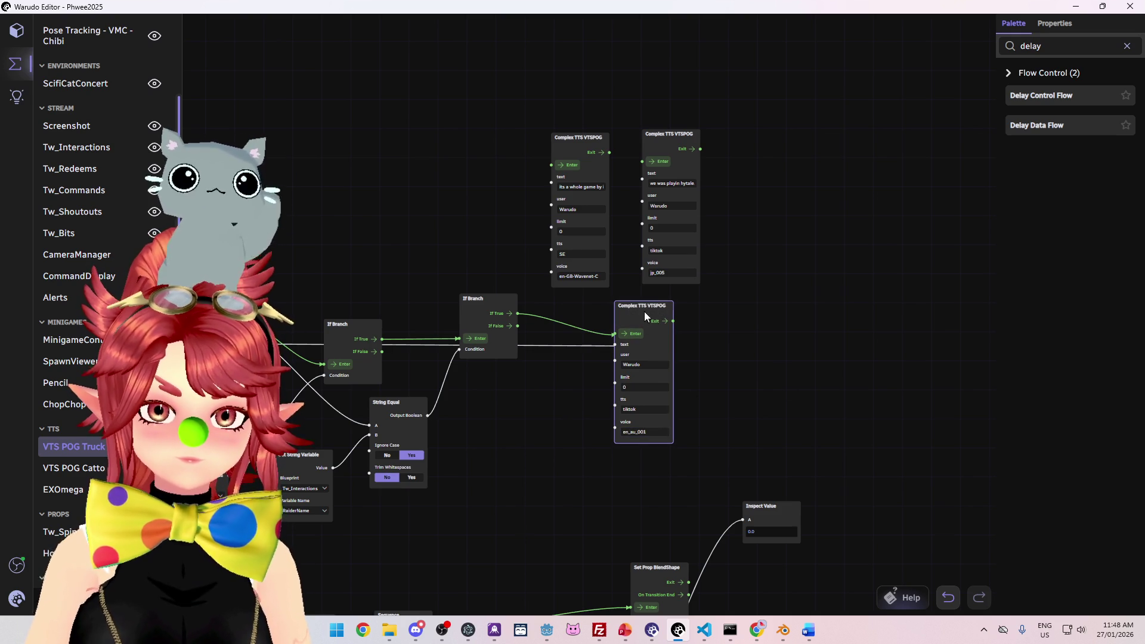
Step: Reposition the TTS node and export the blueprint, overwriting VTS POG Truck.json
left_click_drag(644, 316, 600, 334)
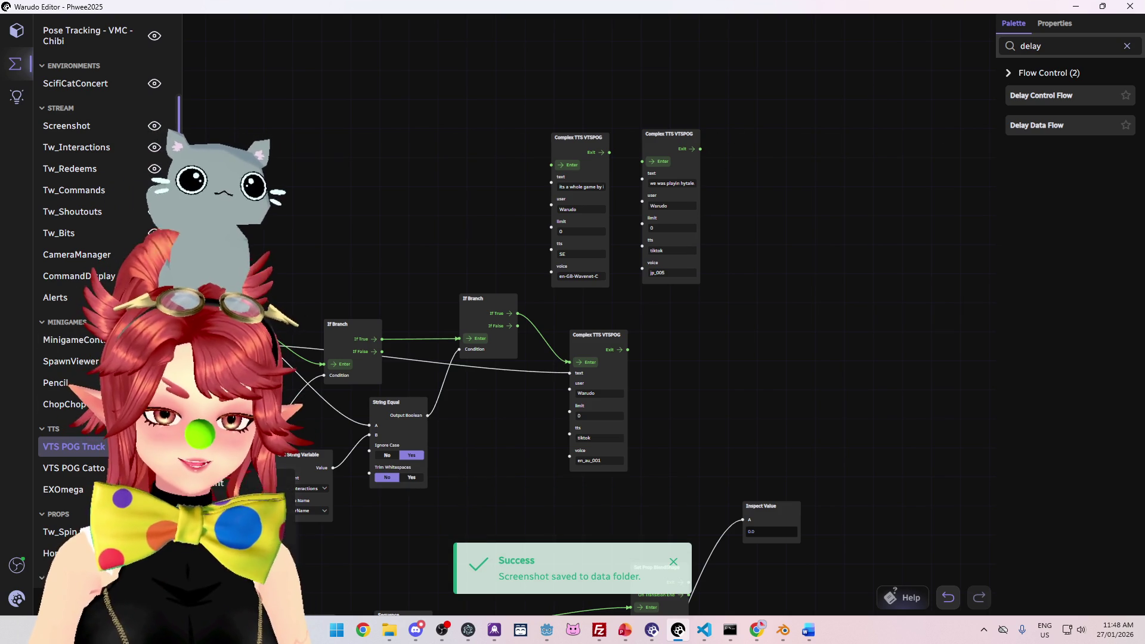
key("ctrl+s")
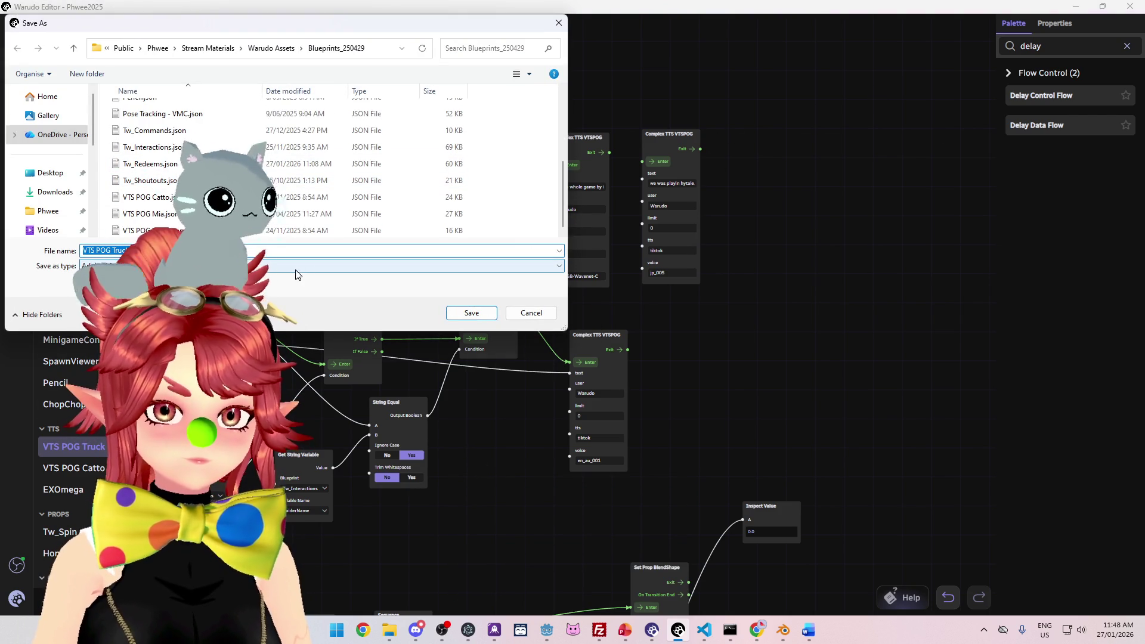
left_click(481, 315)
left_click(599, 312)
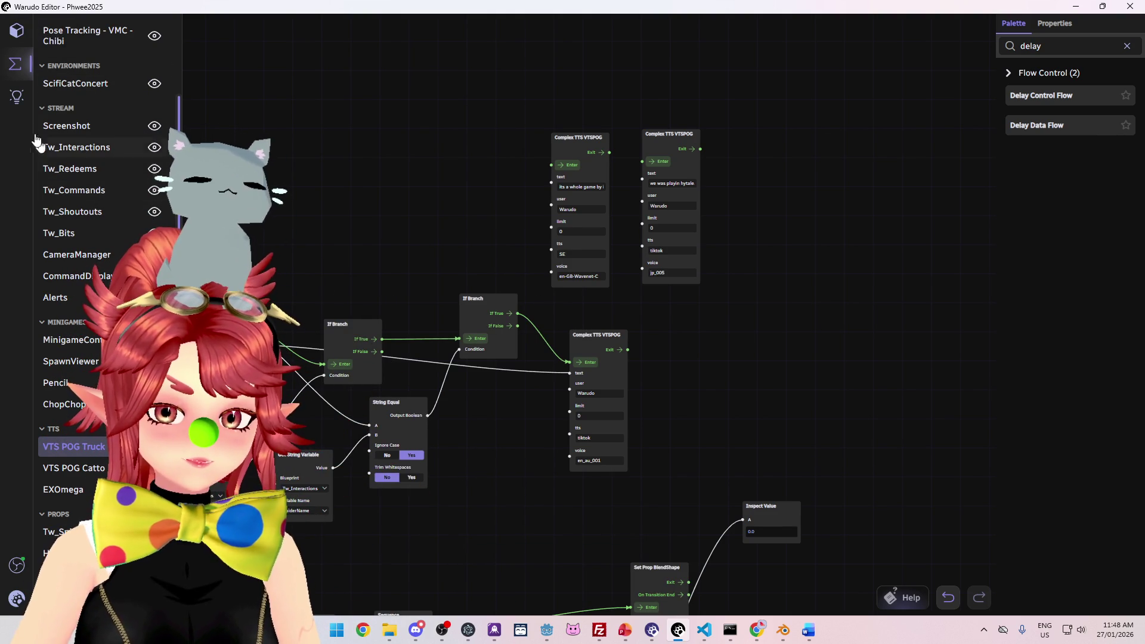
Step: Save the Warudo scene from the main menu
left_click(30, 599)
left_click(49, 319)
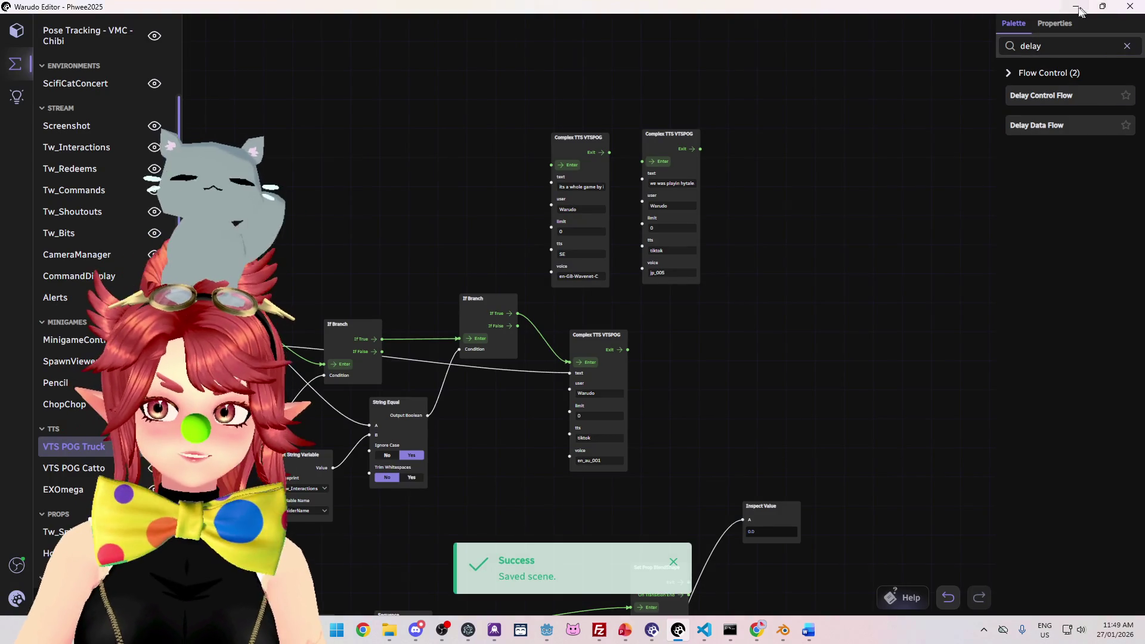
key("alt+Tab")
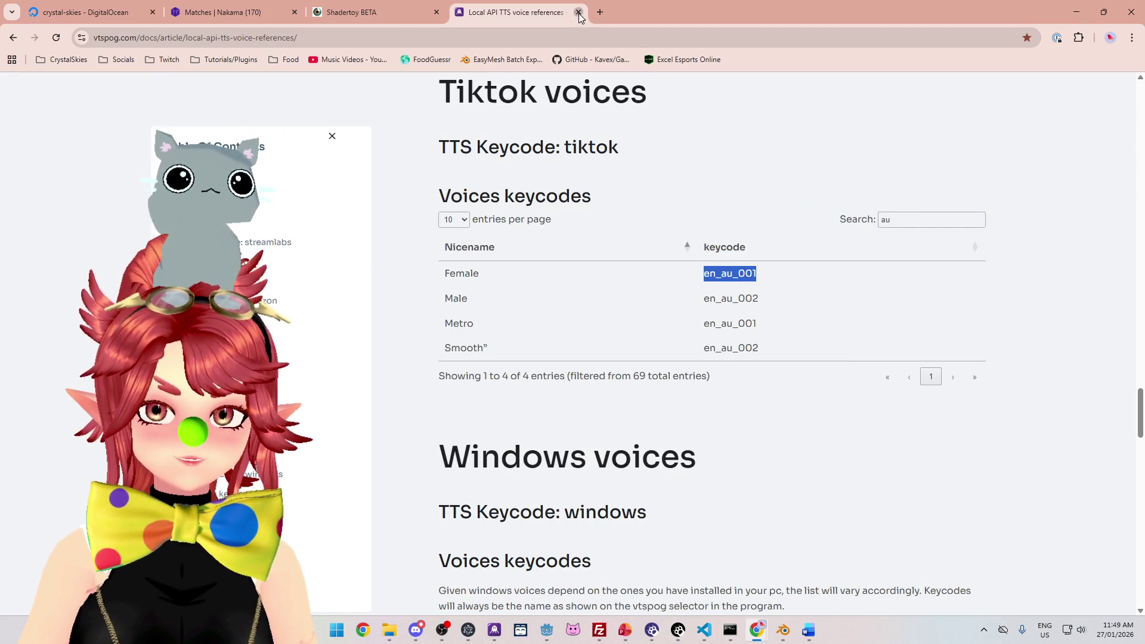
Step: Close the voice references tab and accept Shadertoy's cookie notice
left_click(579, 13)
scroll(474, 325, "down", 2)
scroll(238, 269, "up", 2)
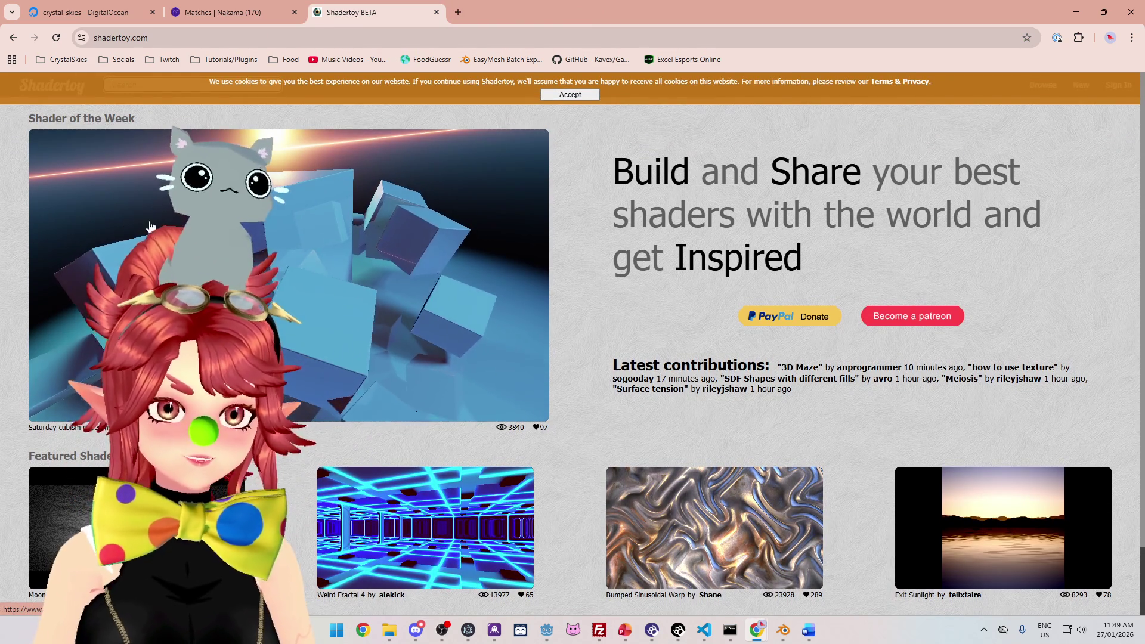
left_click(569, 96)
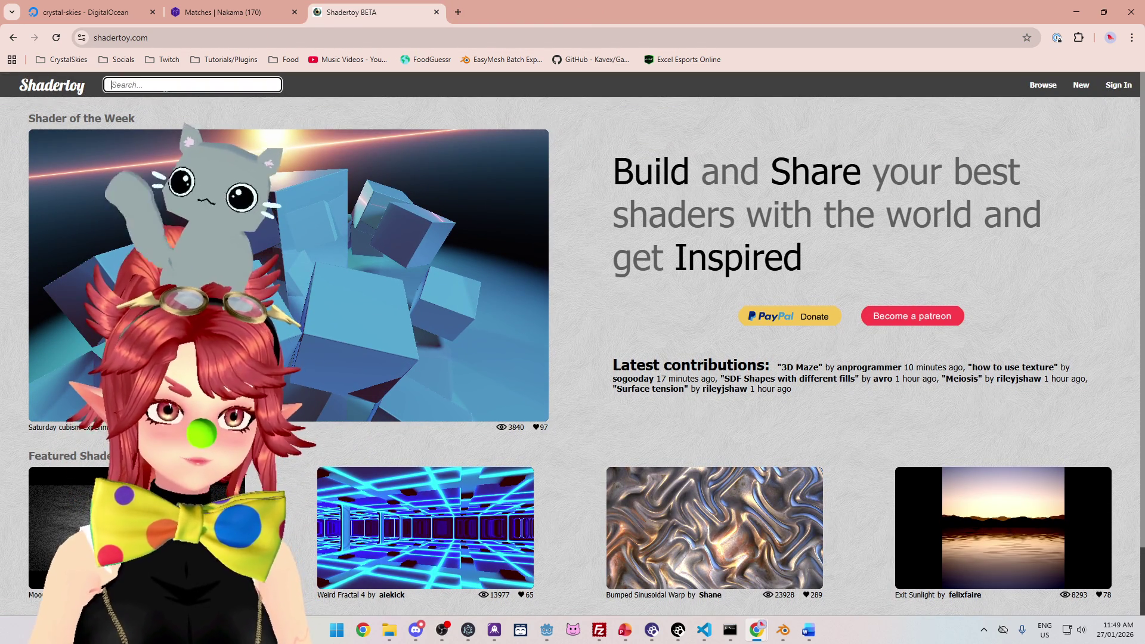
Step: Place the cursor in Shadertoy's search box to look for shaders
scroll(301, 225, "down", 2)
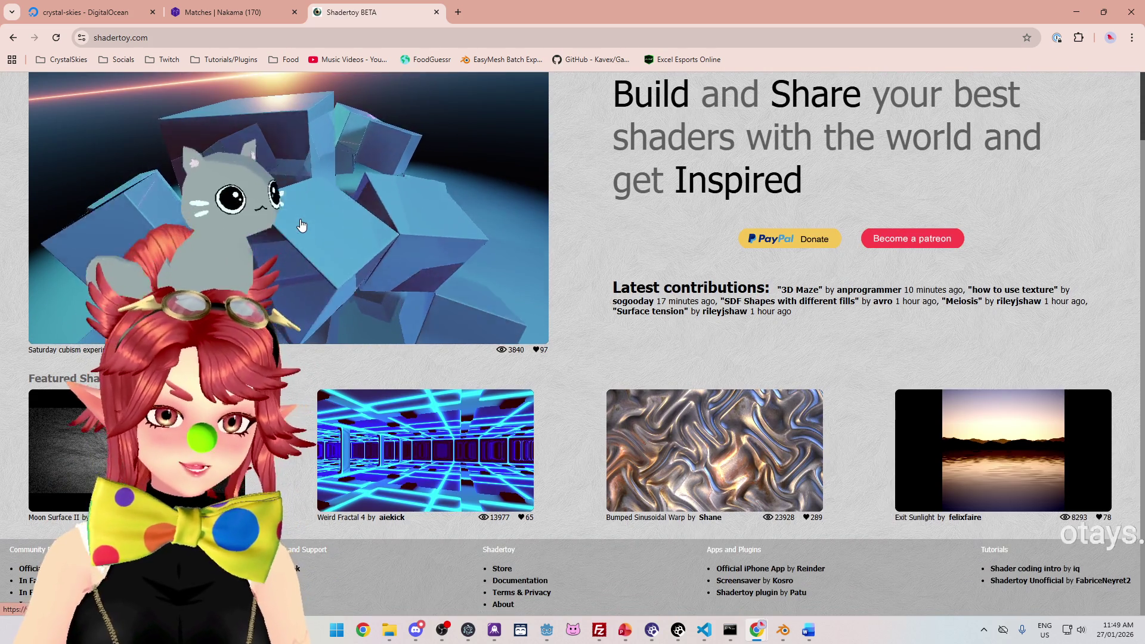
scroll(301, 225, "up", 2)
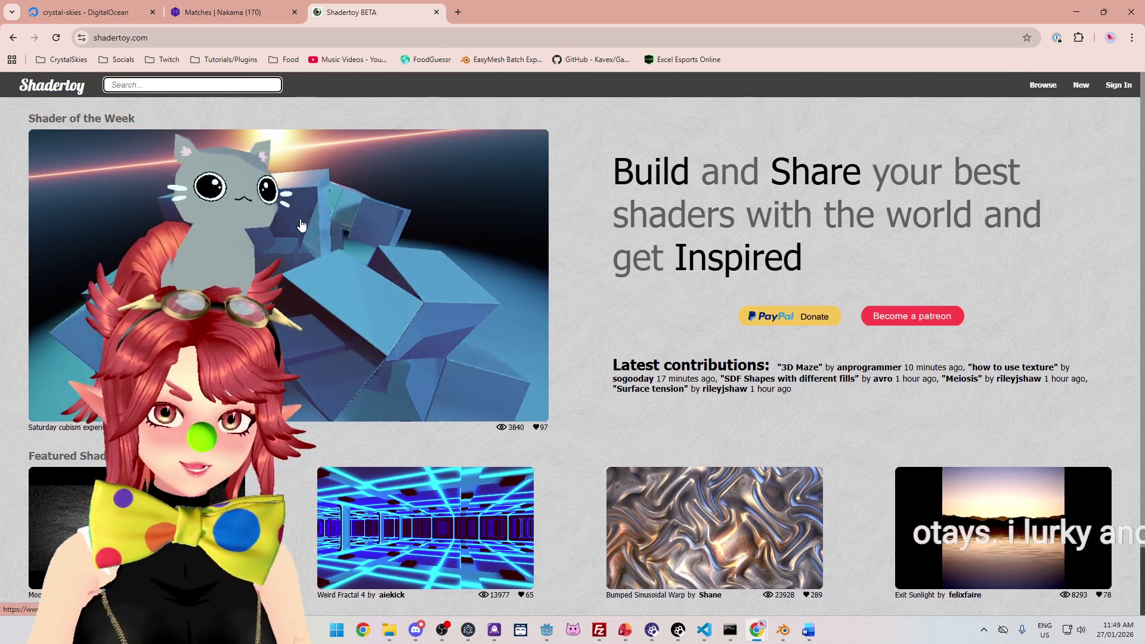
left_click(172, 84)
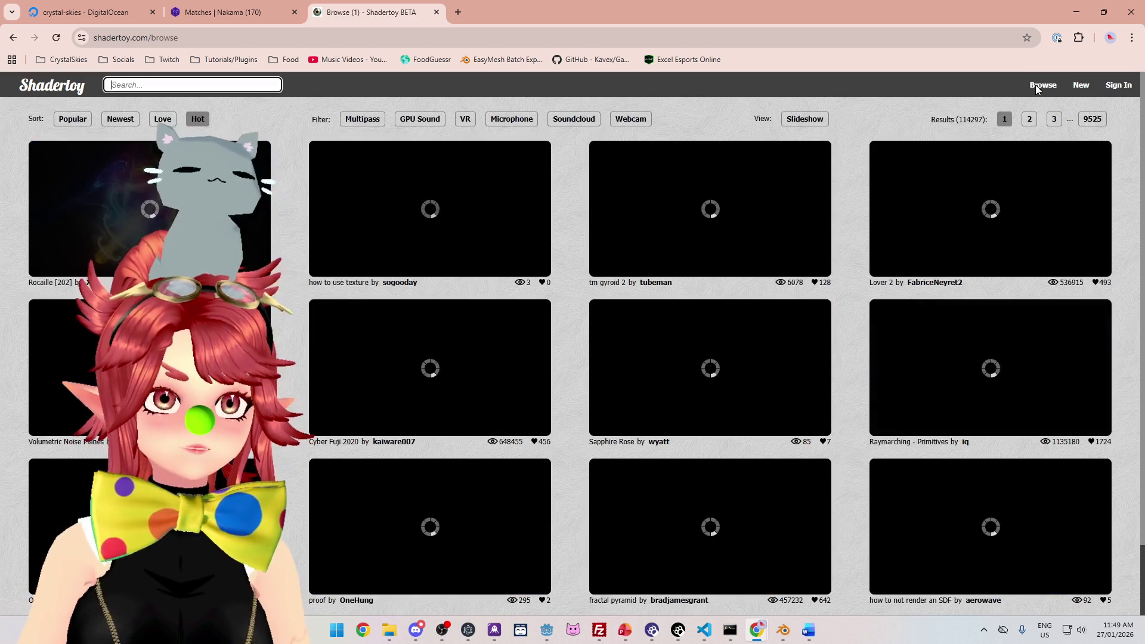
scroll(565, 295, "down", 1)
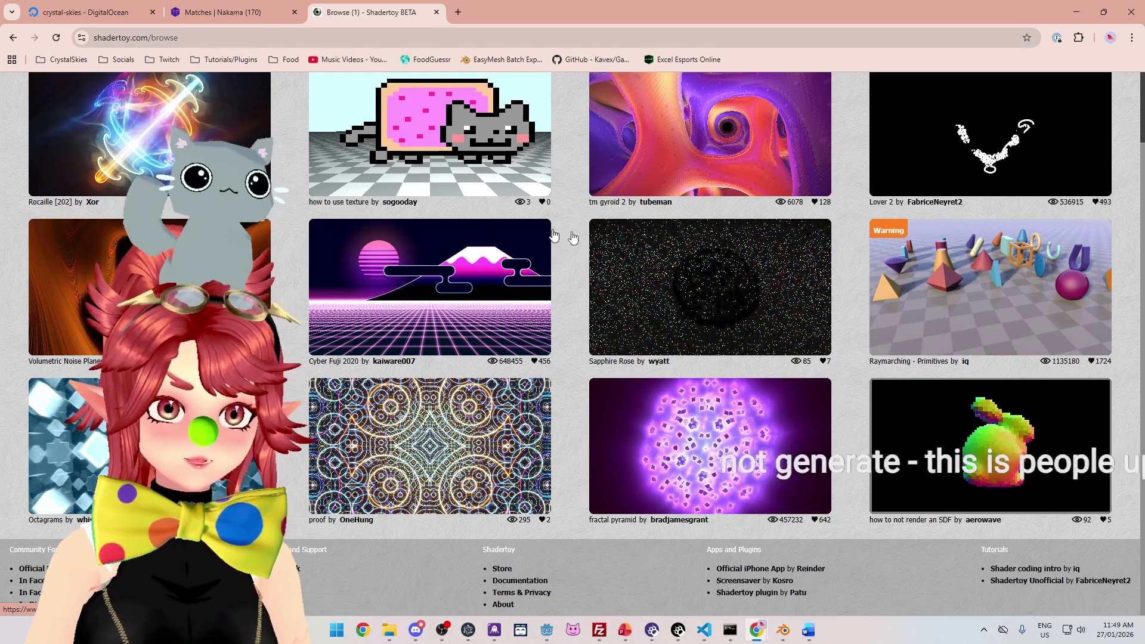
scroll(504, 278, "up", 1)
Step: Search Shadertoy for 'crystal' and scroll through the 388 results
type("crystal")
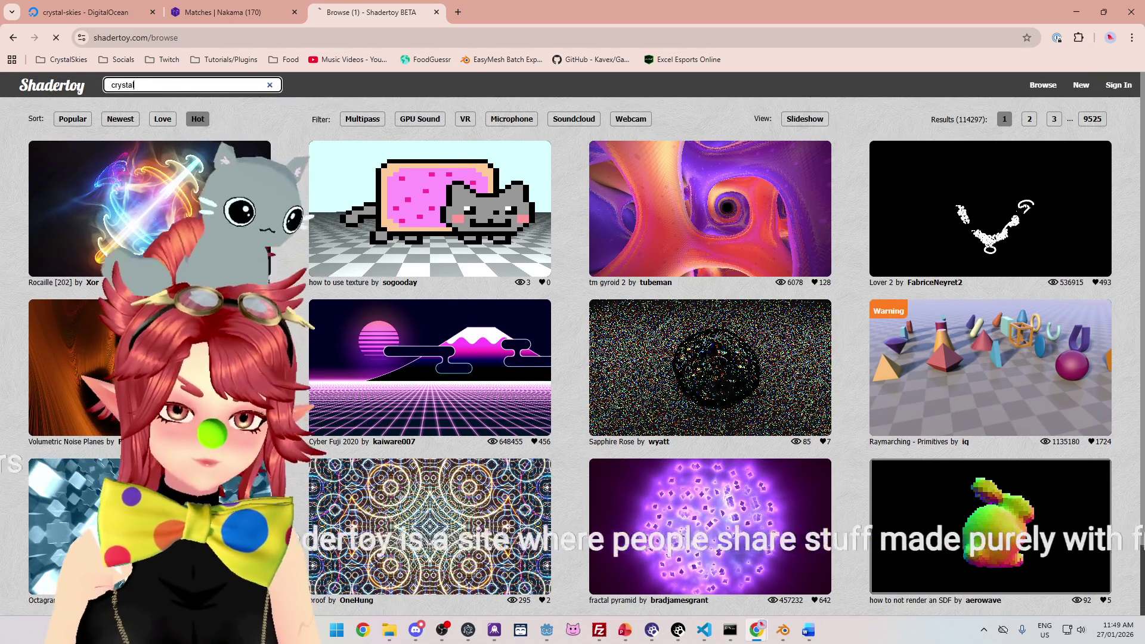
key("Return")
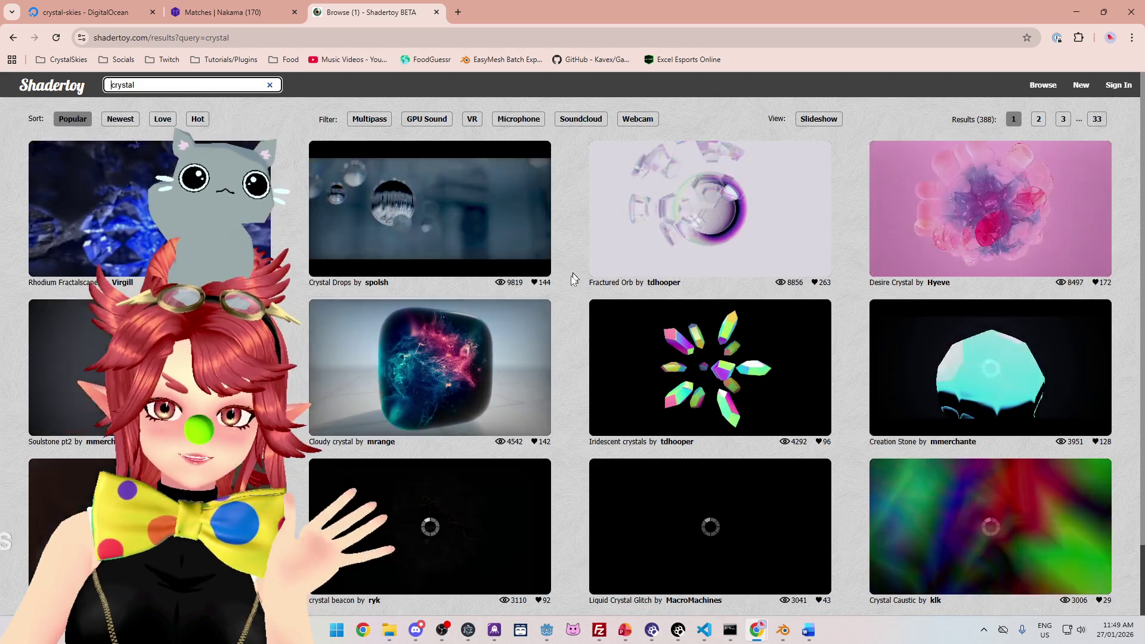
scroll(574, 273, "down", 1)
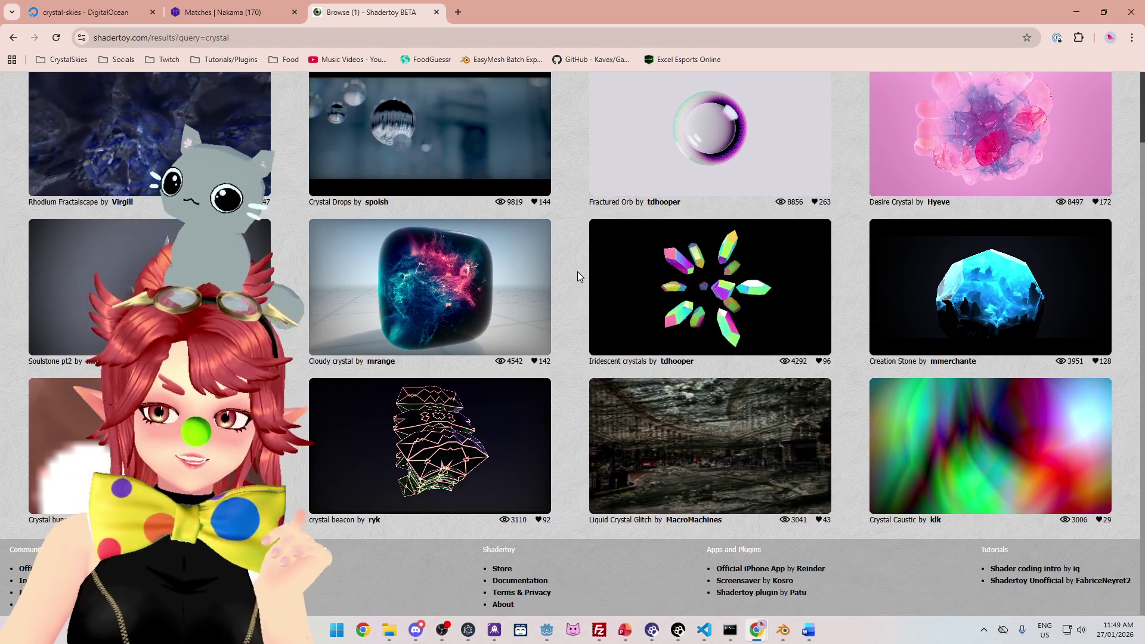
scroll(579, 272, "up", 1)
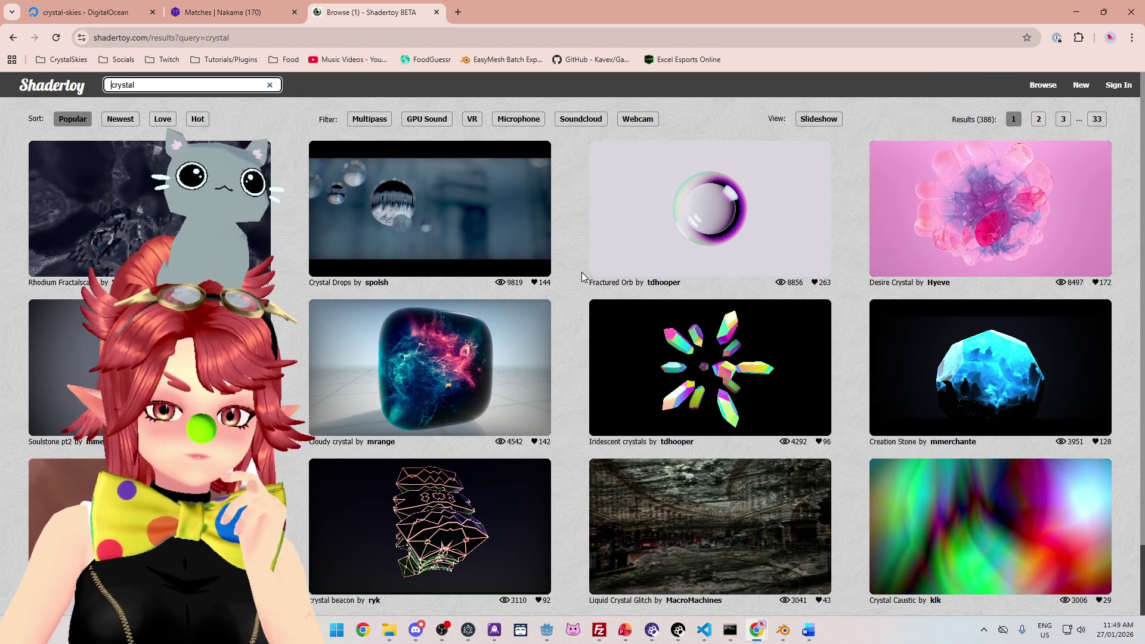
scroll(583, 276, "down", 2)
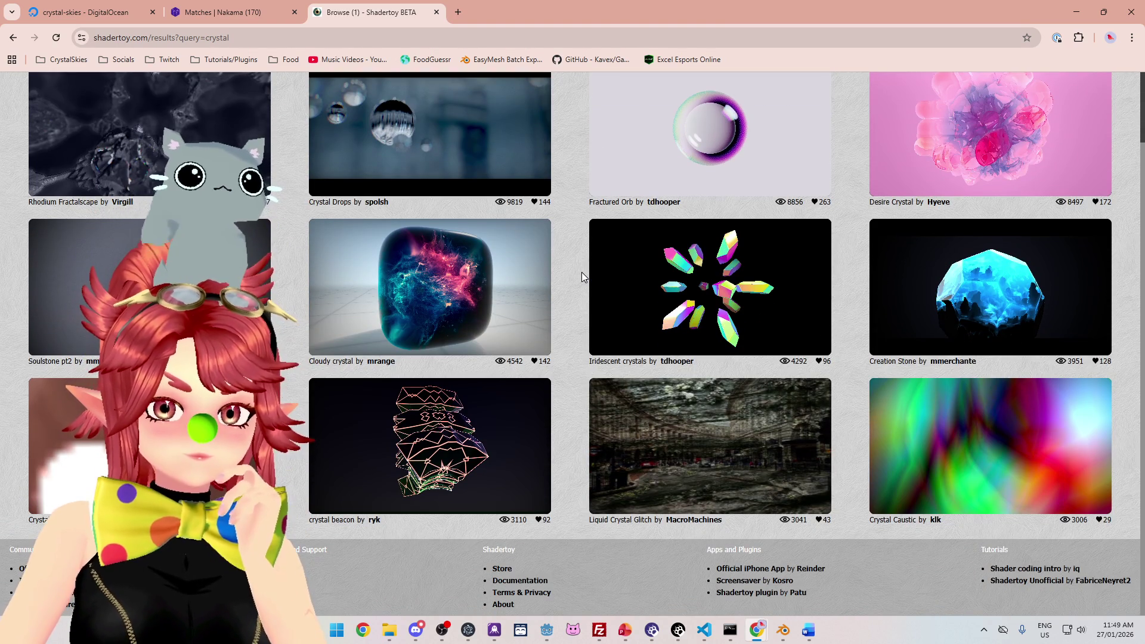
scroll(583, 276, "up", 1)
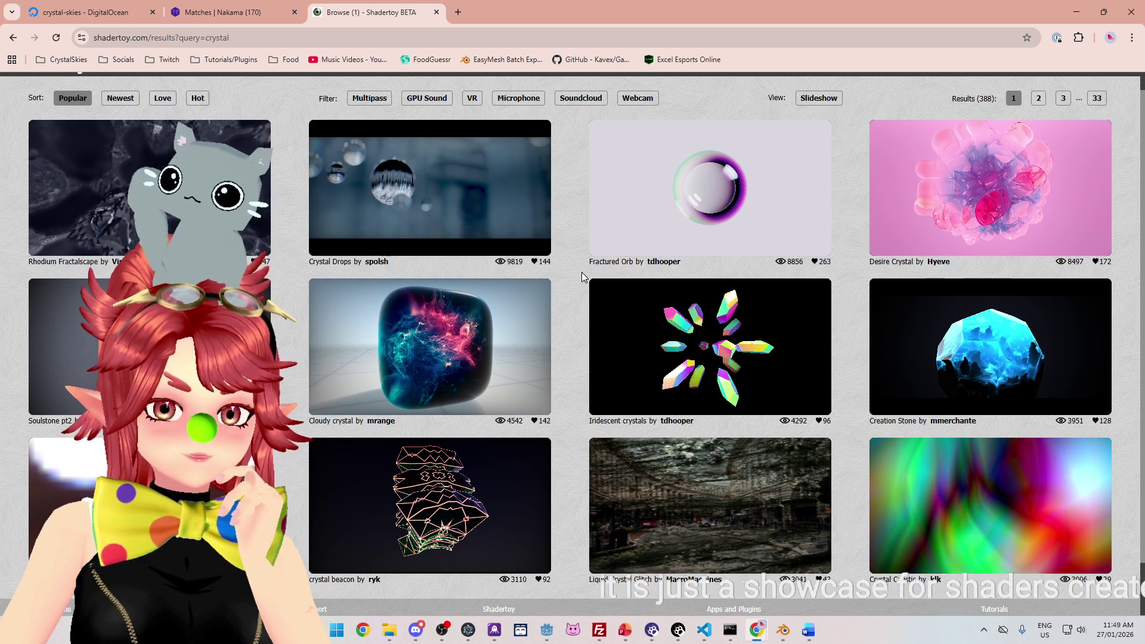
scroll(581, 272, "up", 1)
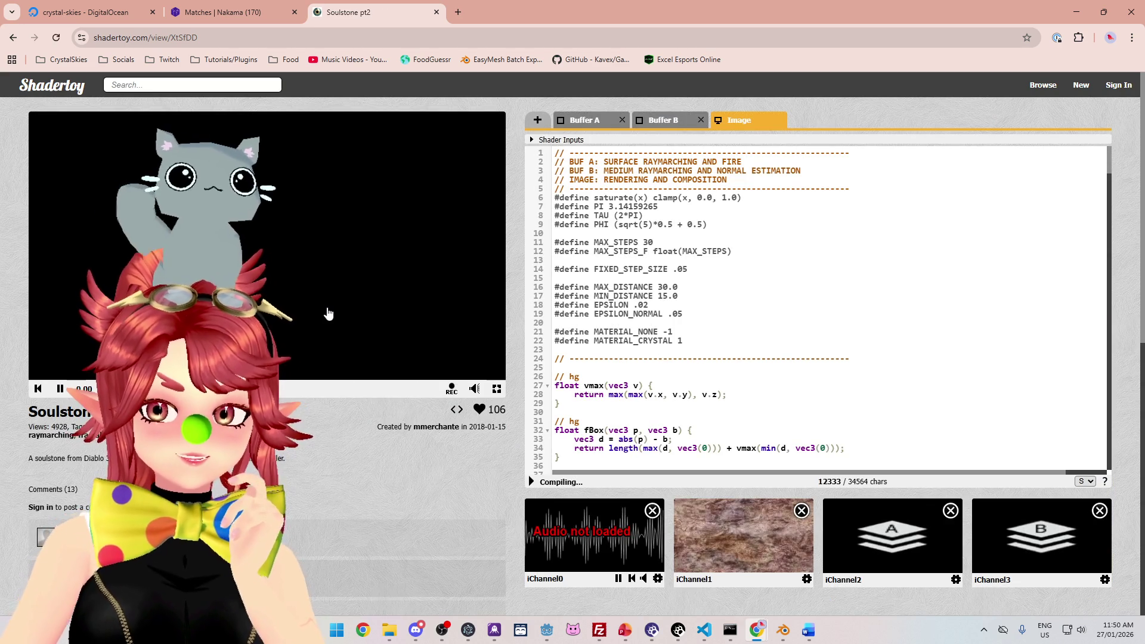
Step: Scroll through the Soulstone pt2 shader page
scroll(619, 389, "down", 3)
scroll(619, 389, "up", 3)
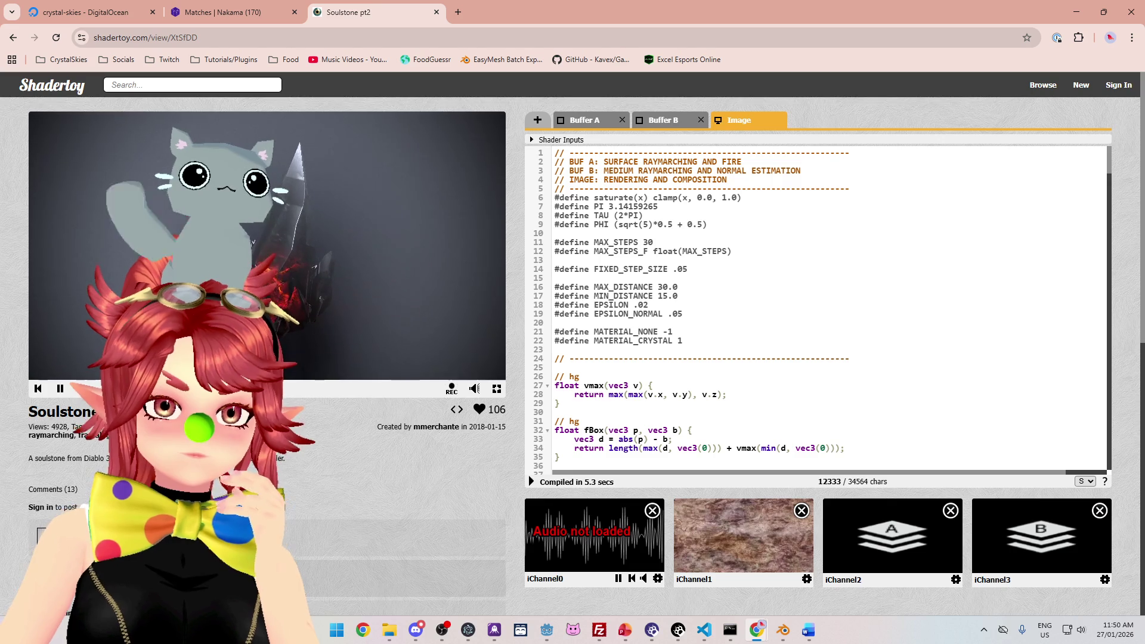
scroll(817, 307, "down", 4)
scroll(817, 307, "up", 4)
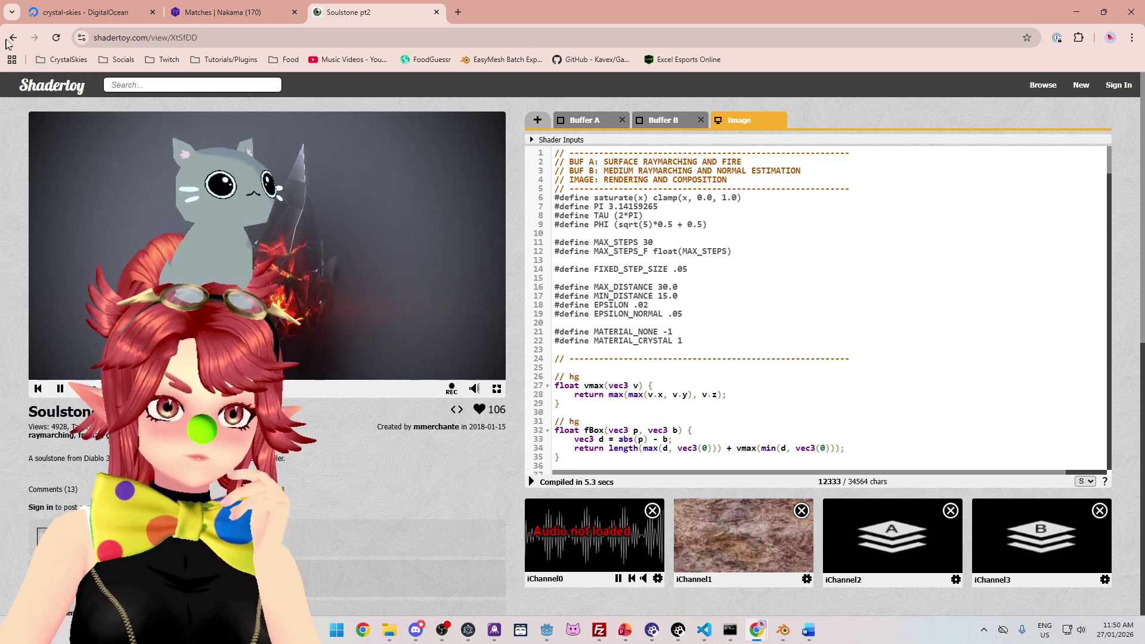
scroll(525, 406, "down", 1)
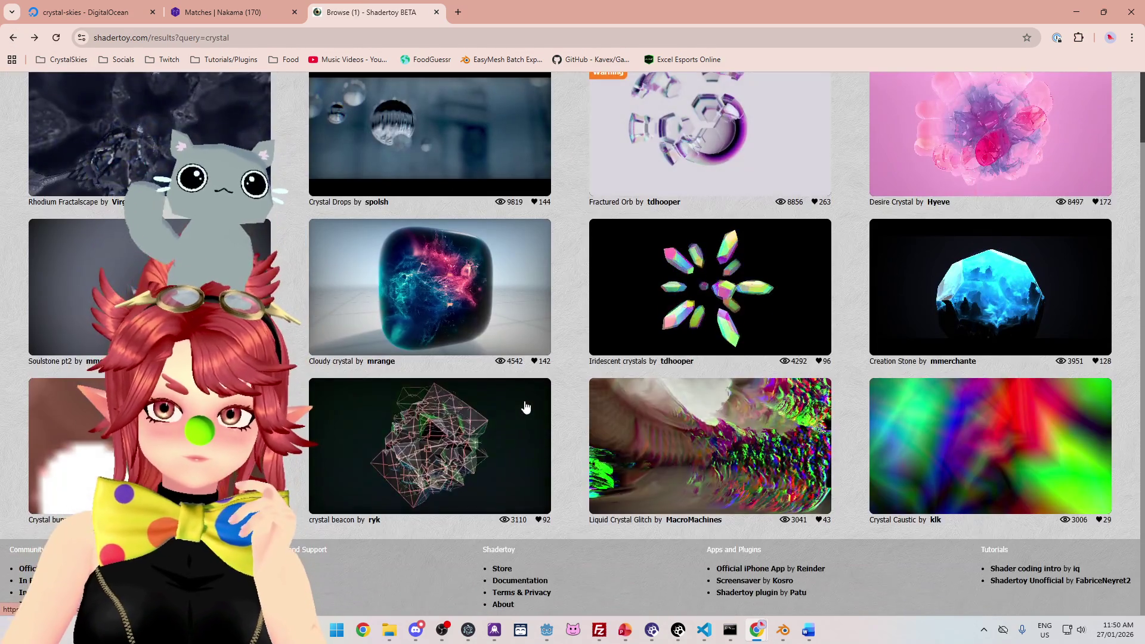
scroll(526, 406, "up", 1)
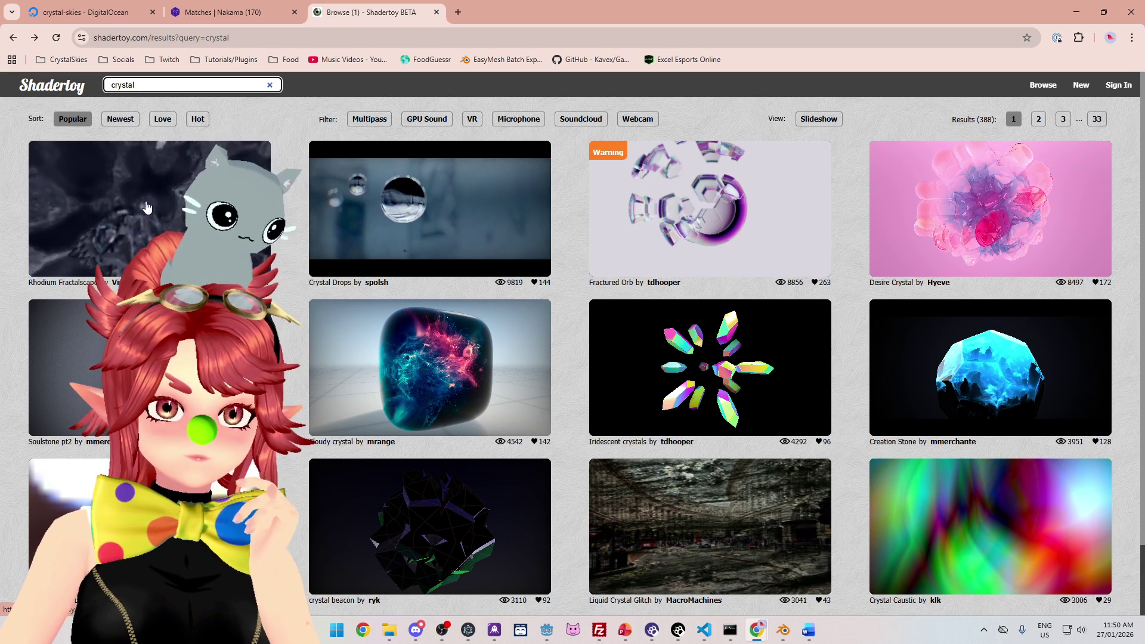
Step: Replace the crystal search with 'rain' and browse the 3482 results
double_click(133, 84)
type("in")
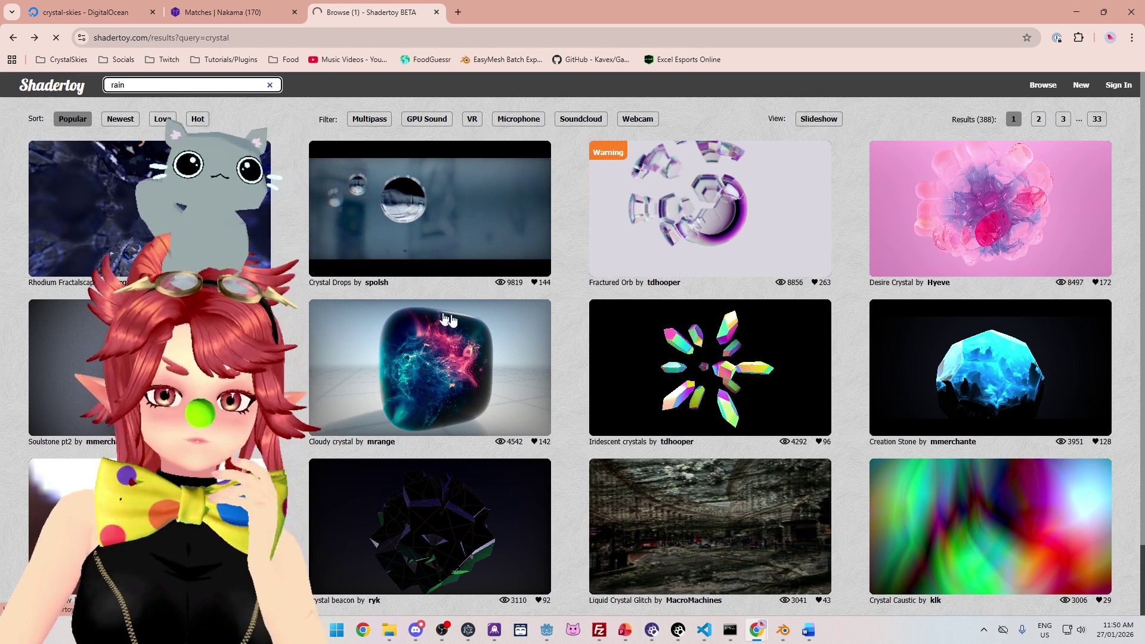
key("Return")
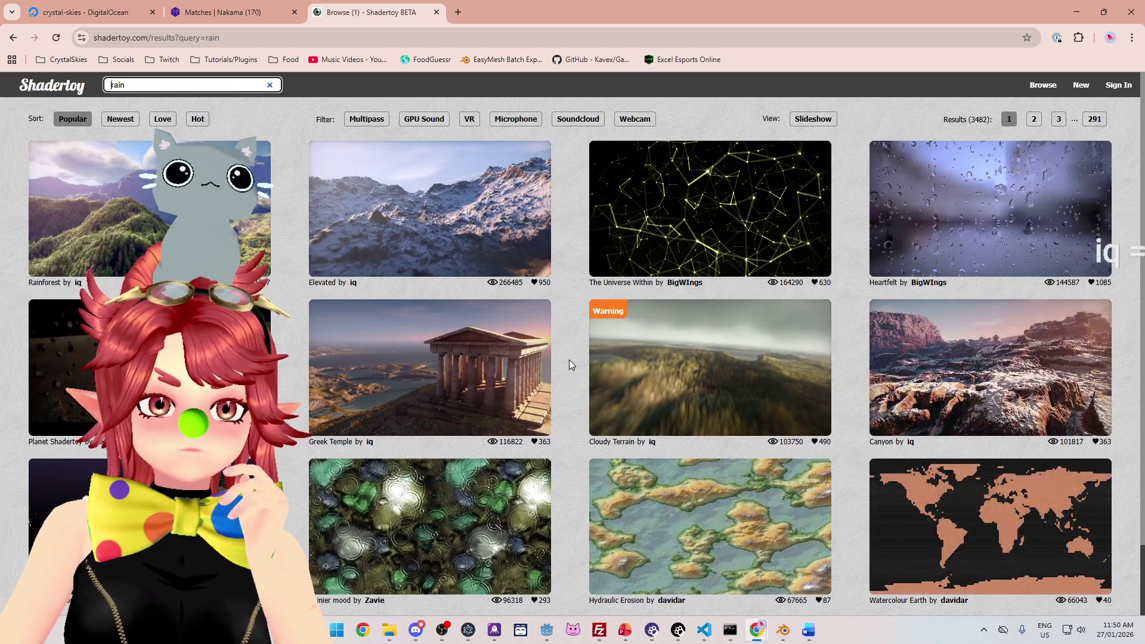
scroll(569, 360, "down", 1)
scroll(569, 364, "down", 1)
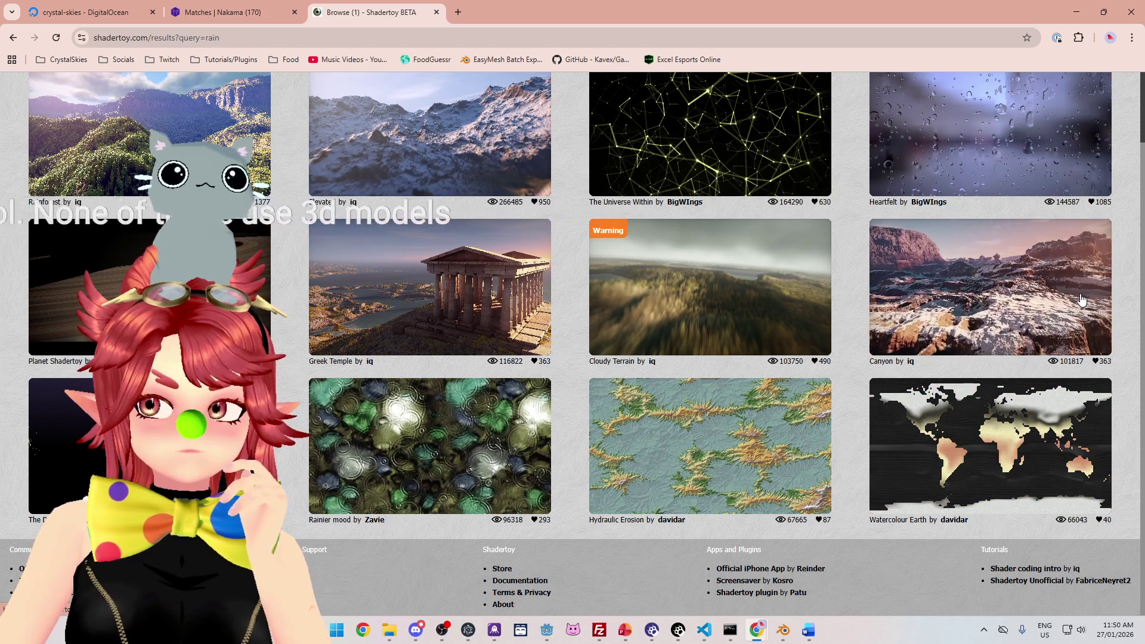
scroll(419, 346, "up", 2)
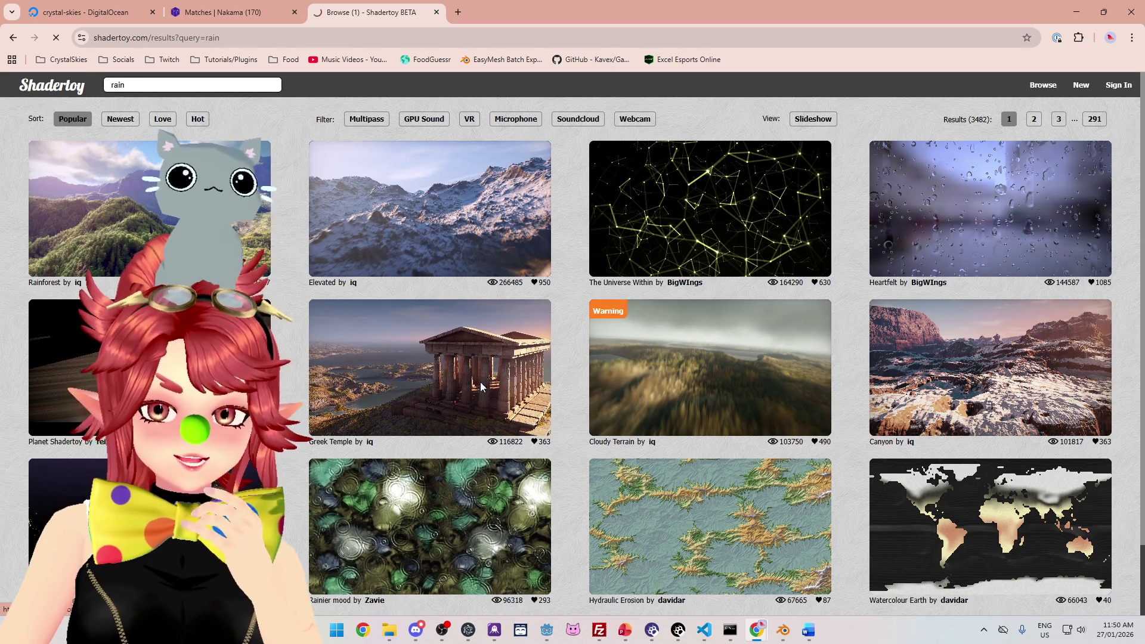
scroll(821, 310, "down", 1)
scroll(787, 351, "down", 2)
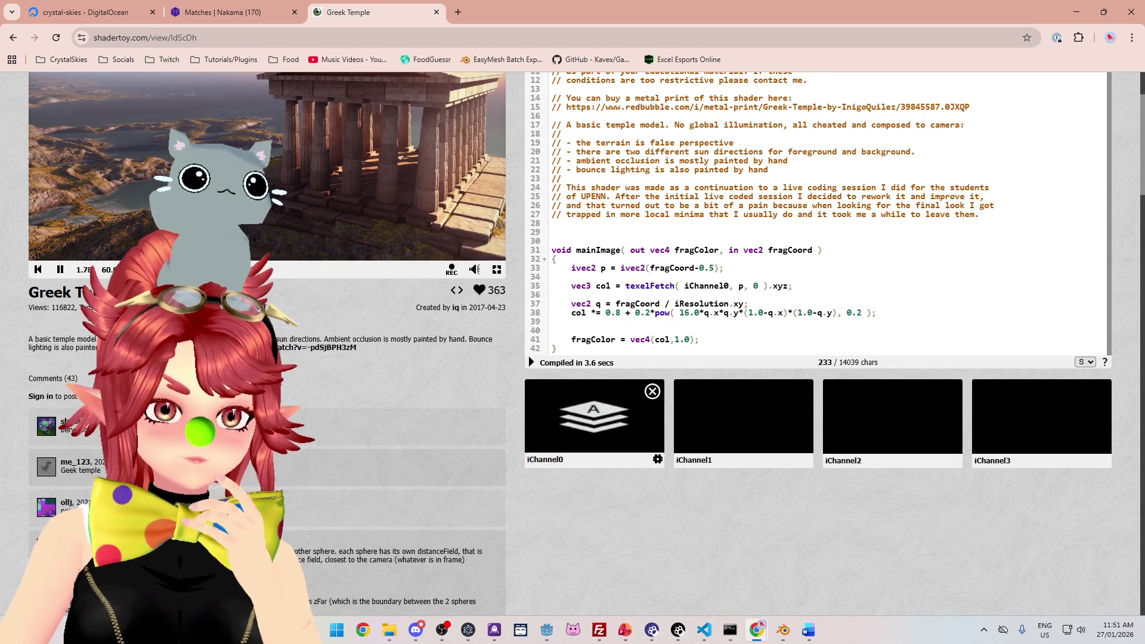
Step: Go back from the Greek Temple shader to the 'rain' search results
scroll(604, 282, "up", 2)
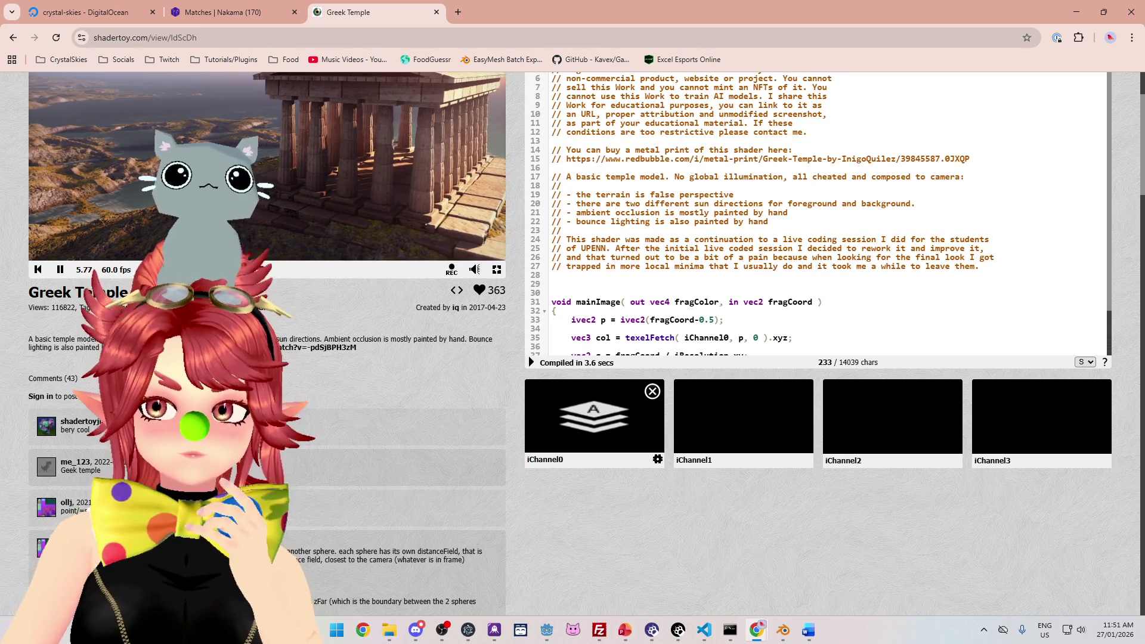
left_click(15, 48)
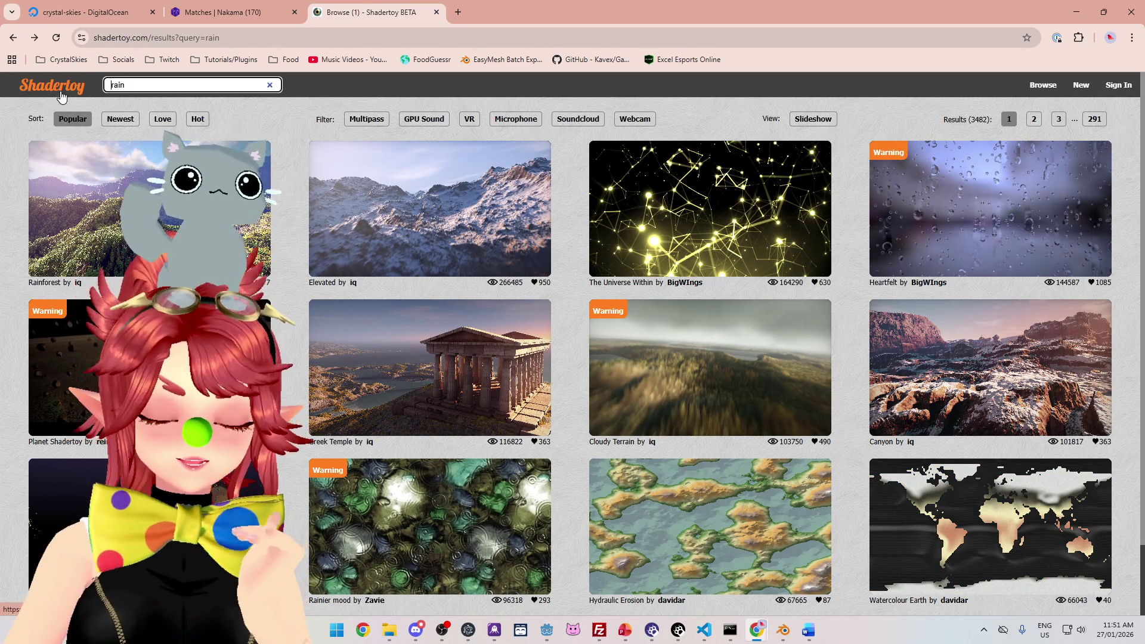
left_click(62, 98)
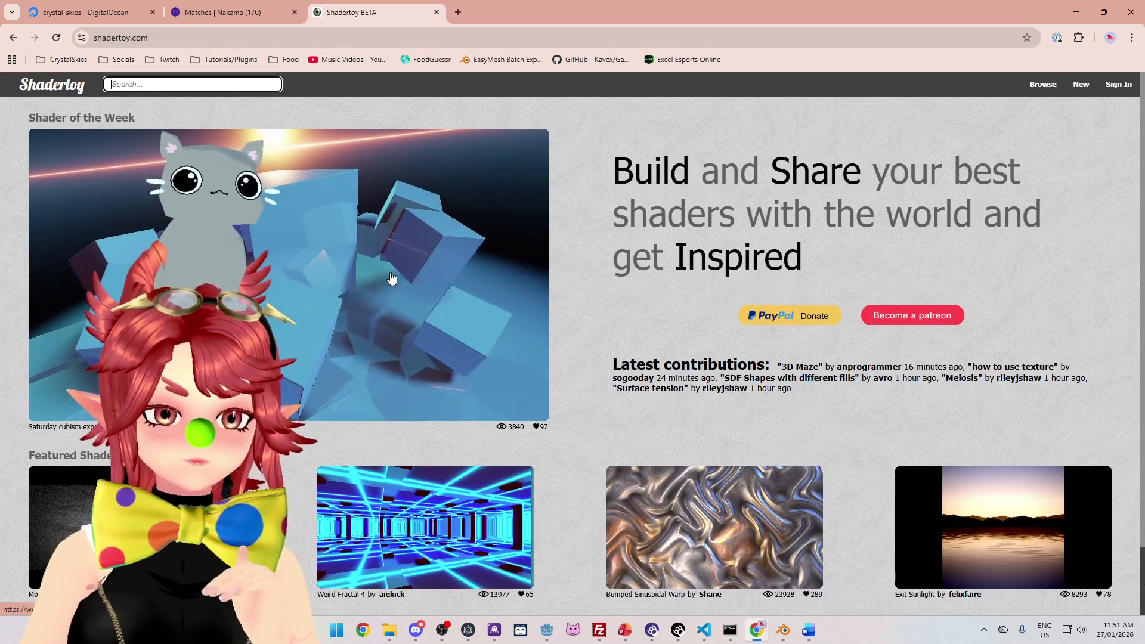
scroll(391, 278, "down", 1)
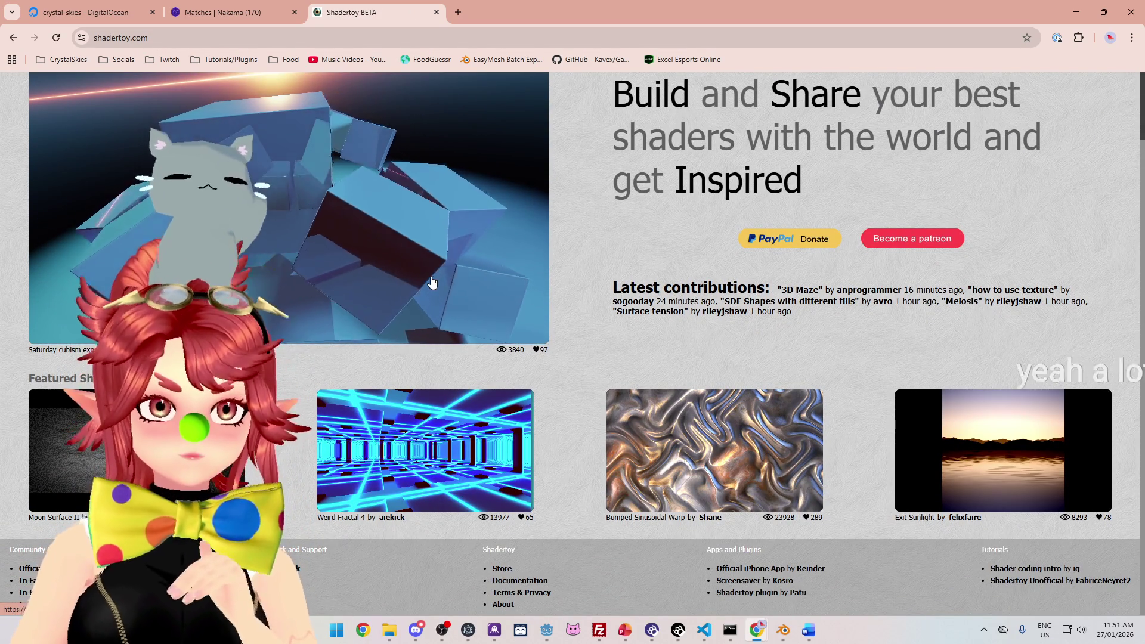
scroll(426, 311, "up", 1)
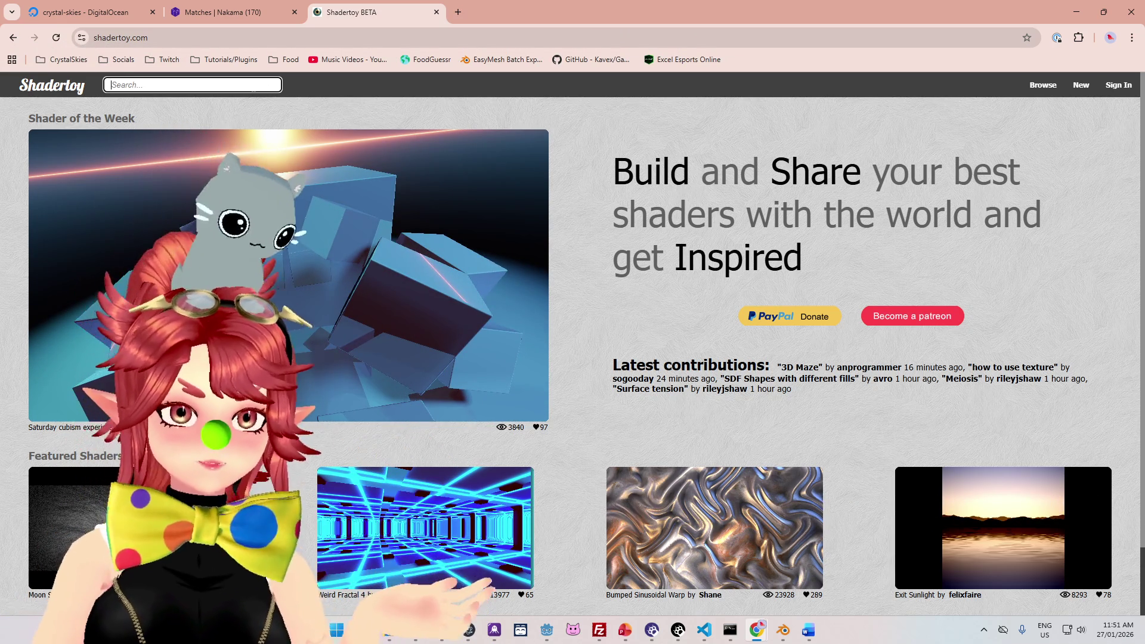
type("rain")
key("Return")
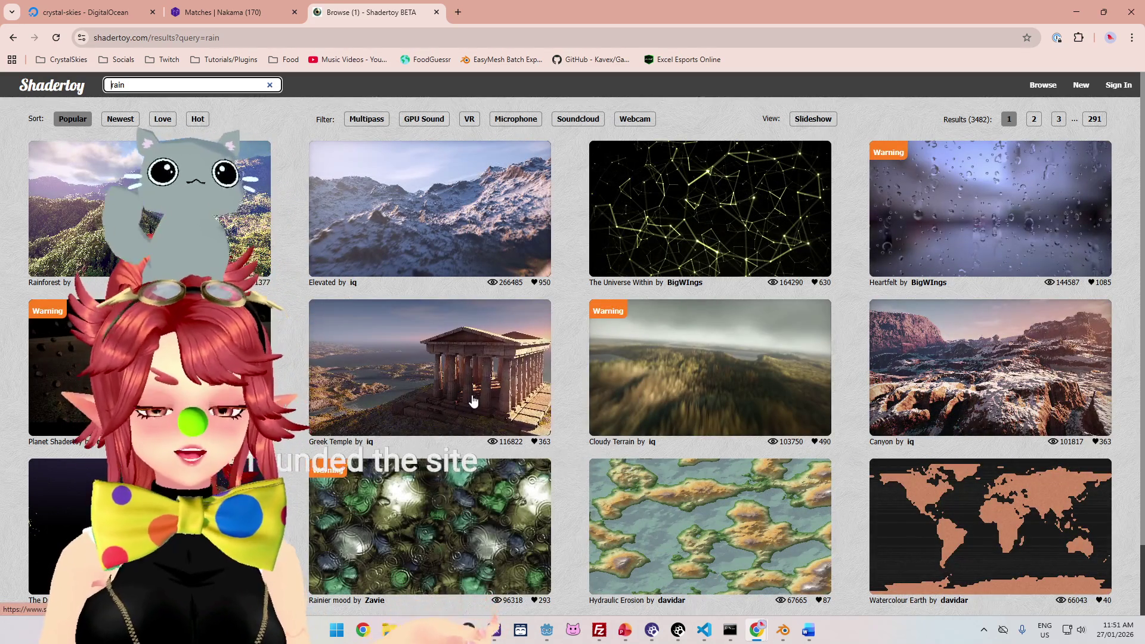
Step: Open the Greek Temple shader and scroll through its code
left_click(498, 394)
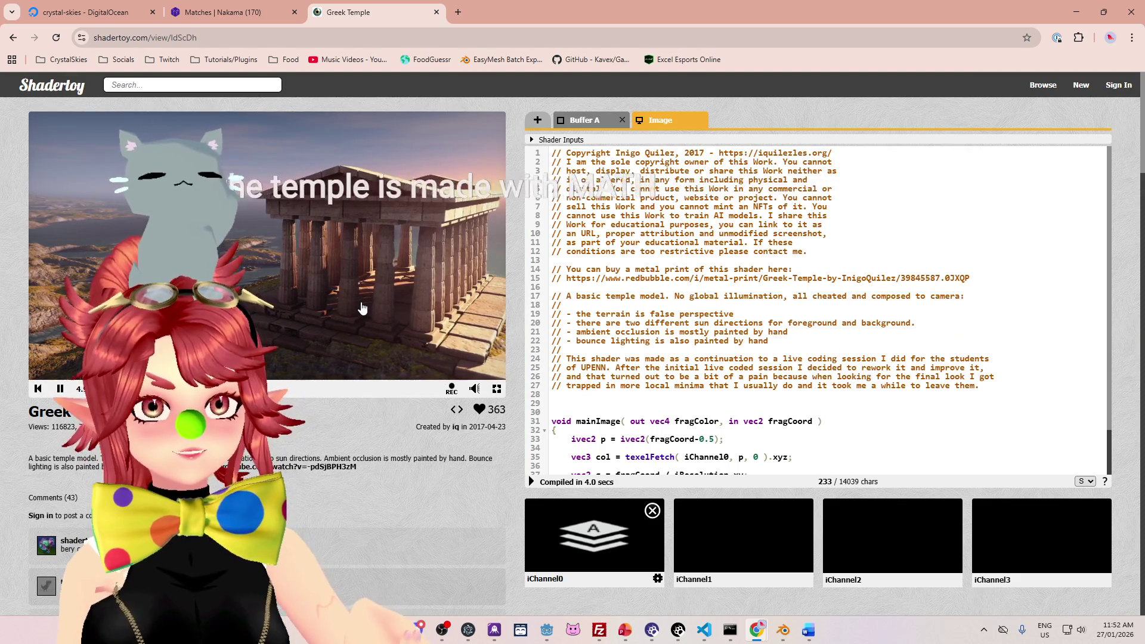
scroll(775, 311, "down", 2)
scroll(817, 310, "up", 2)
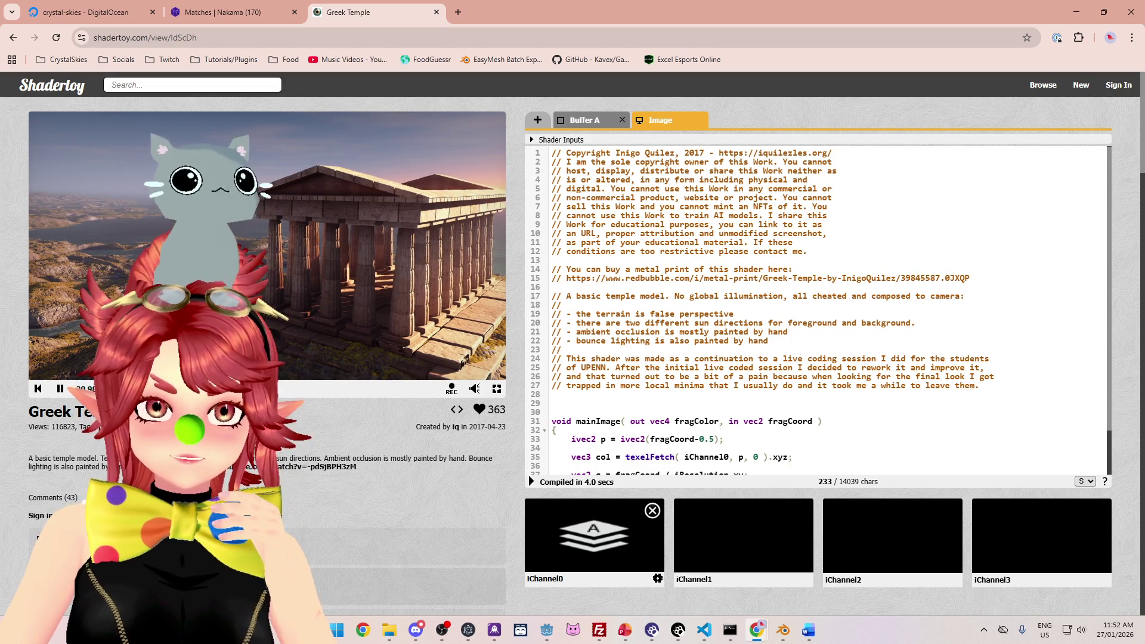
scroll(821, 310, "down", 1)
scroll(821, 310, "up", 1)
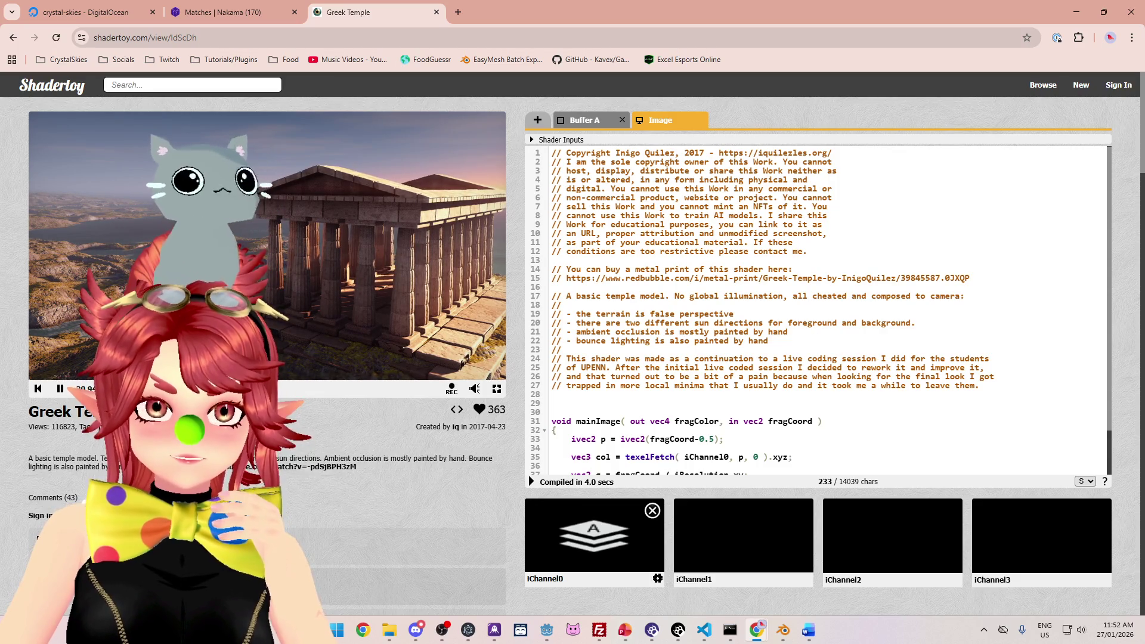
scroll(817, 310, "down", 1)
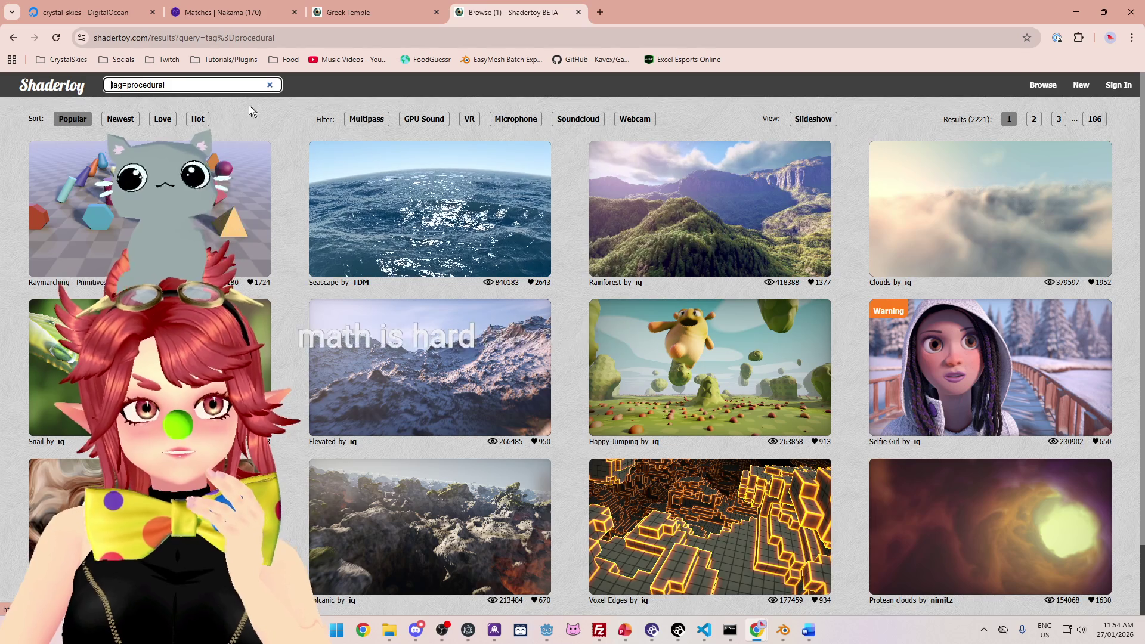
Step: Search for 'cloud' shaders and open Tribute - Journey! from the 1954 results
type("cloud")
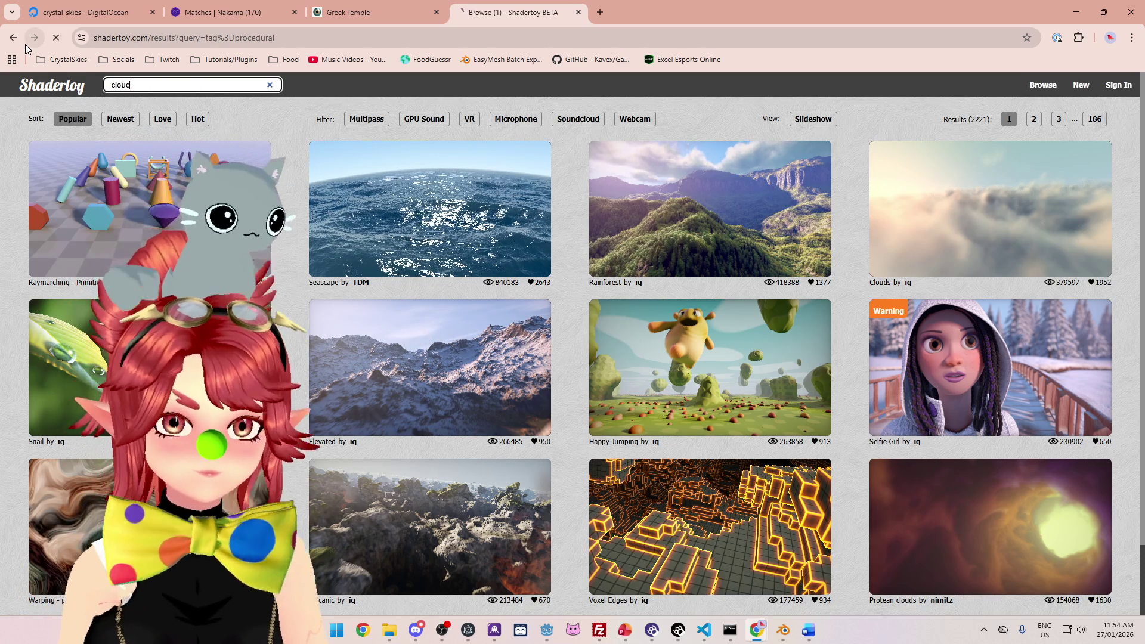
key("Return")
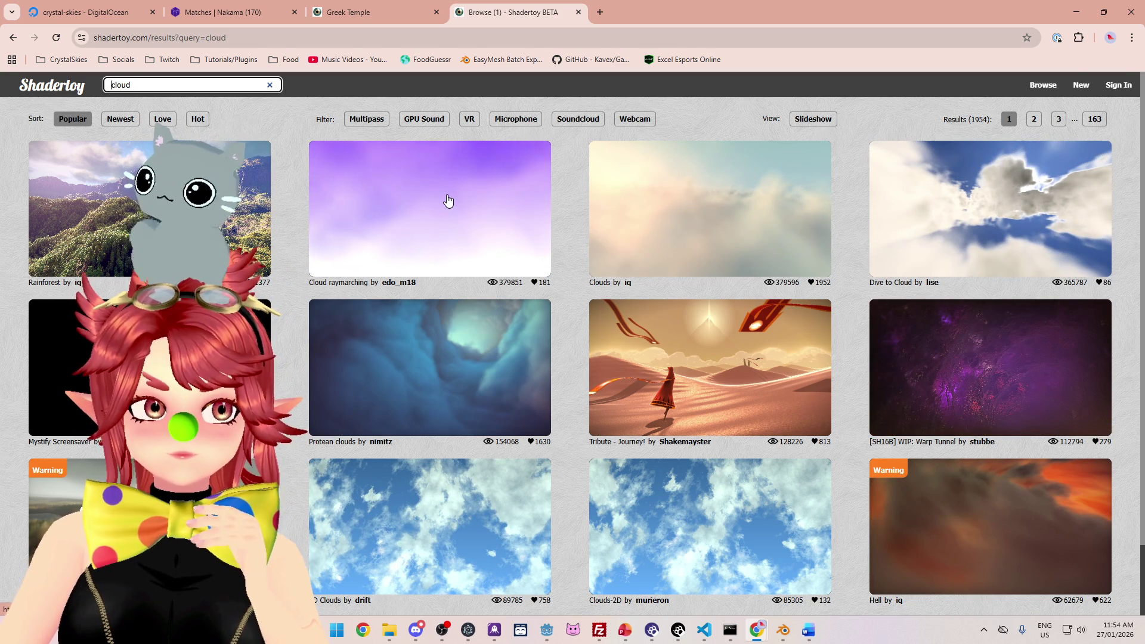
scroll(549, 398, "down", 2)
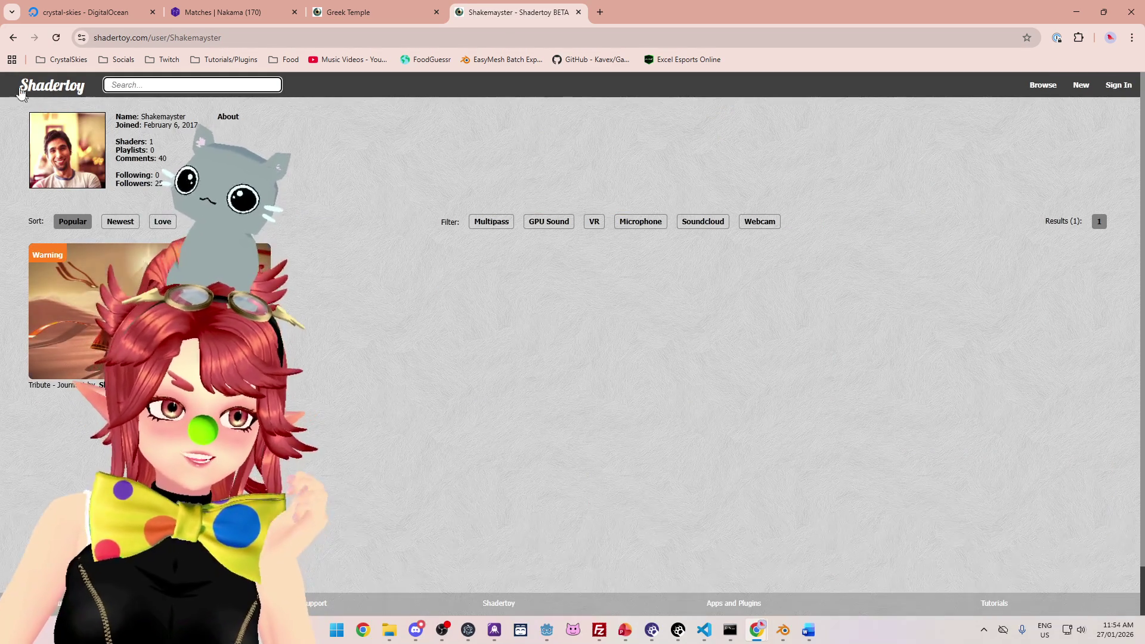
key("alt+Left")
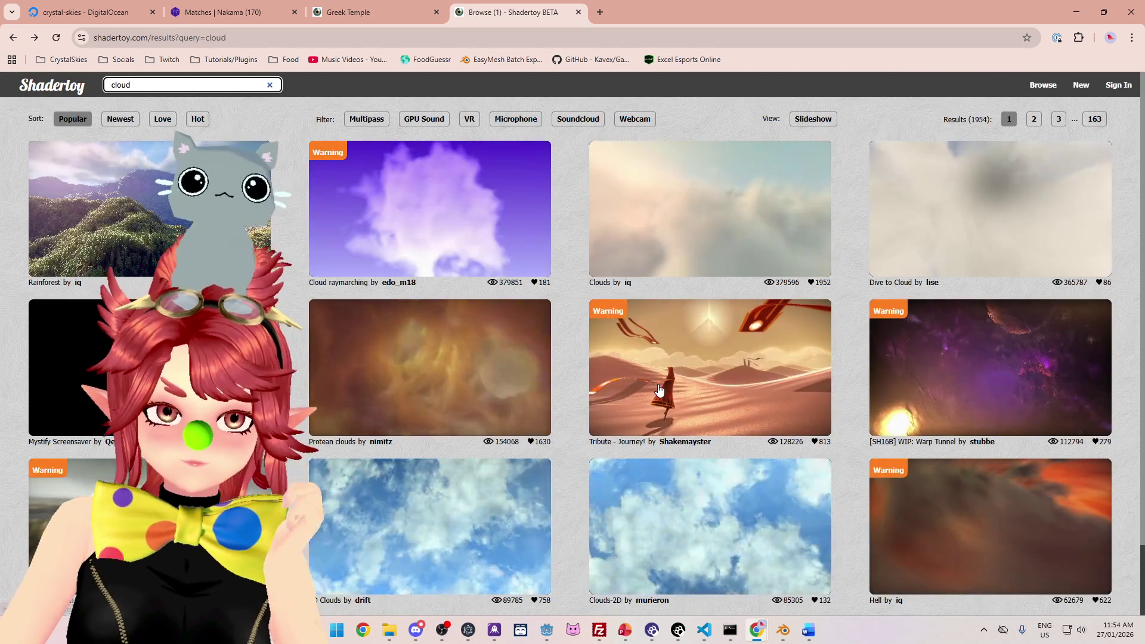
left_click(659, 388)
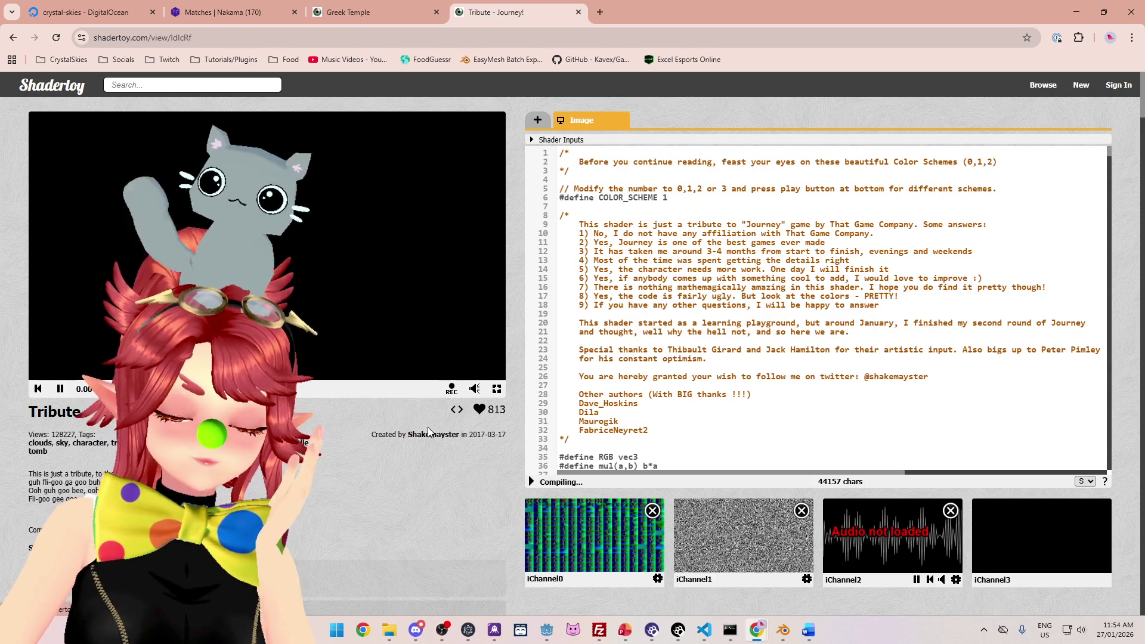
scroll(808, 415, "down", 13)
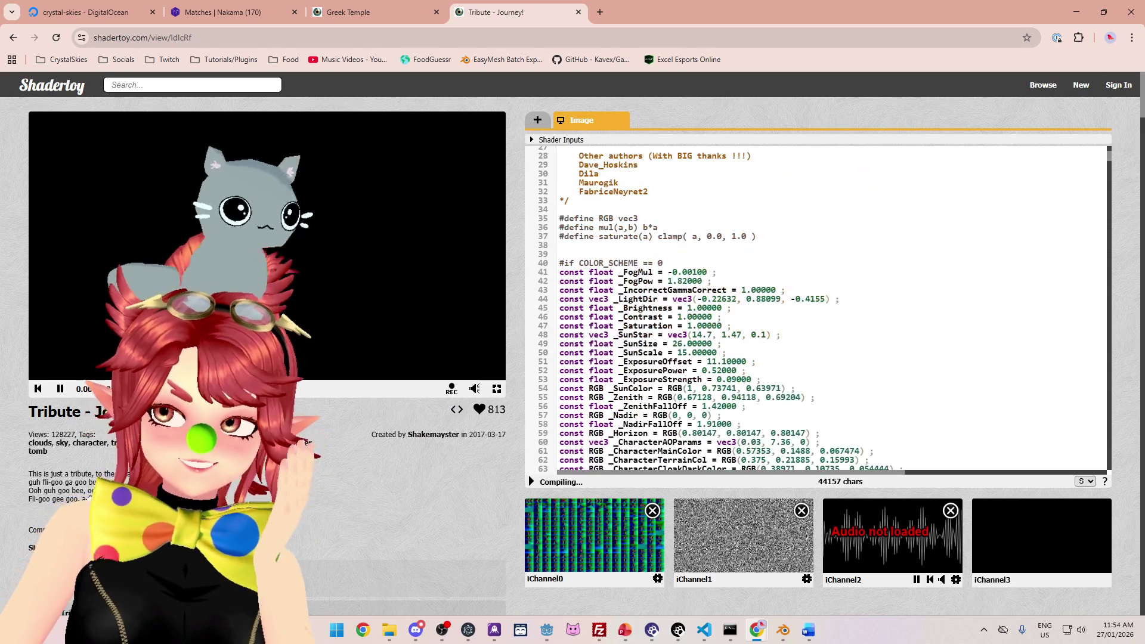
scroll(807, 414, "up", 13)
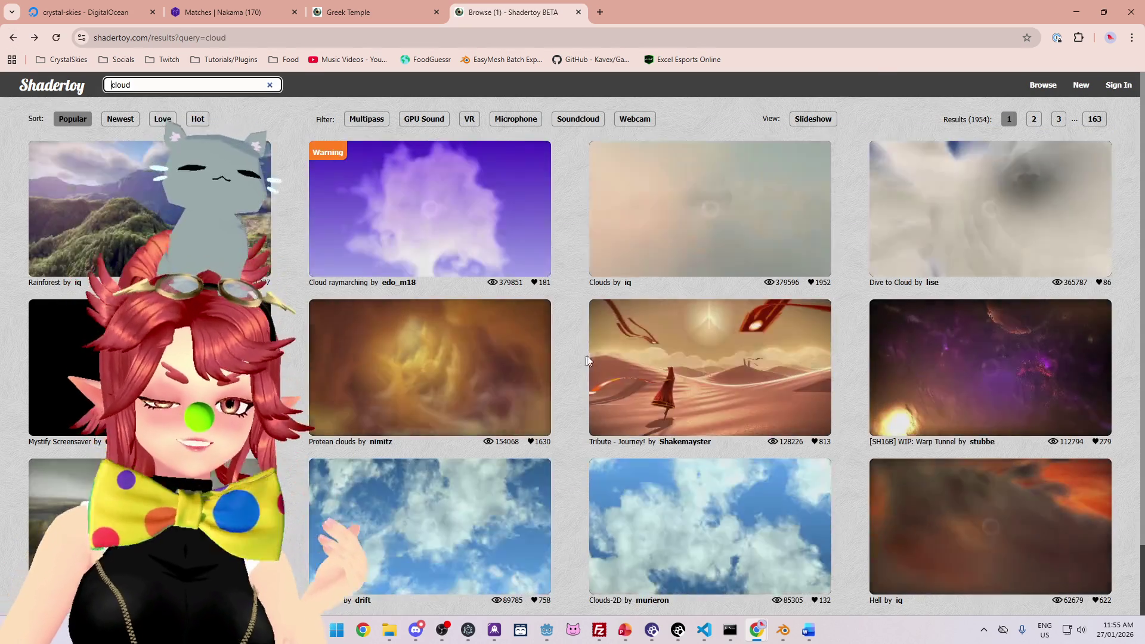
Step: Clear the cloud search and scroll through the Shadertoy home page
scroll(579, 325, "down", 2)
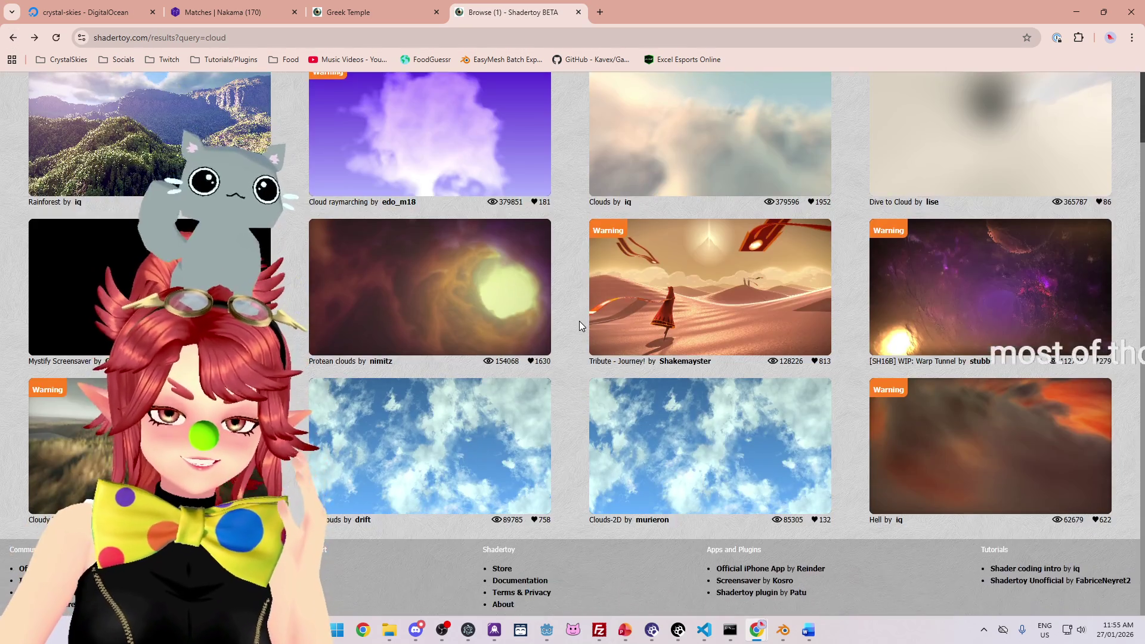
scroll(579, 320, "up", 2)
left_click(270, 85)
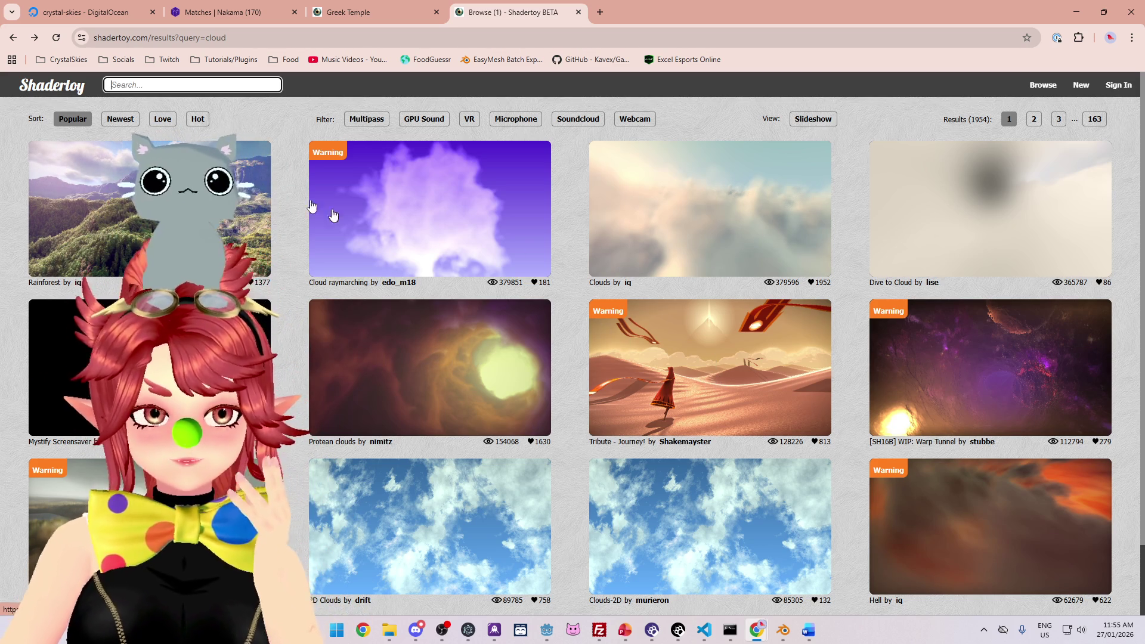
scroll(667, 446, "down", 2)
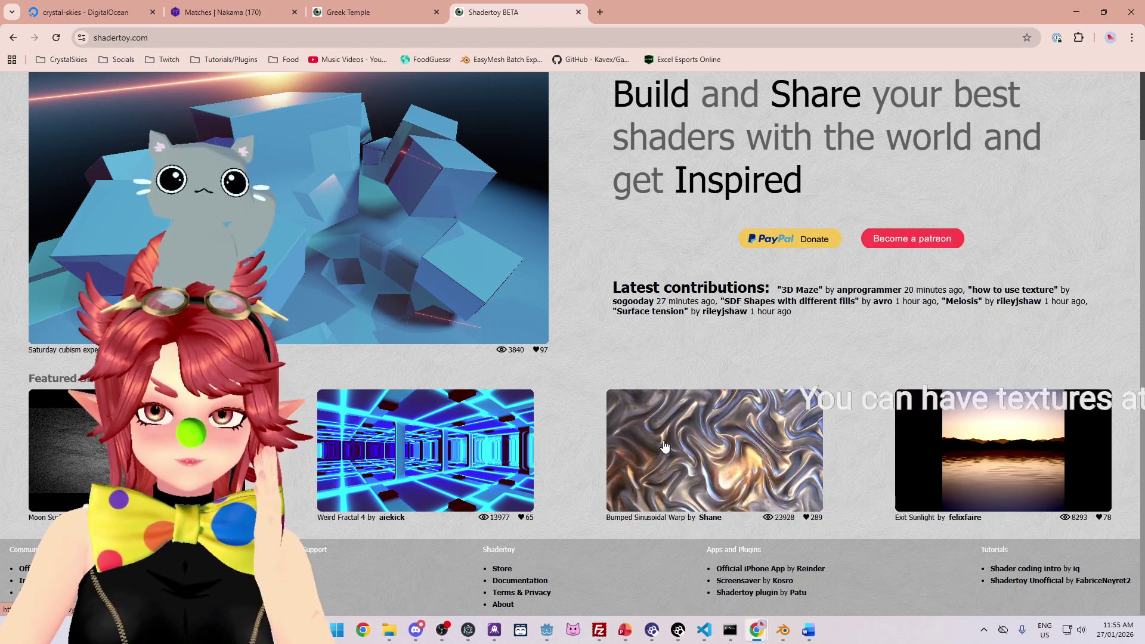
scroll(283, 233, "up", 1)
scroll(282, 233, "up", 1)
scroll(357, 334, "down", 2)
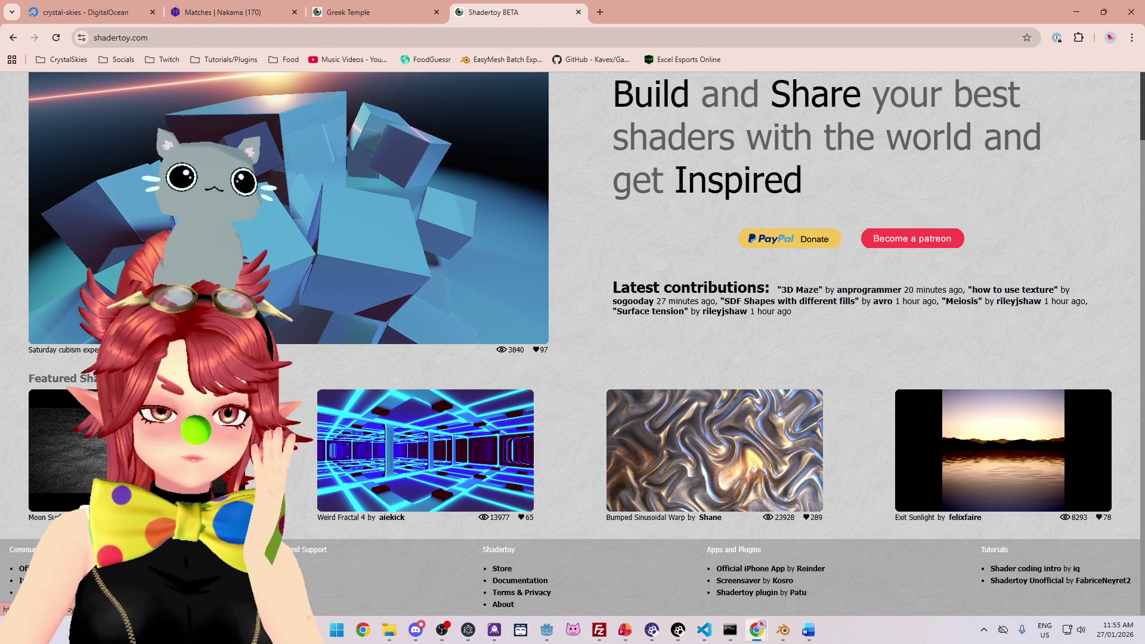
scroll(636, 417, "up", 1)
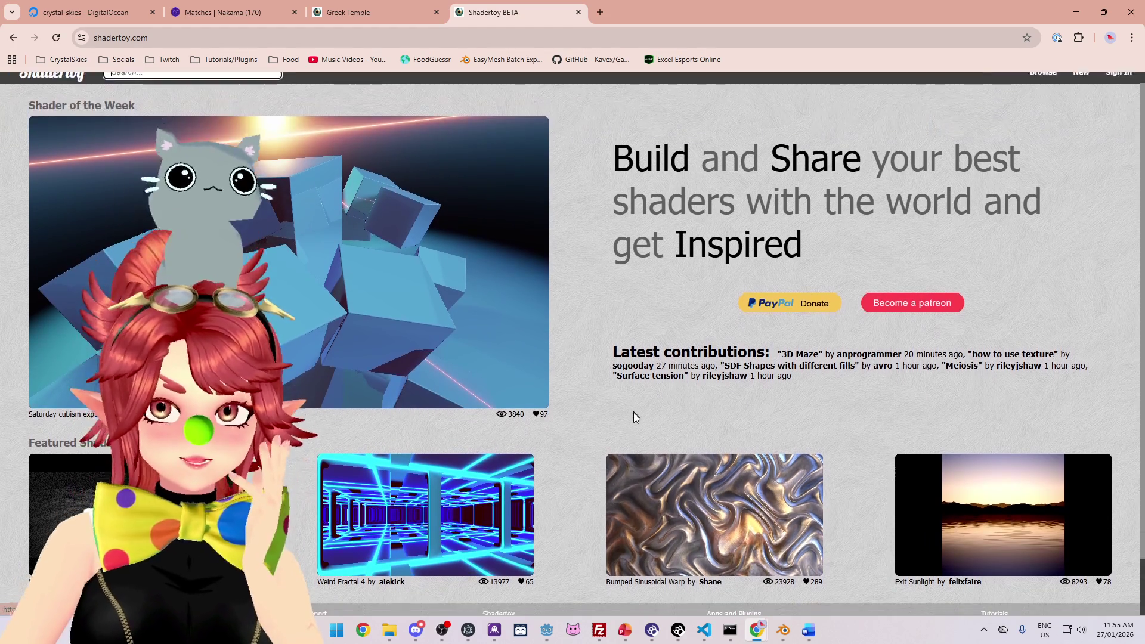
scroll(636, 417, "down", 2)
scroll(722, 446, "up", 2)
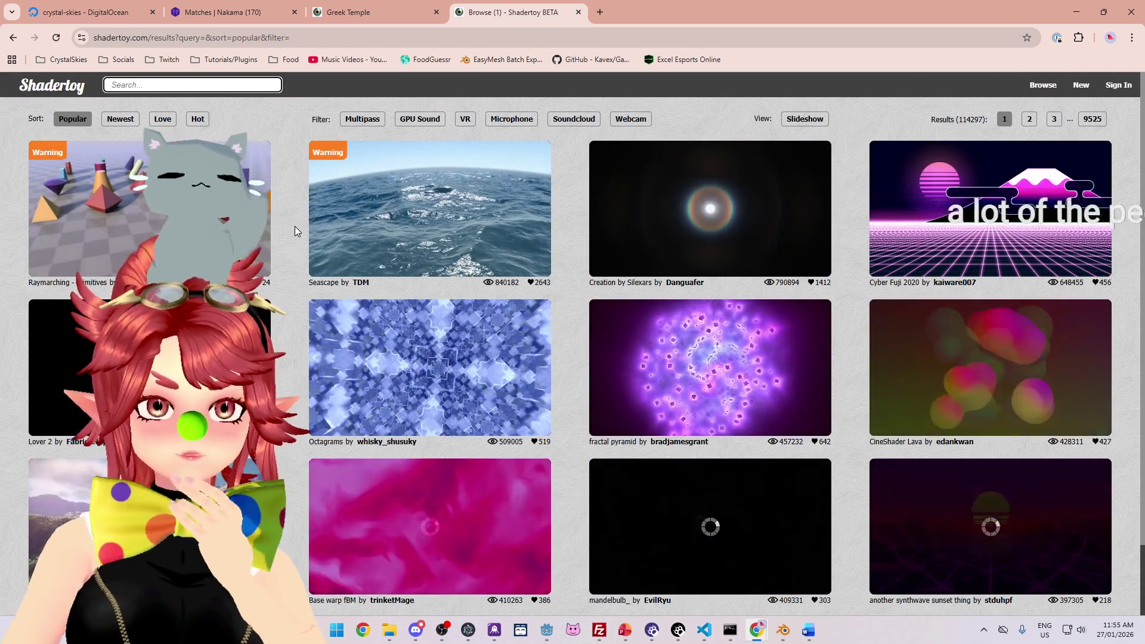
Step: Scroll the popular gallery and open iq's Happy Jumping shader
scroll(295, 230, "down", 1)
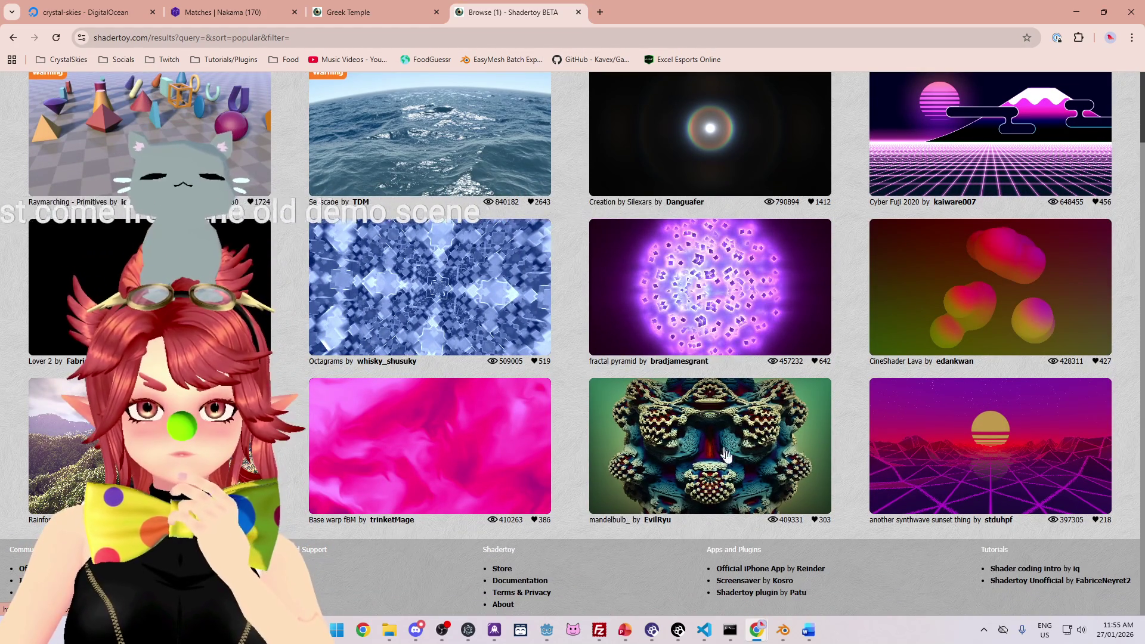
scroll(851, 255, "up", 2)
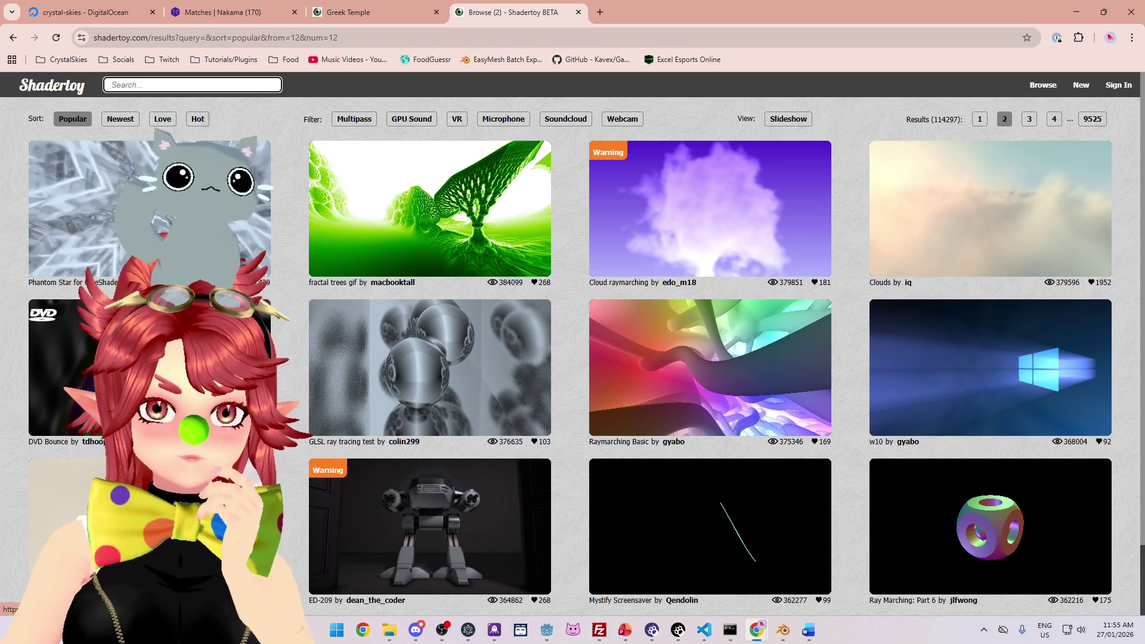
scroll(722, 272, "down", 1)
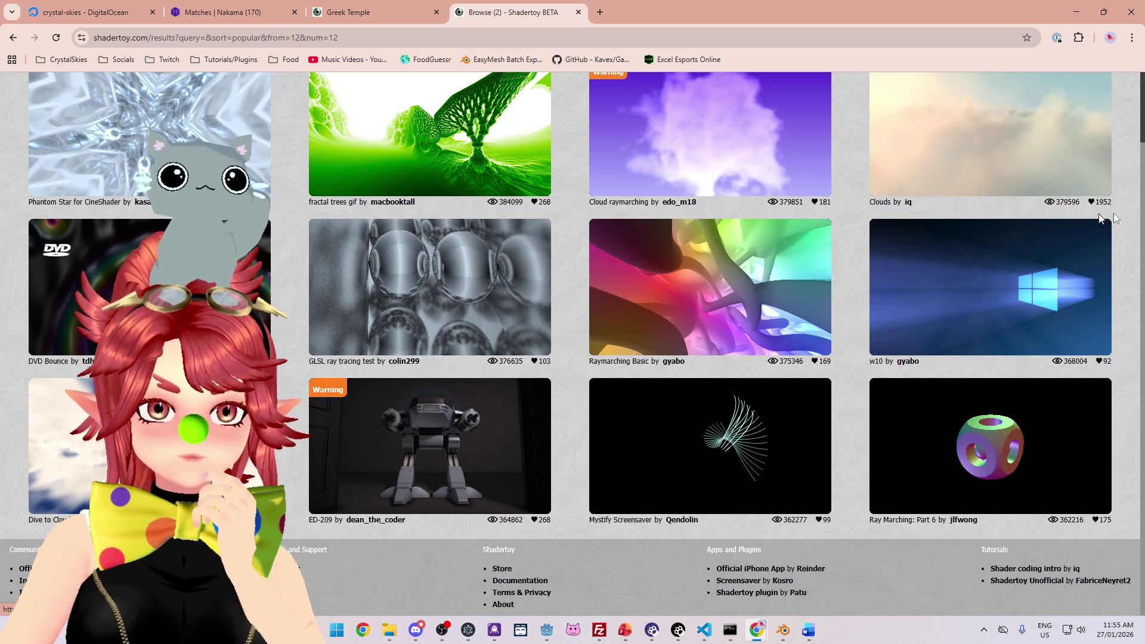
scroll(1062, 131, "up", 2)
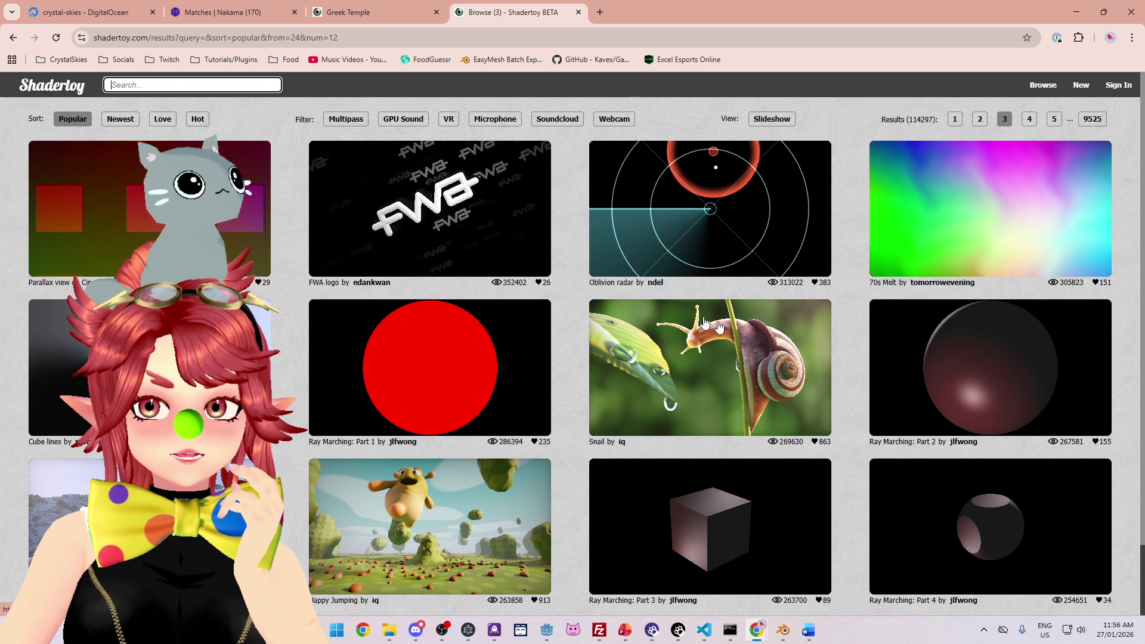
scroll(791, 364, "down", 2)
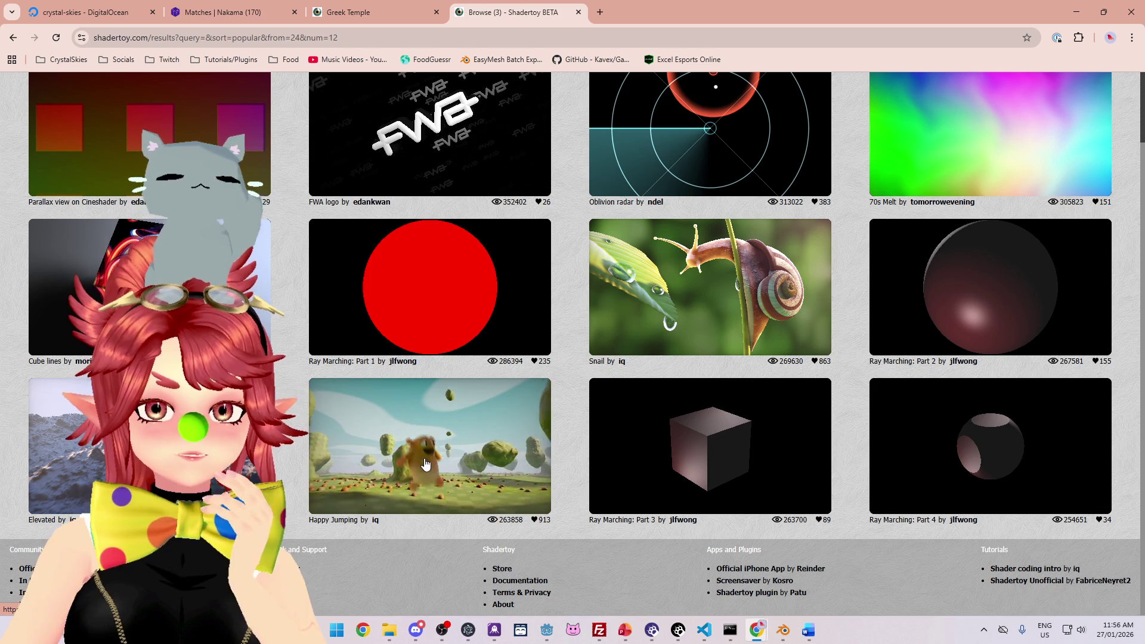
left_click(391, 491)
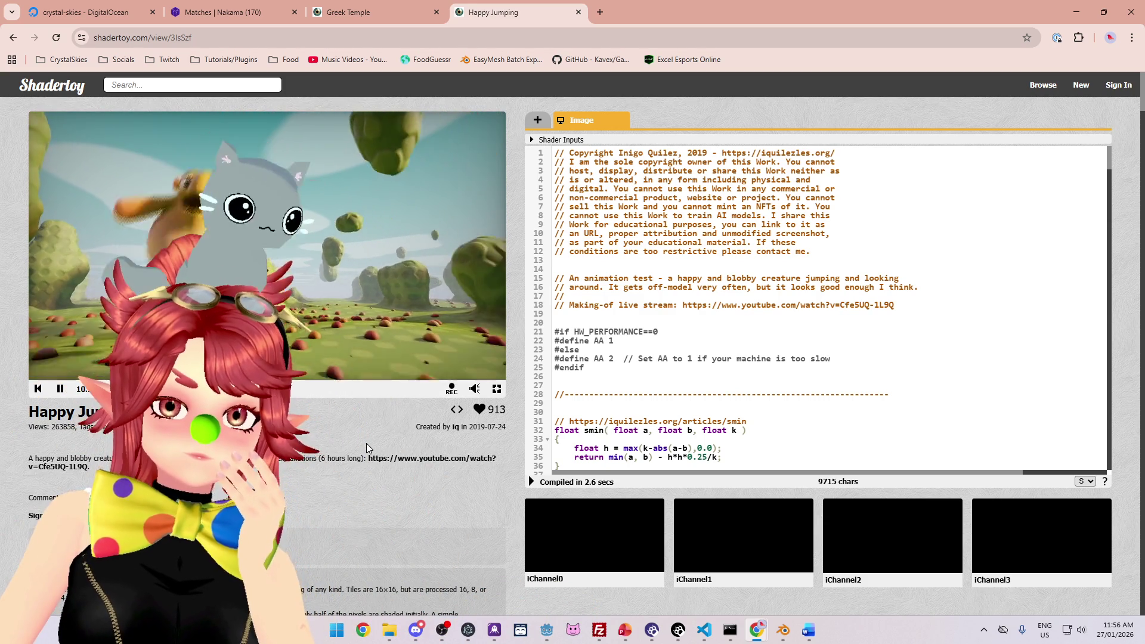
scroll(823, 310, "down", 8)
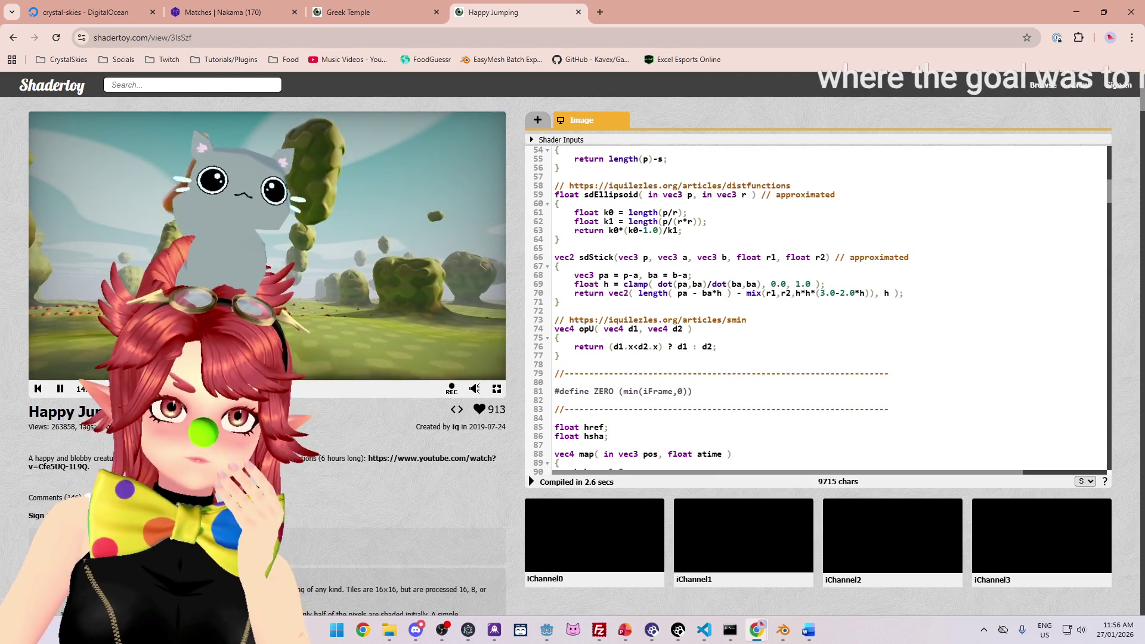
scroll(1104, 296, "down", 10)
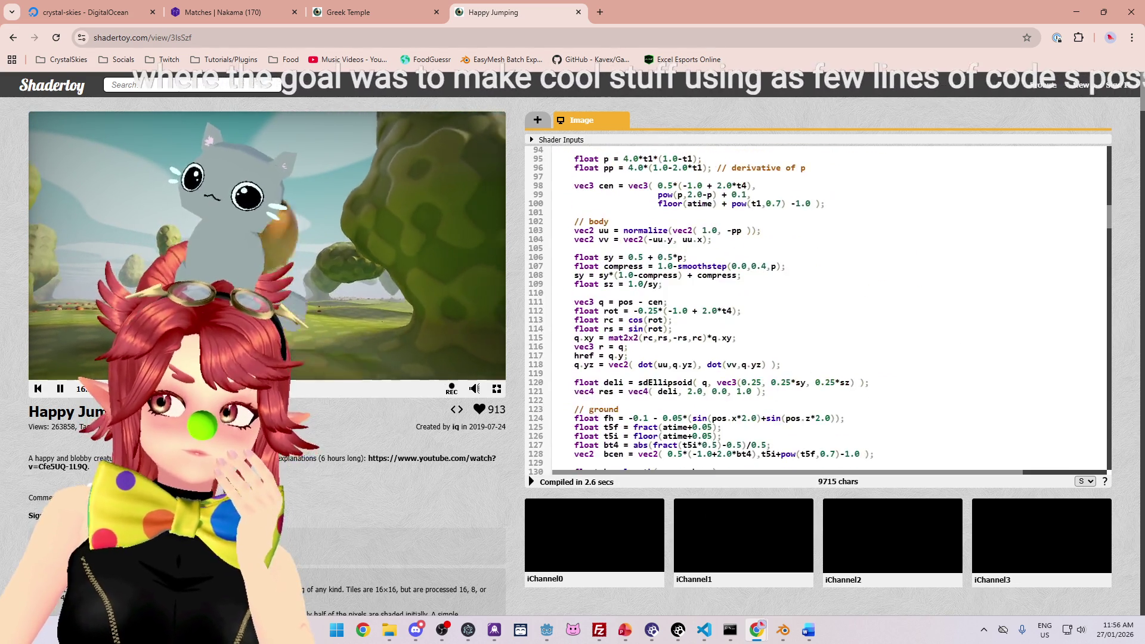
scroll(1104, 296, "down", 20)
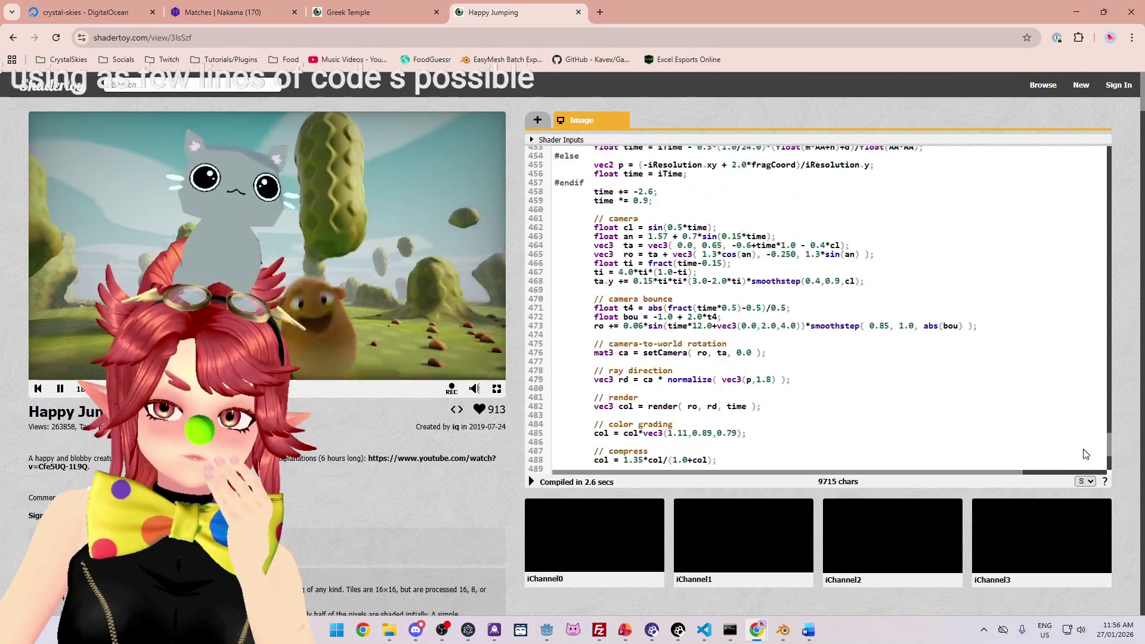
scroll(1073, 298, "up", 20)
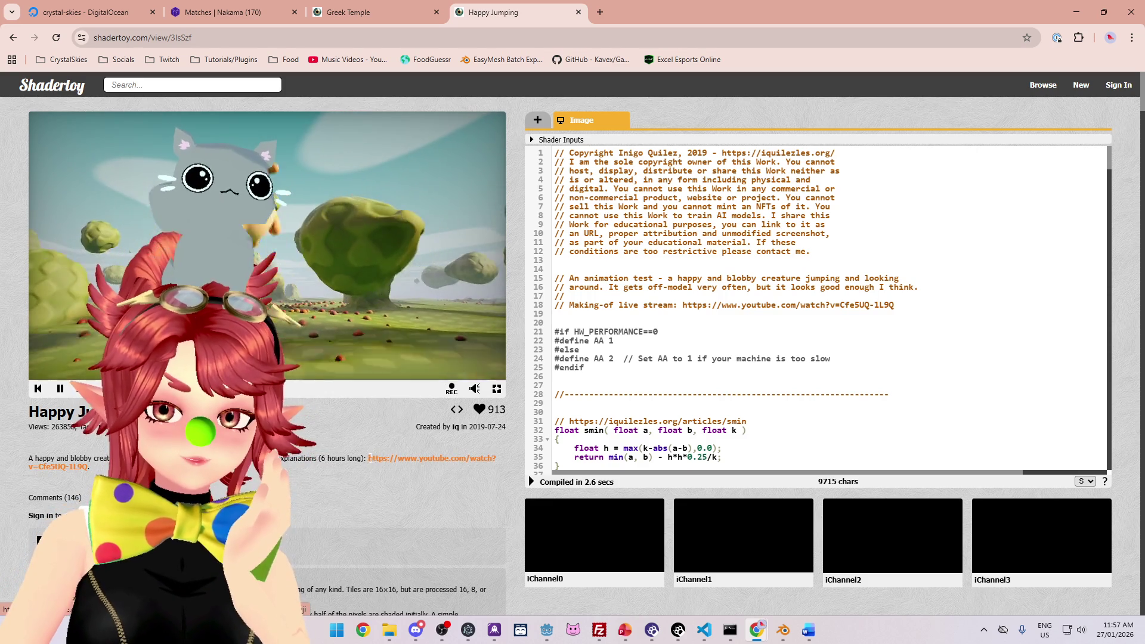
left_click(370, 458)
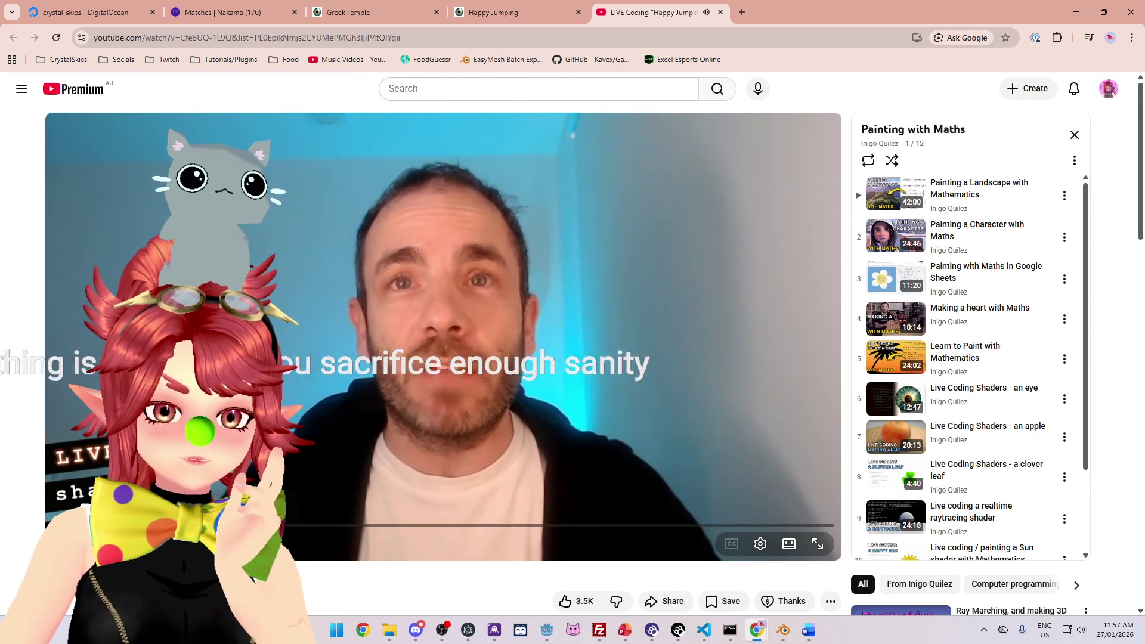
Step: Skip the Happy Jumping live-coding video ahead into the coding
scroll(303, 569, "down", 2)
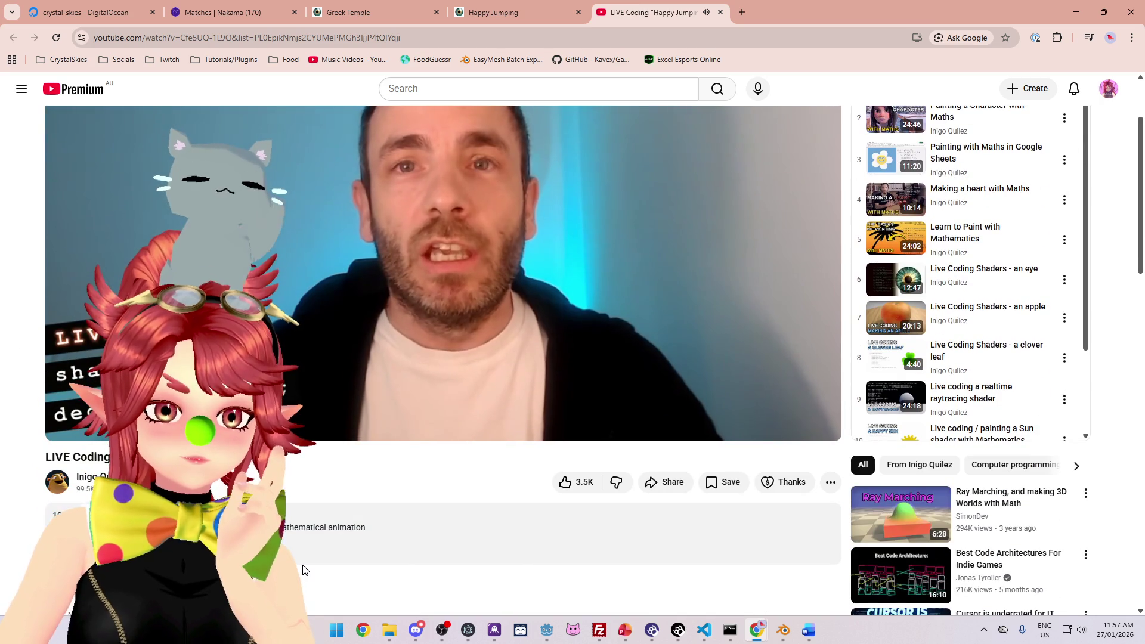
left_click_drag(588, 408, 650, 409)
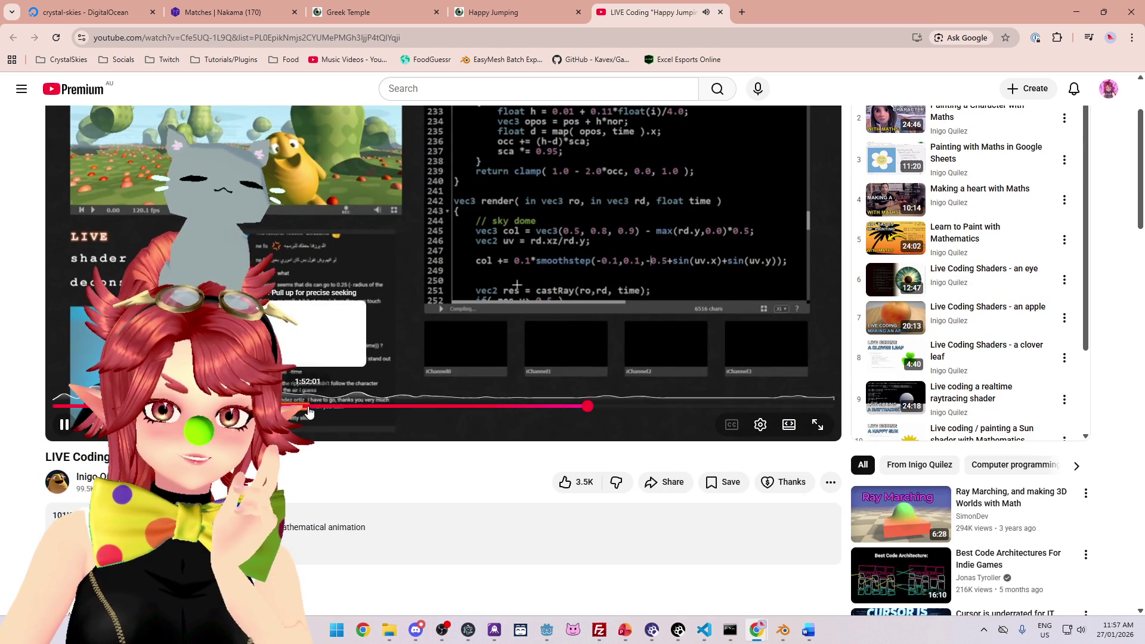
scroll(336, 496, "up", 2)
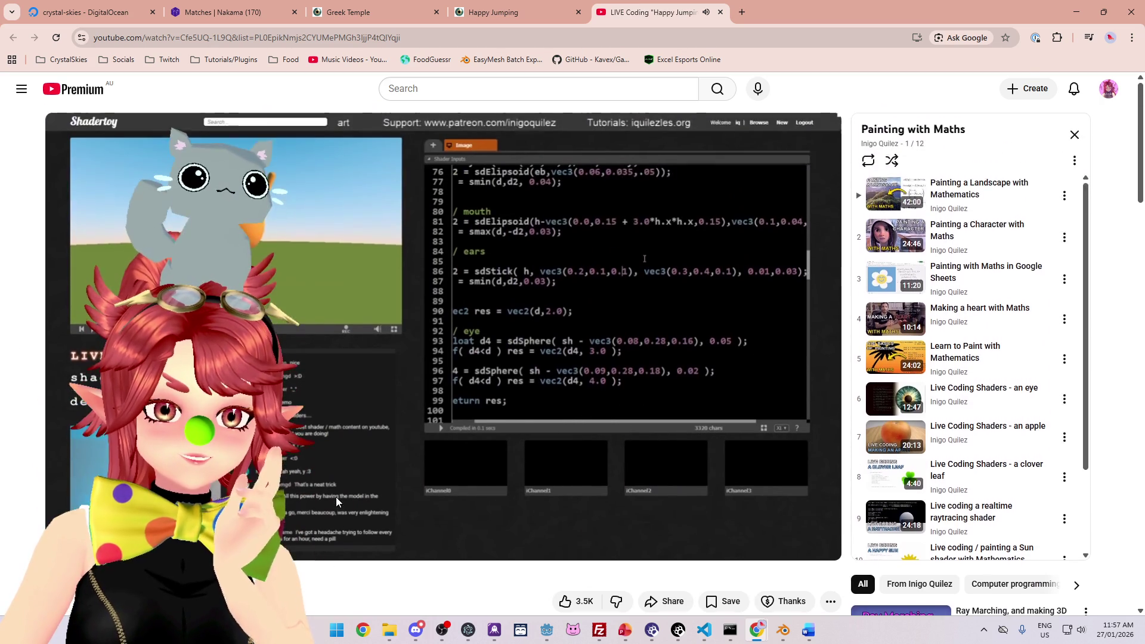
scroll(335, 496, "down", 2)
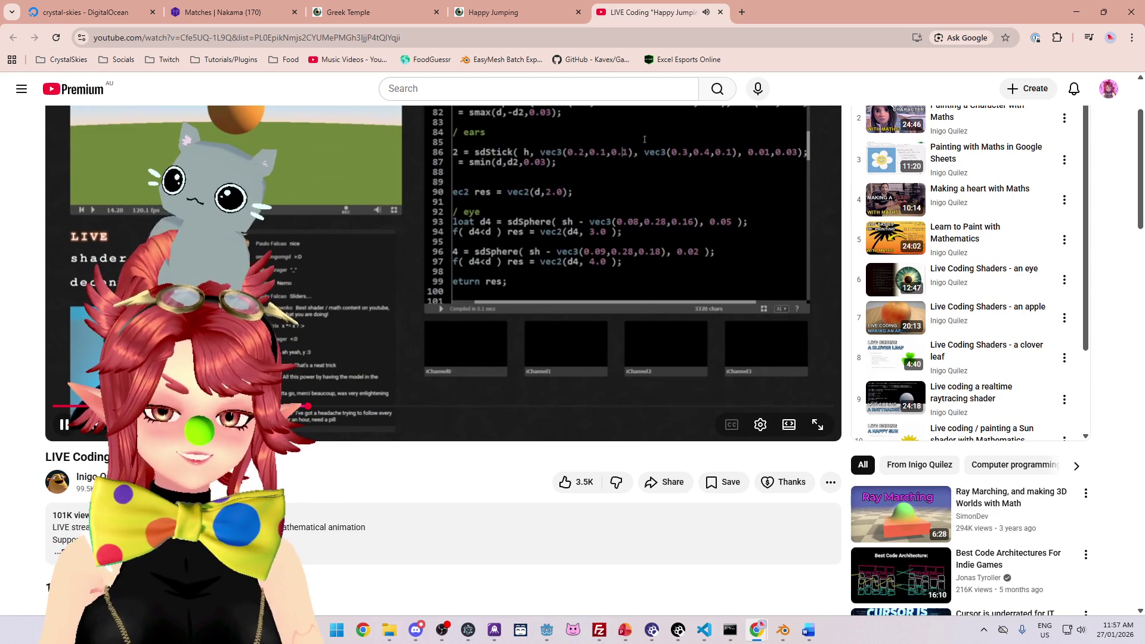
scroll(443, 357, "up", 2)
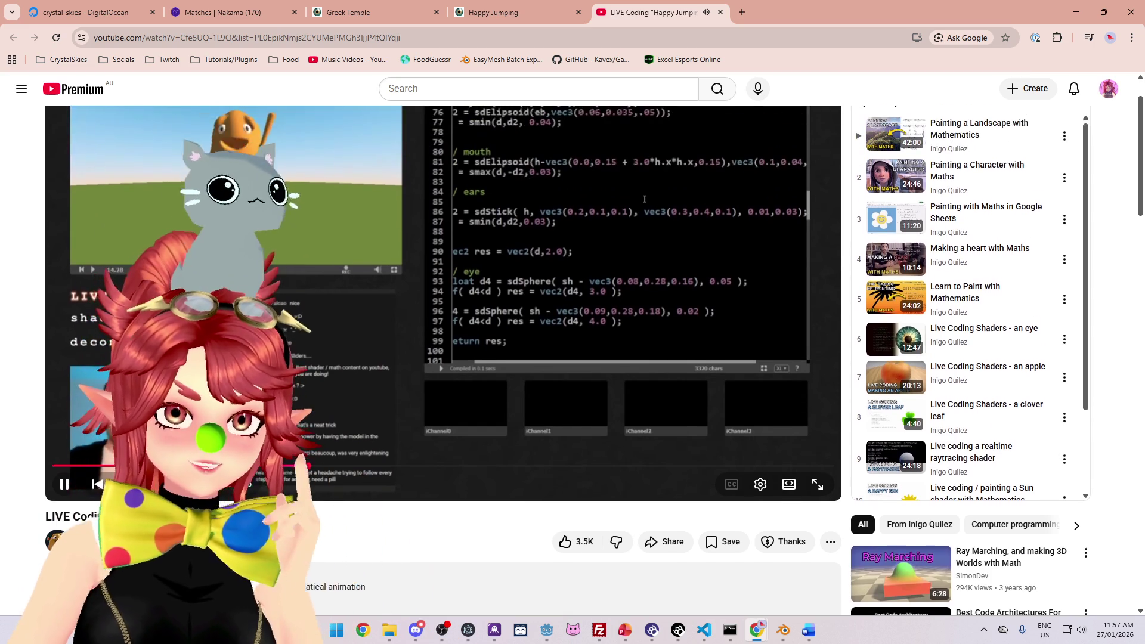
scroll(443, 358, "down", 1)
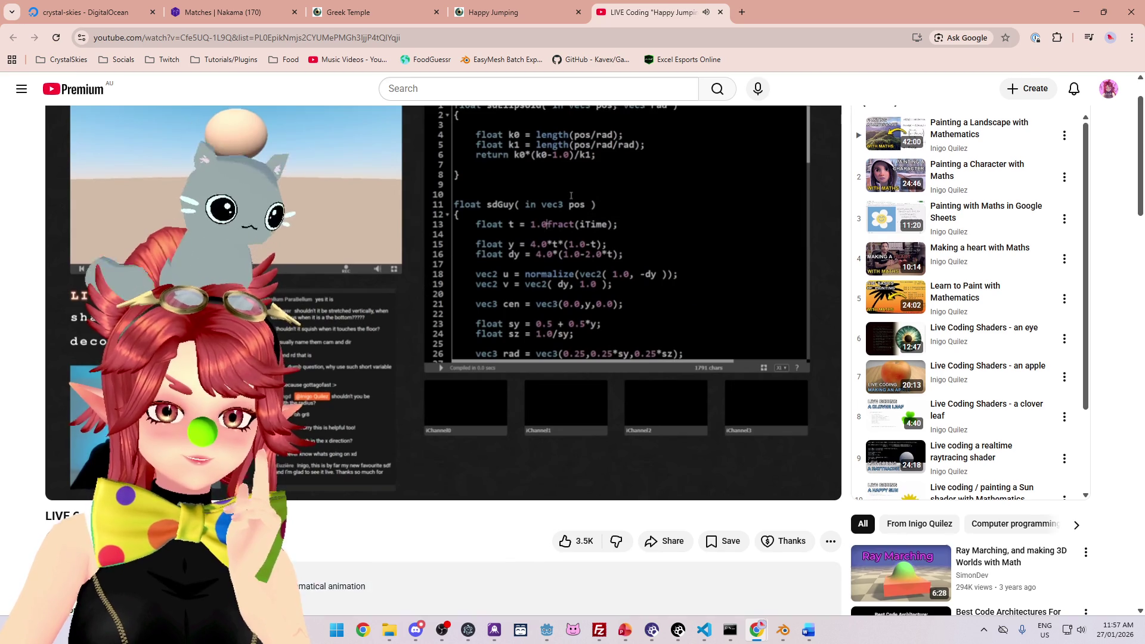
scroll(410, 424, "down", 8)
scroll(447, 448, "up", 8)
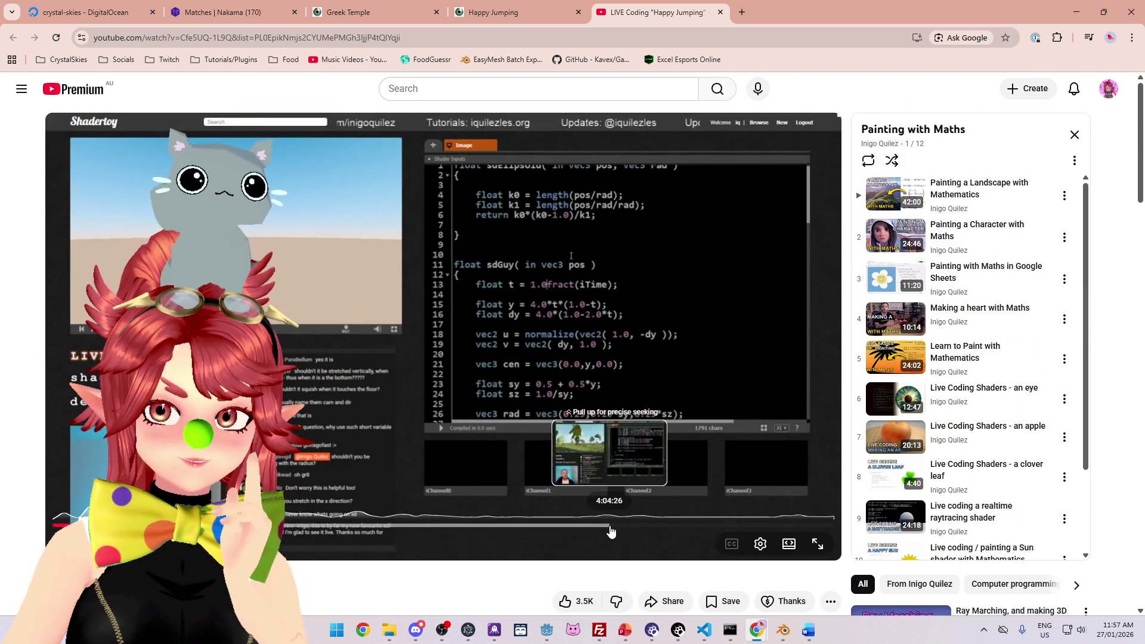
left_click_drag(610, 531, 598, 527)
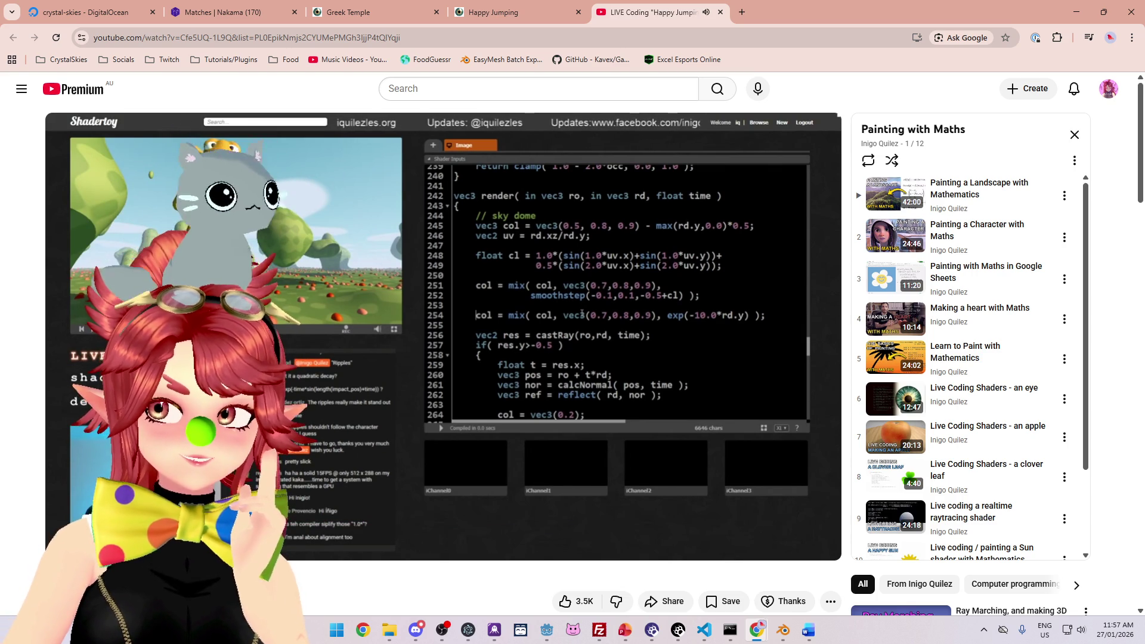
Step: Expand the video description, then send the Greek Temple tab to the Shadertoy homepage
scroll(499, 424, "down", 8)
scroll(499, 424, "up", 7)
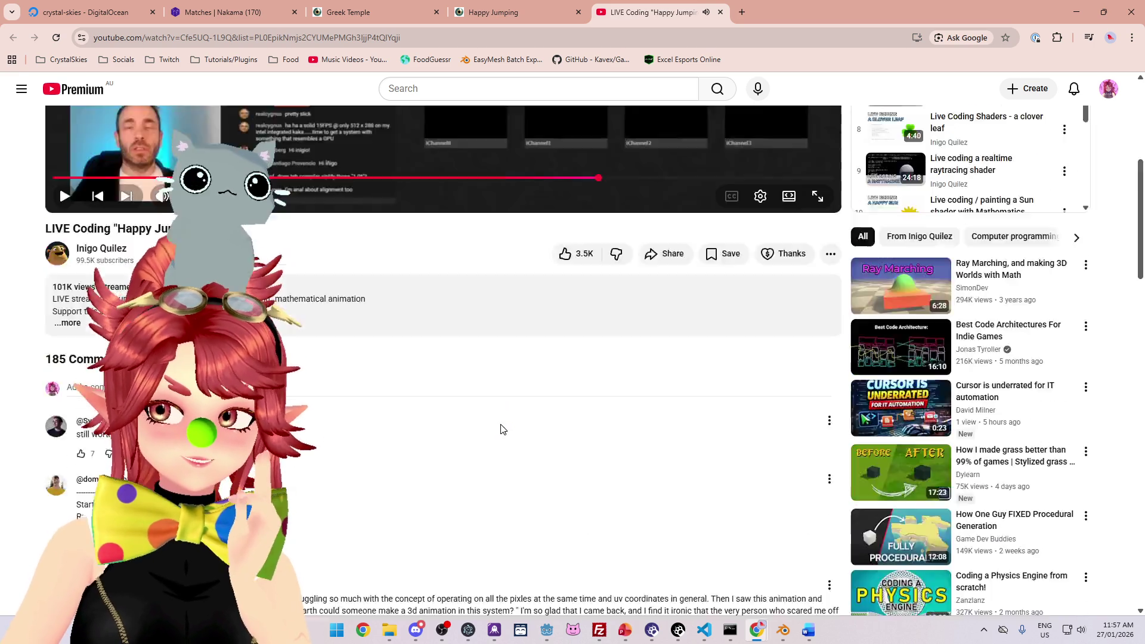
scroll(499, 424, "down", 4)
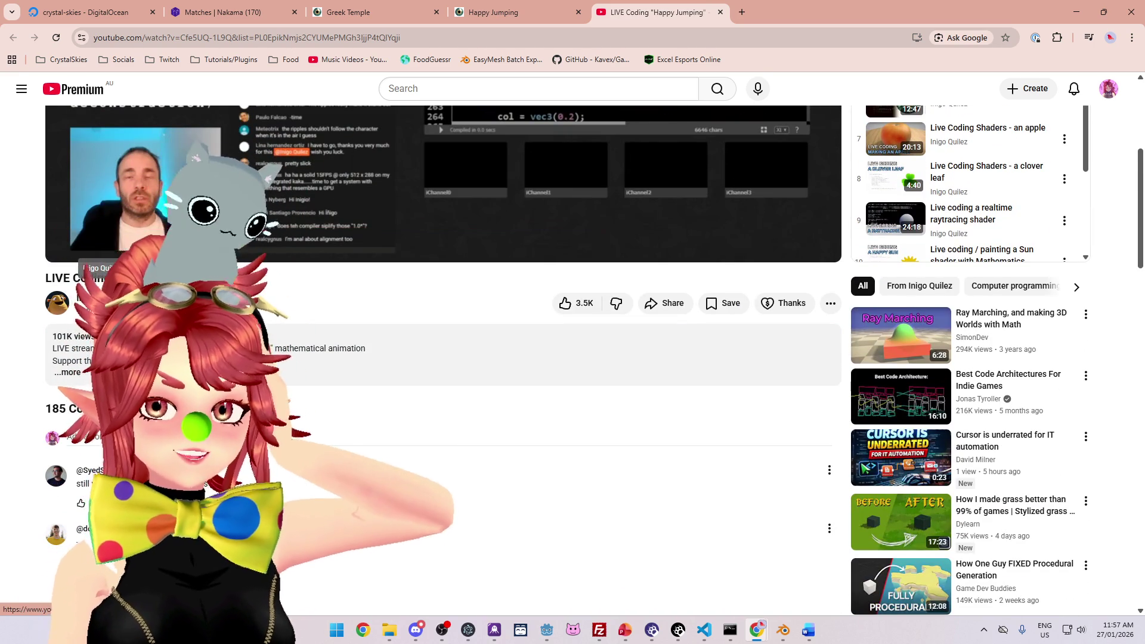
left_click(417, 364)
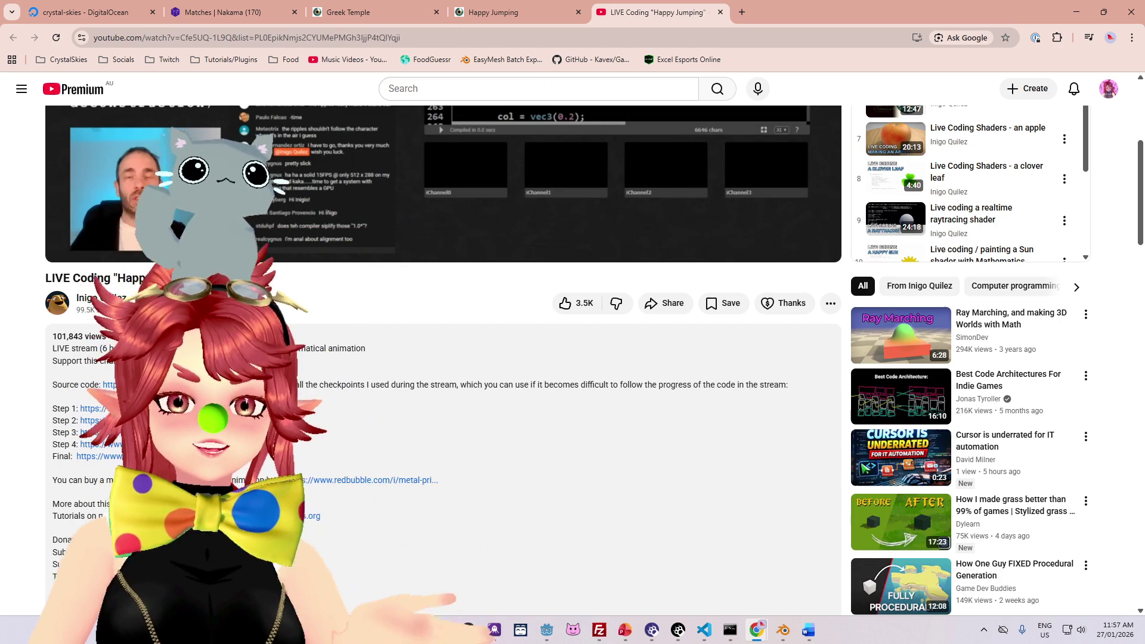
left_click(378, 7)
left_click(49, 86)
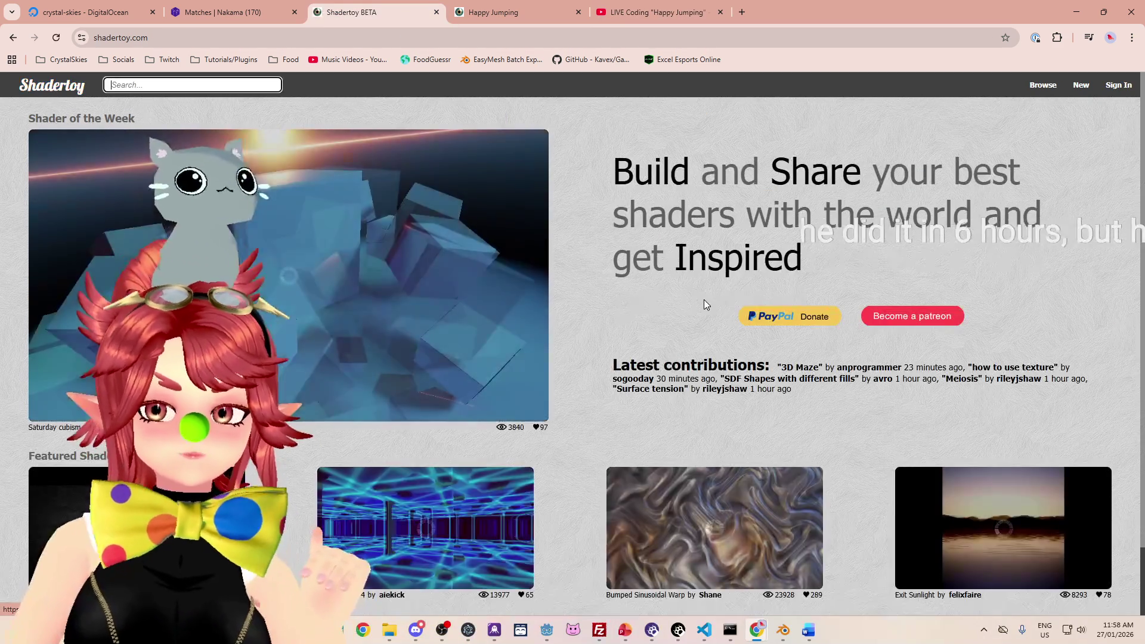
Step: Scroll around the Shadertoy home page
scroll(701, 323, "down", 2)
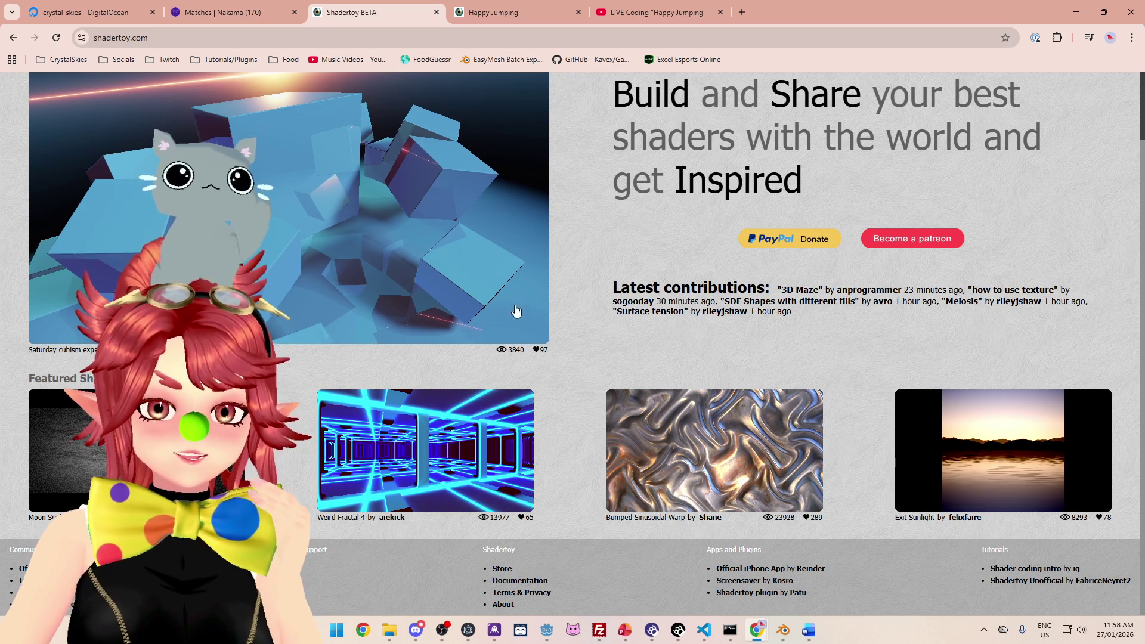
scroll(499, 278, "up", 2)
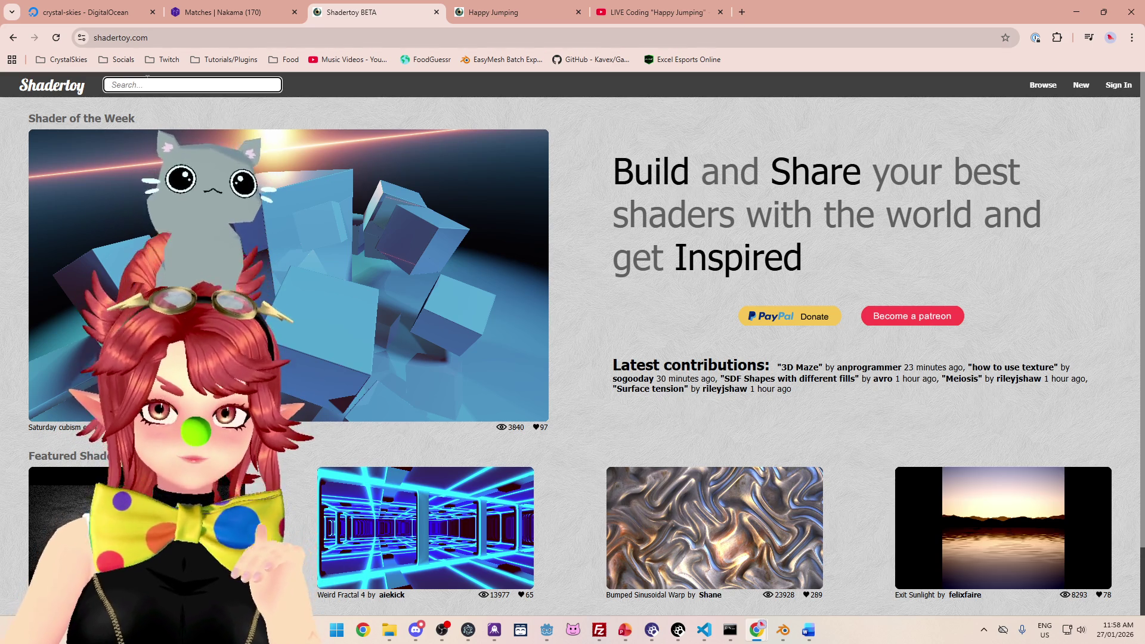
scroll(612, 399, "down", 2)
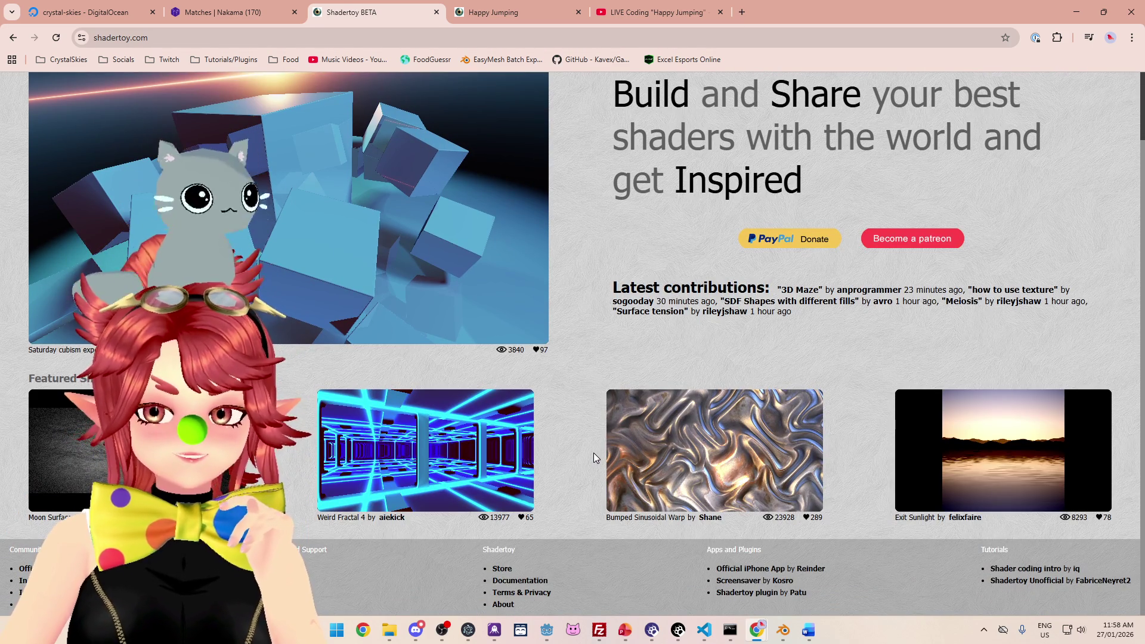
scroll(593, 452, "up", 2)
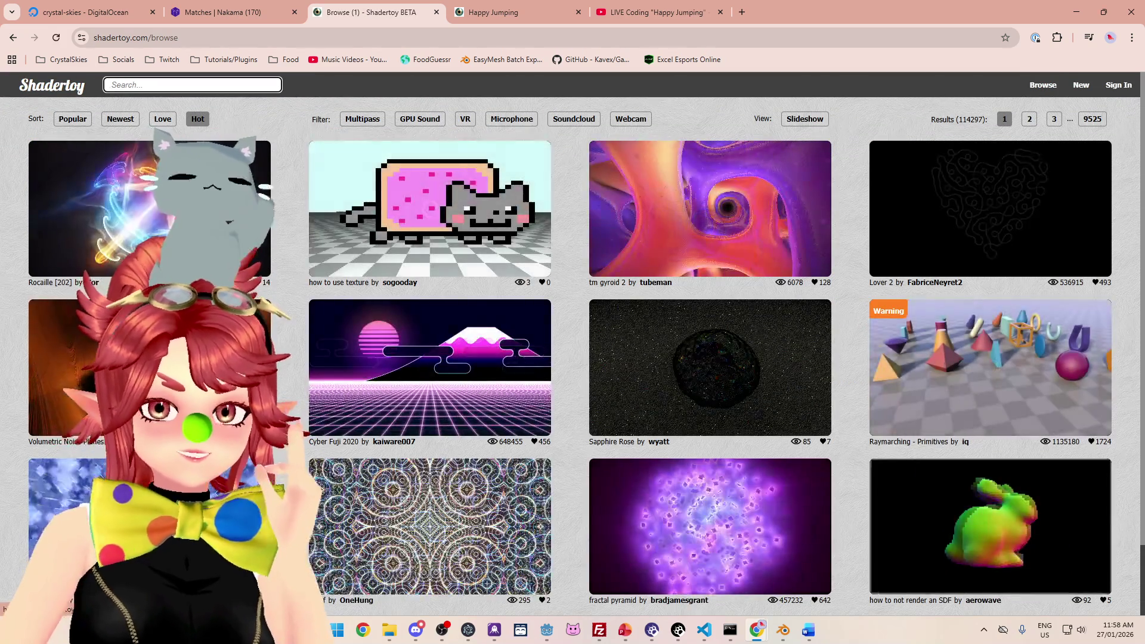
Step: Sort the shader gallery by Popular and page ahead to page 6
left_click(58, 123)
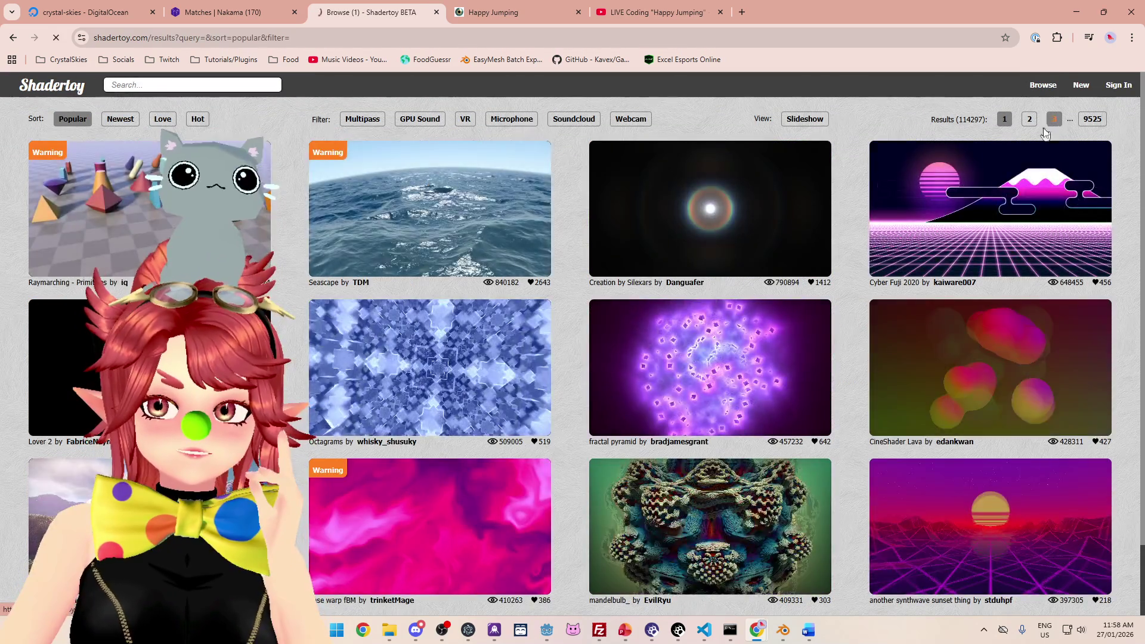
left_click(1054, 119)
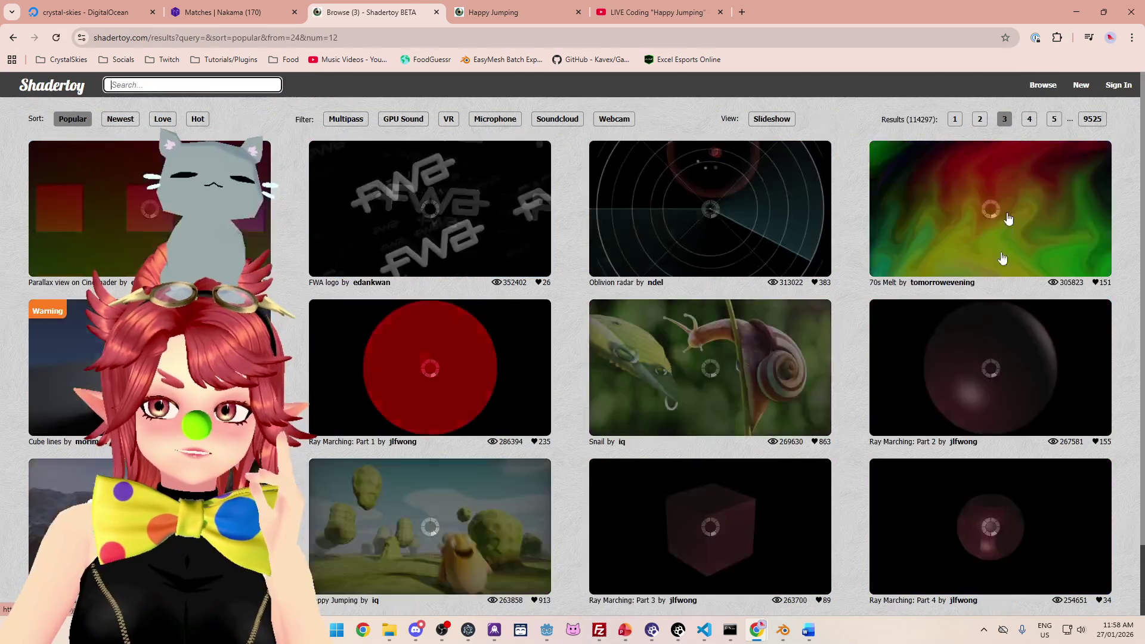
scroll(989, 322, "down", 1)
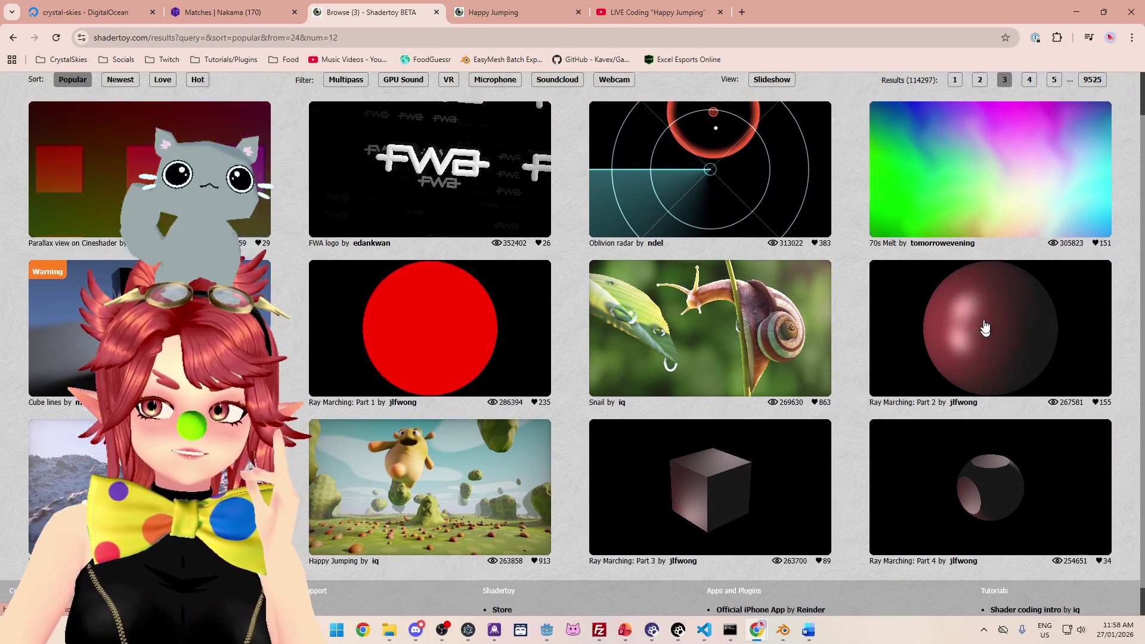
scroll(985, 327, "up", 1)
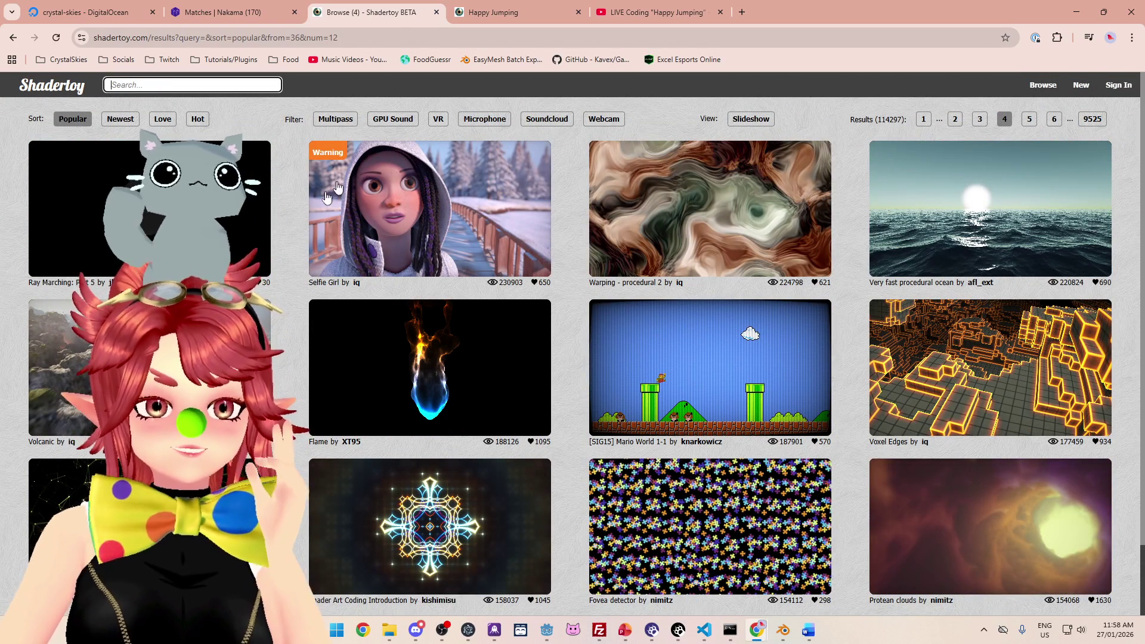
scroll(488, 227, "down", 2)
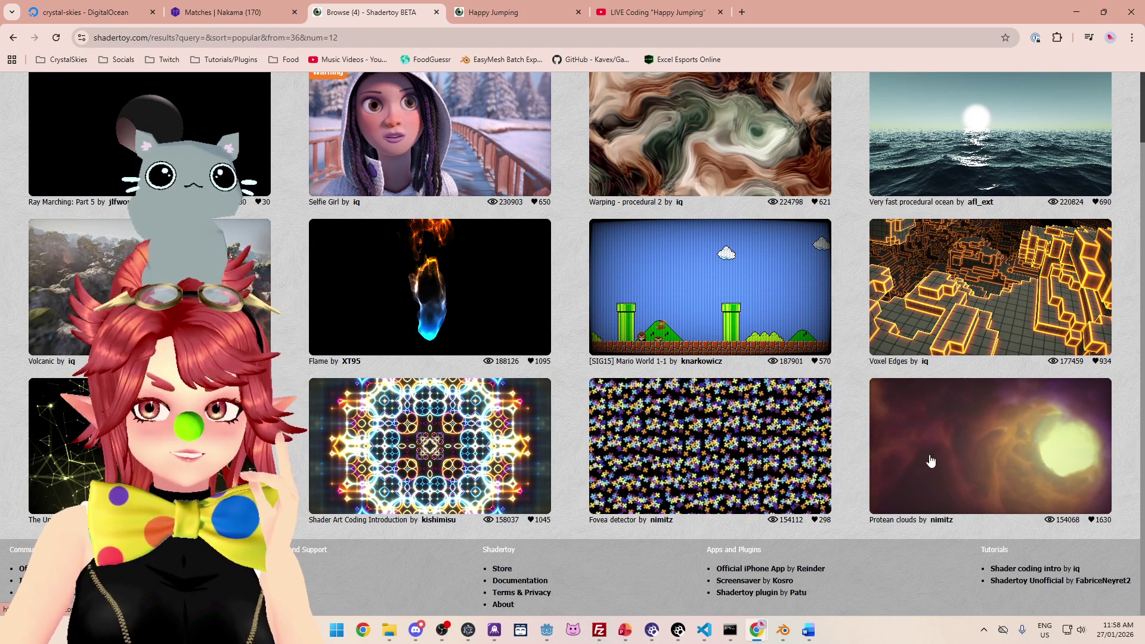
scroll(930, 459, "up", 2)
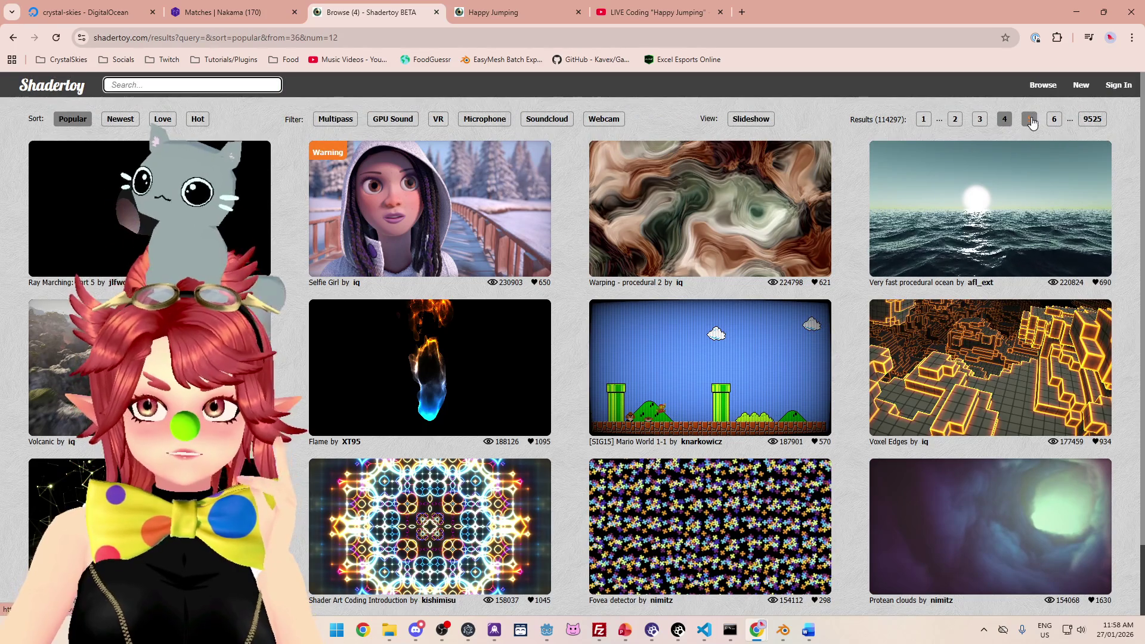
left_click(1031, 119)
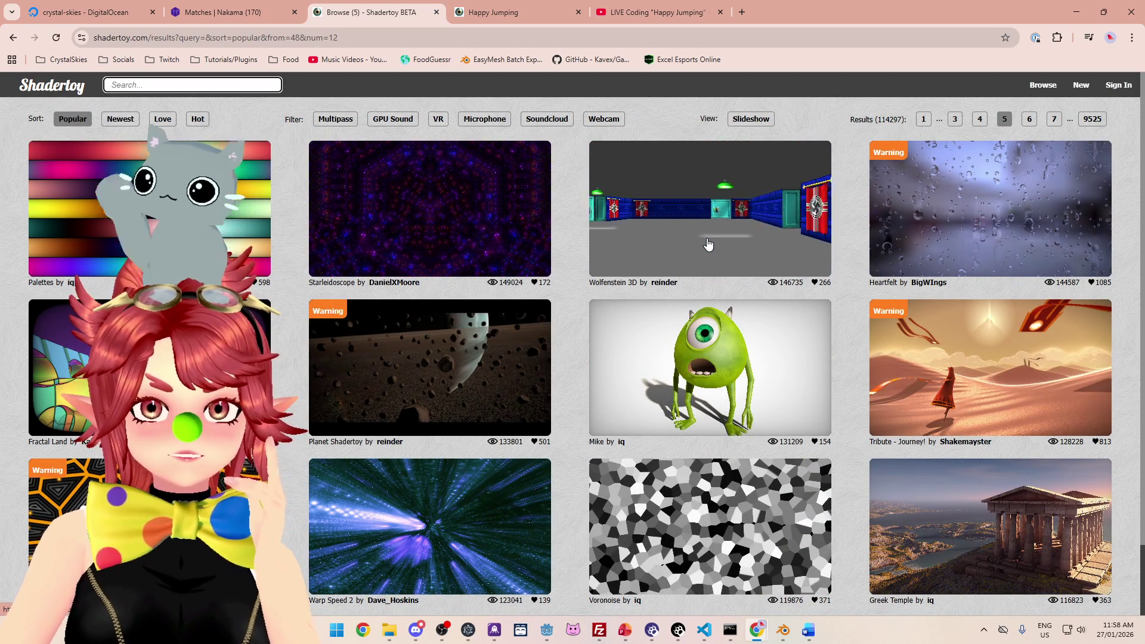
scroll(708, 243, "down", 1)
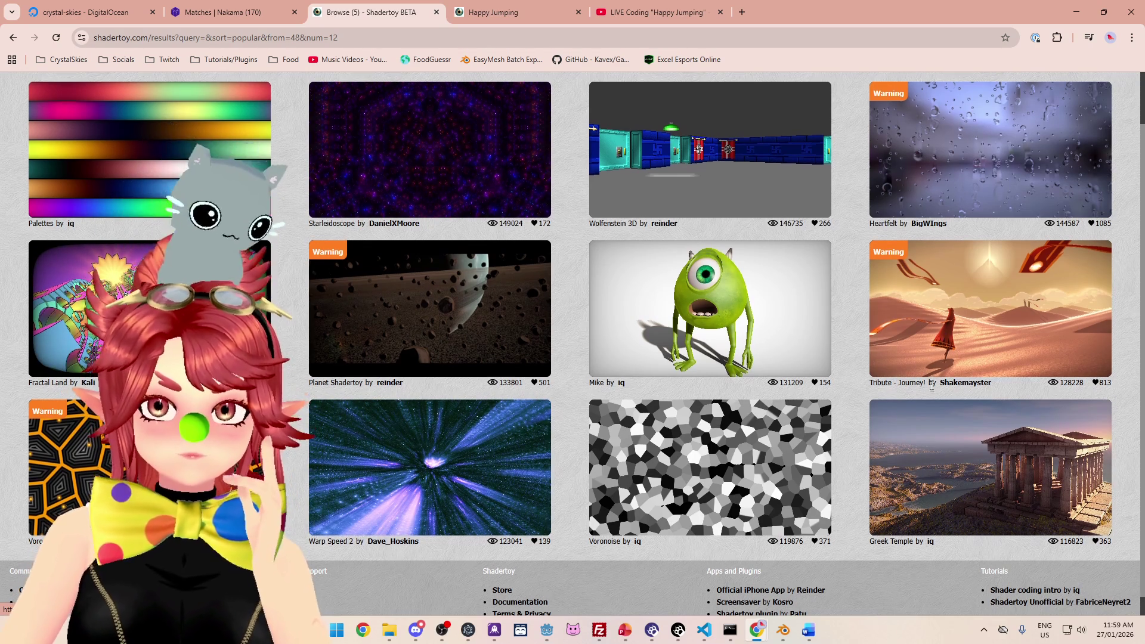
scroll(932, 394, "up", 1)
left_click(1028, 119)
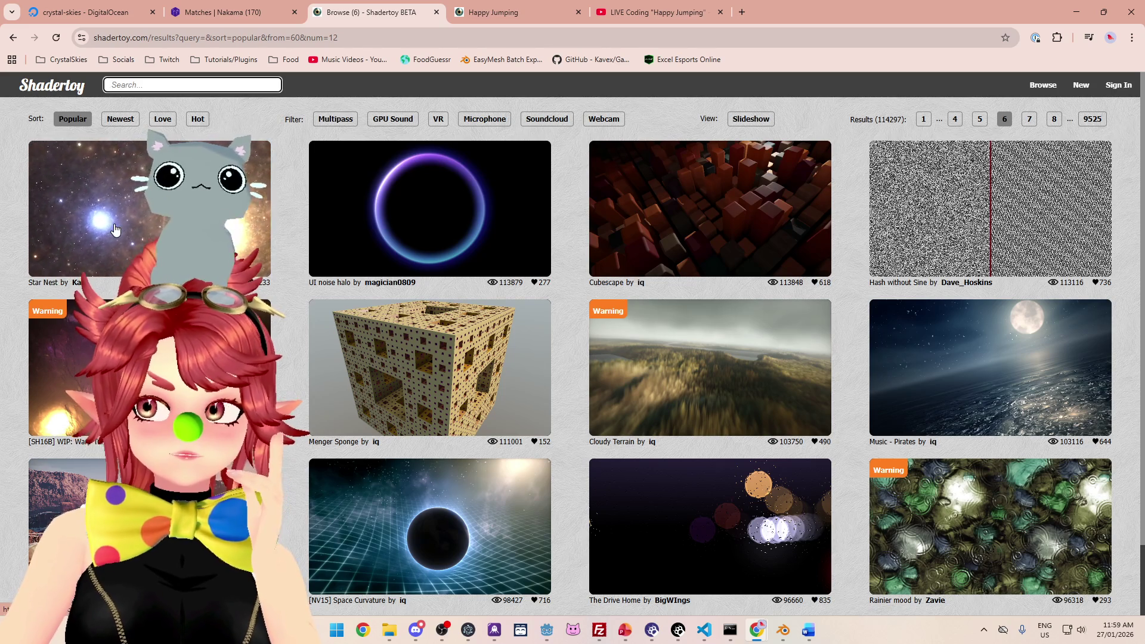
Step: Preview Star Nest, return to page 6, then open Music - Pirates and go back
left_click(115, 230)
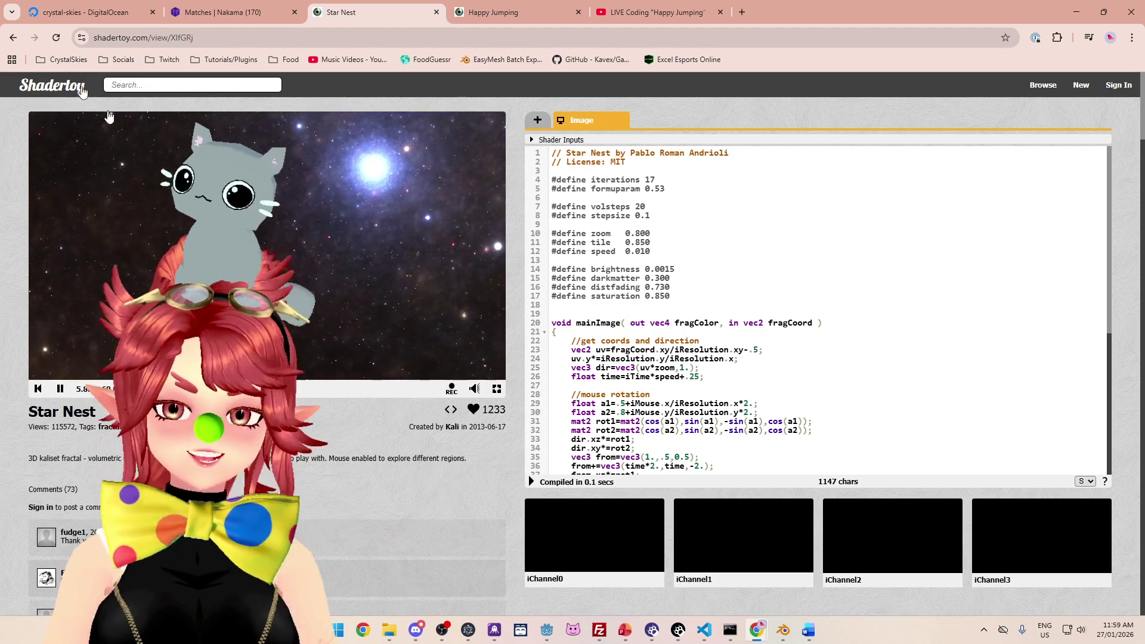
key("alt+Left")
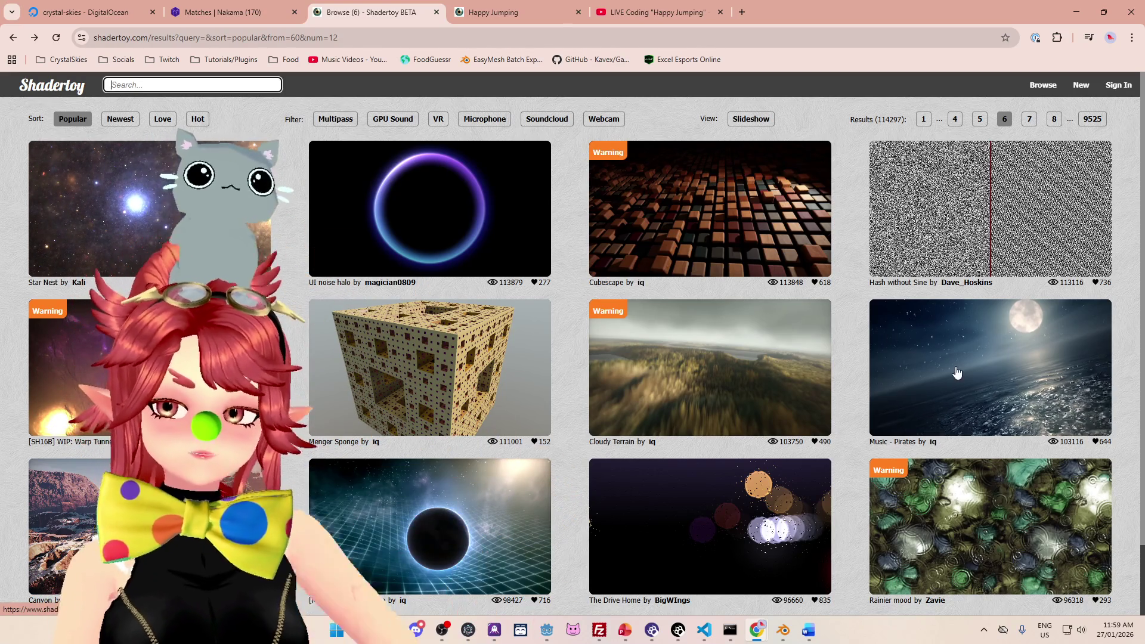
left_click(538, 229)
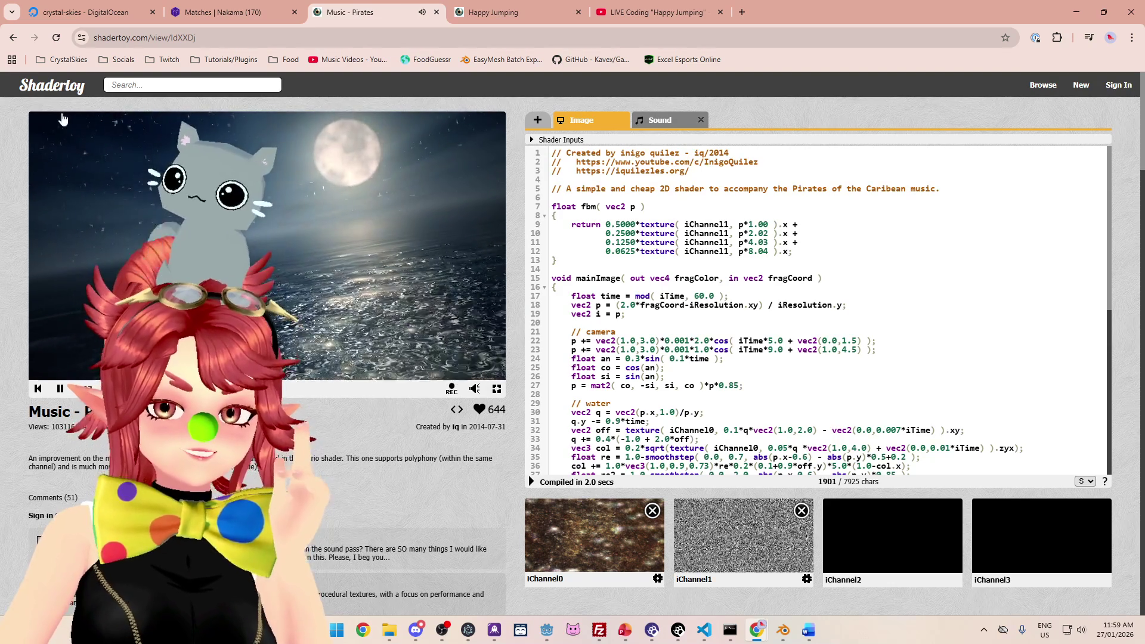
left_click(13, 37)
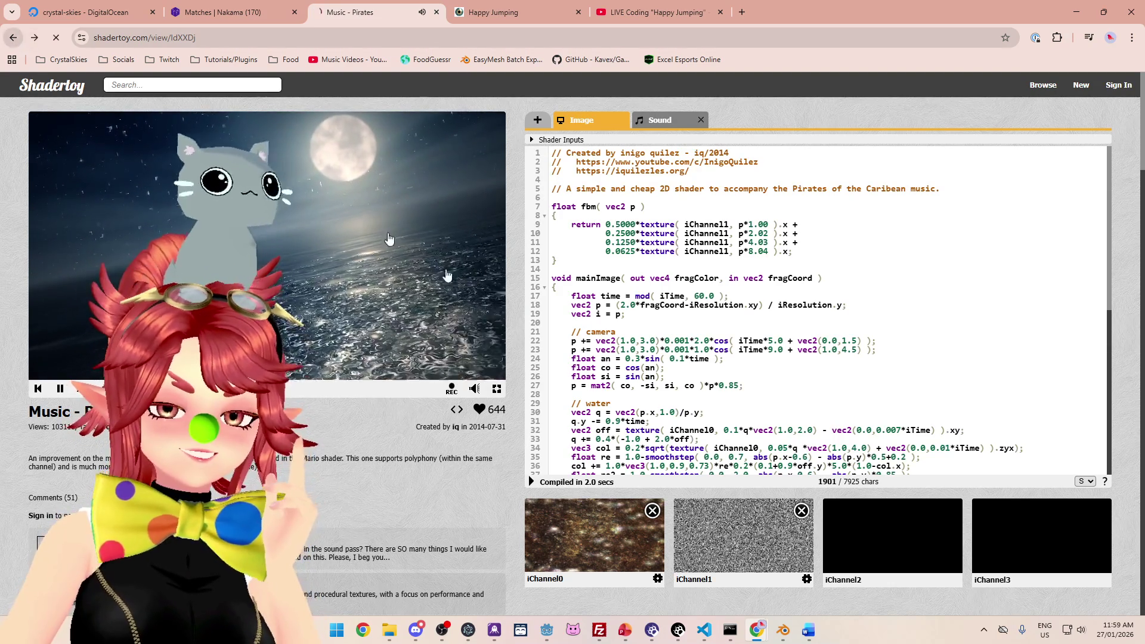
Step: Scroll through the current popular shaders results page and move to the next page
scroll(669, 425, "down", 1)
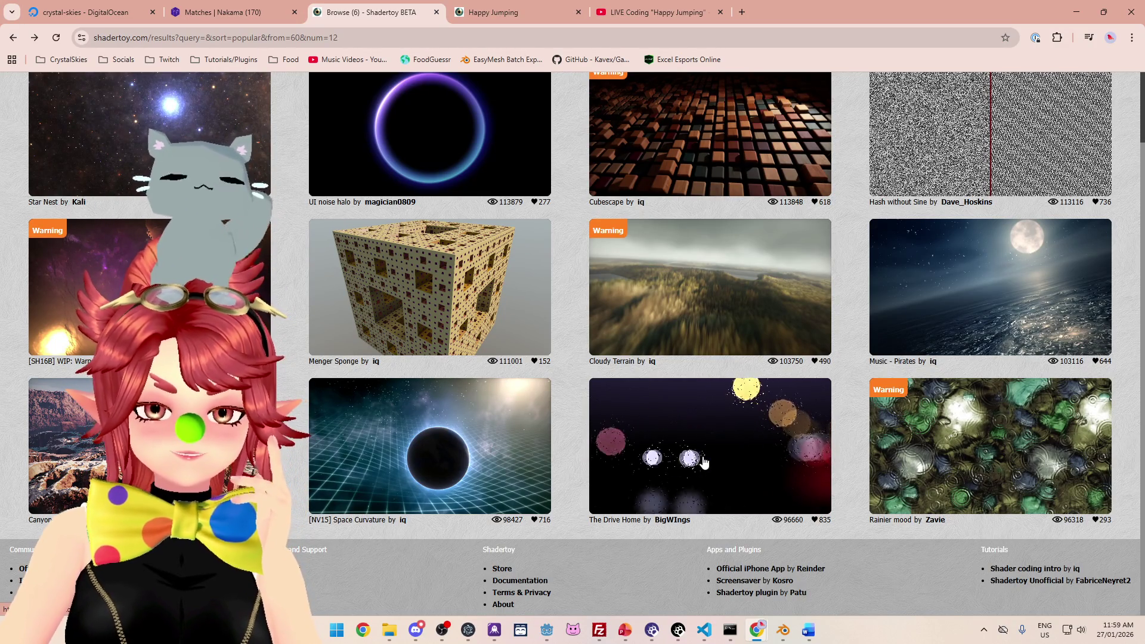
scroll(704, 462, "up", 2)
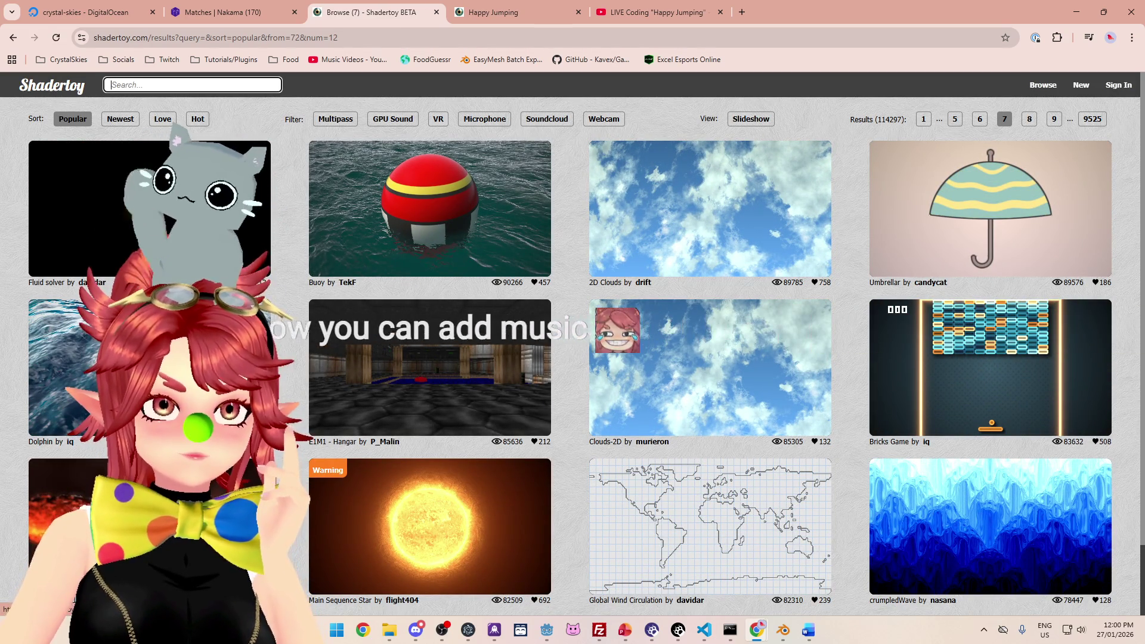
scroll(588, 277, "down", 2)
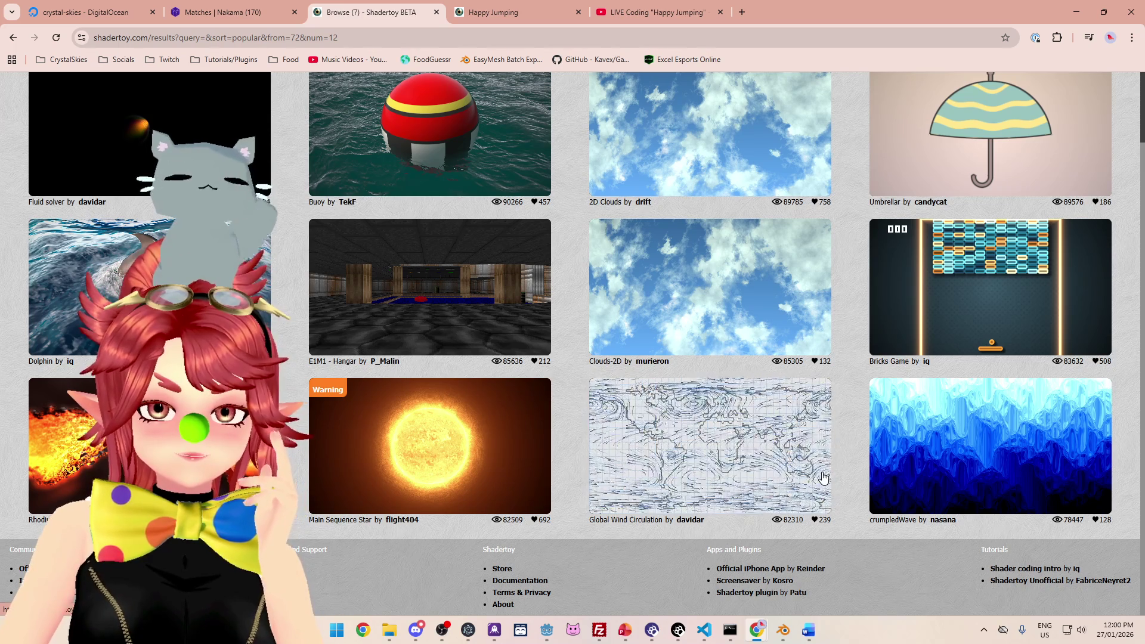
scroll(971, 408, "up", 2)
left_click(971, 408)
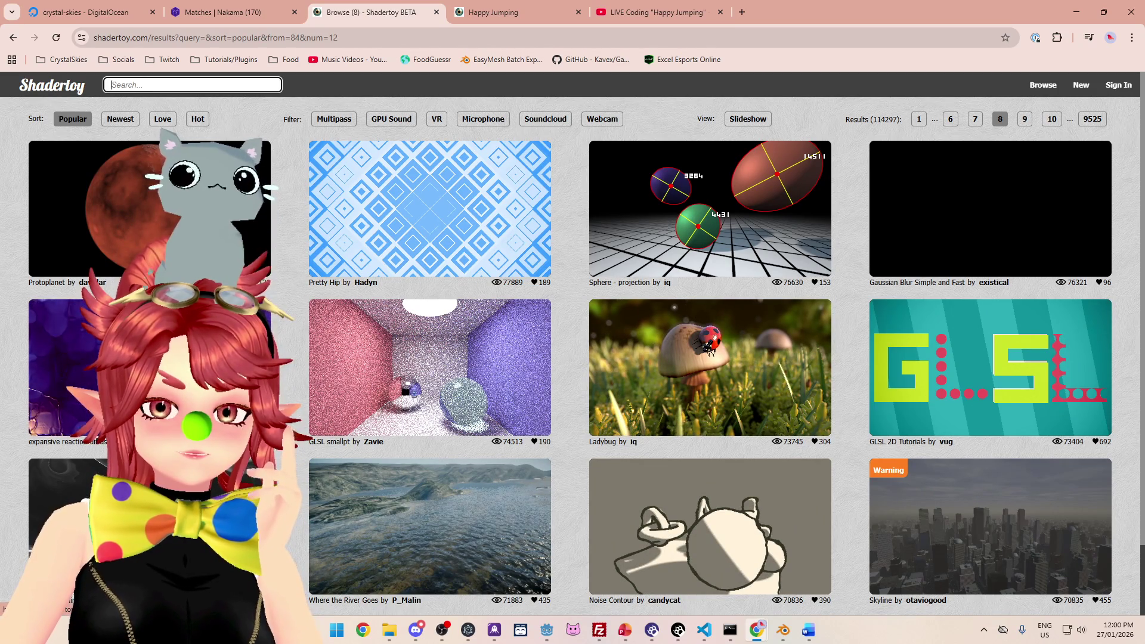
Step: Scroll through that page, then advance the popular gallery to results page 10
scroll(395, 396, "down", 1)
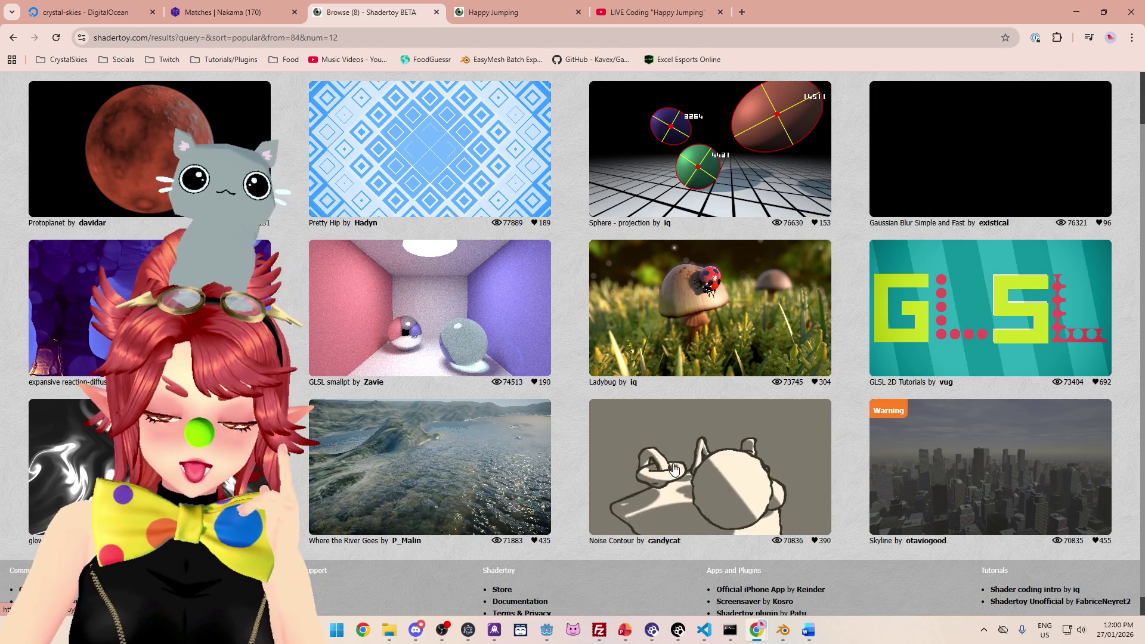
scroll(956, 468, "up", 1)
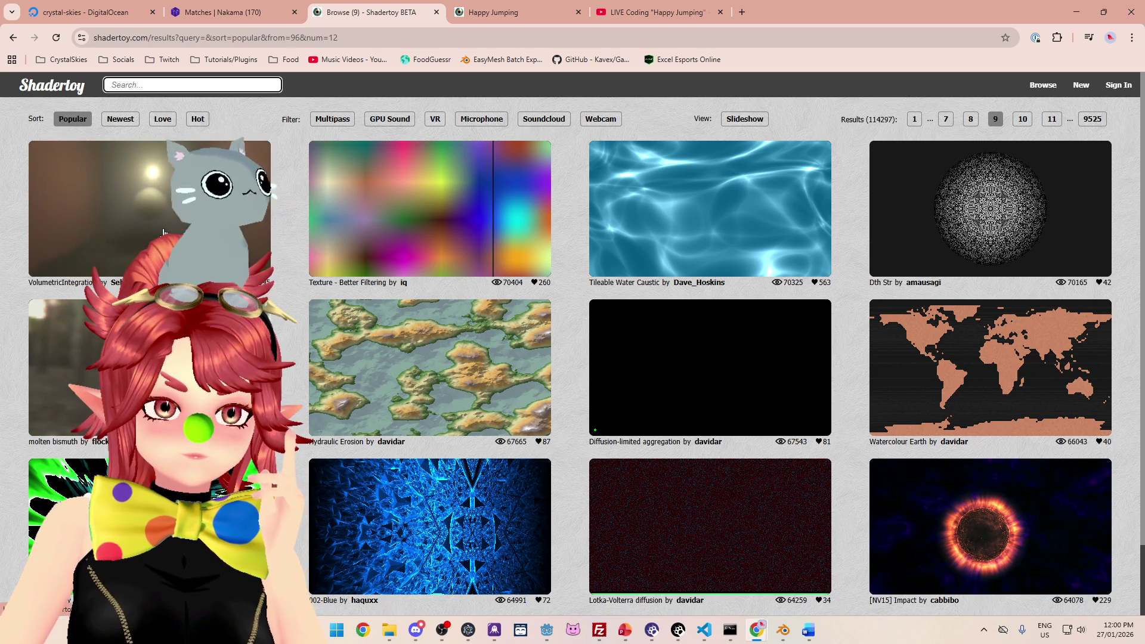
scroll(149, 209, "down", 2)
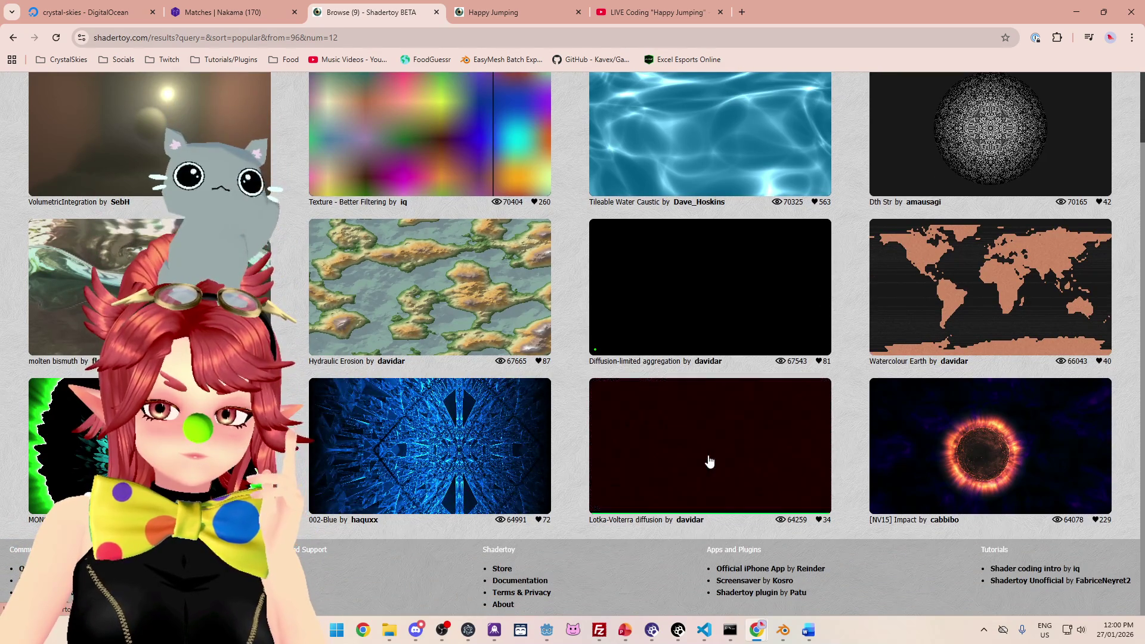
scroll(682, 352, "up", 2)
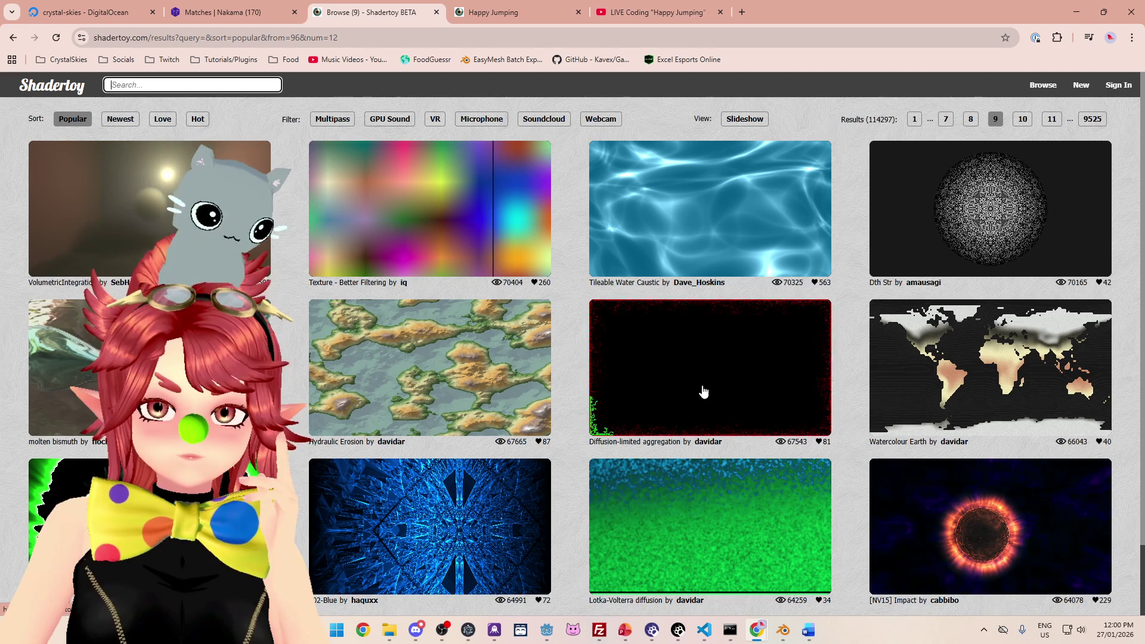
left_click(1022, 130)
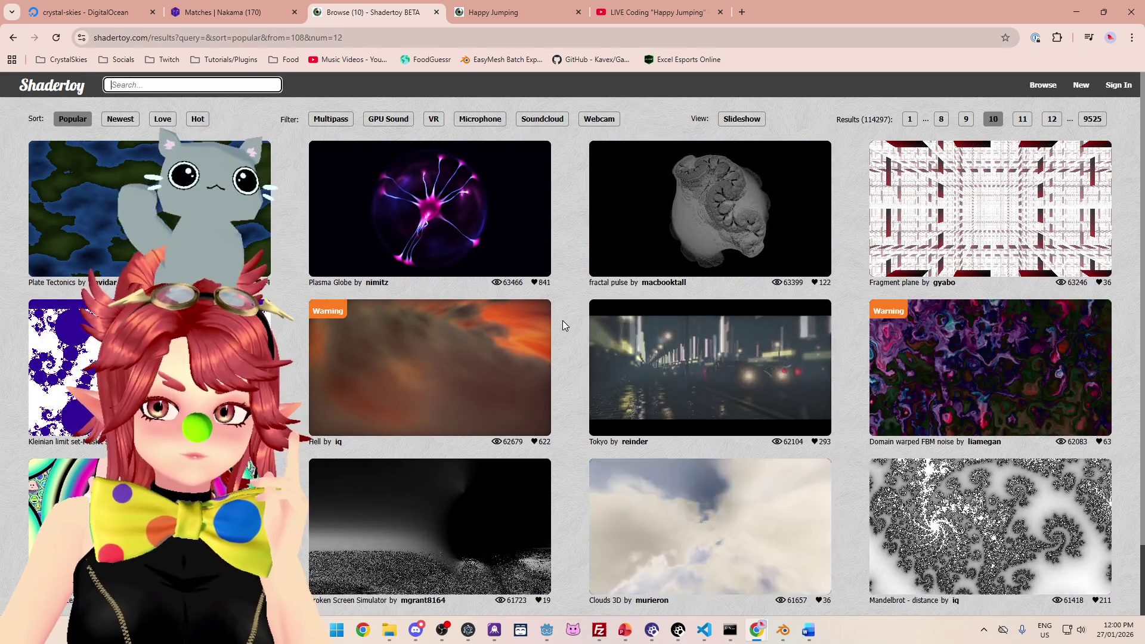
scroll(563, 320, "down", 2)
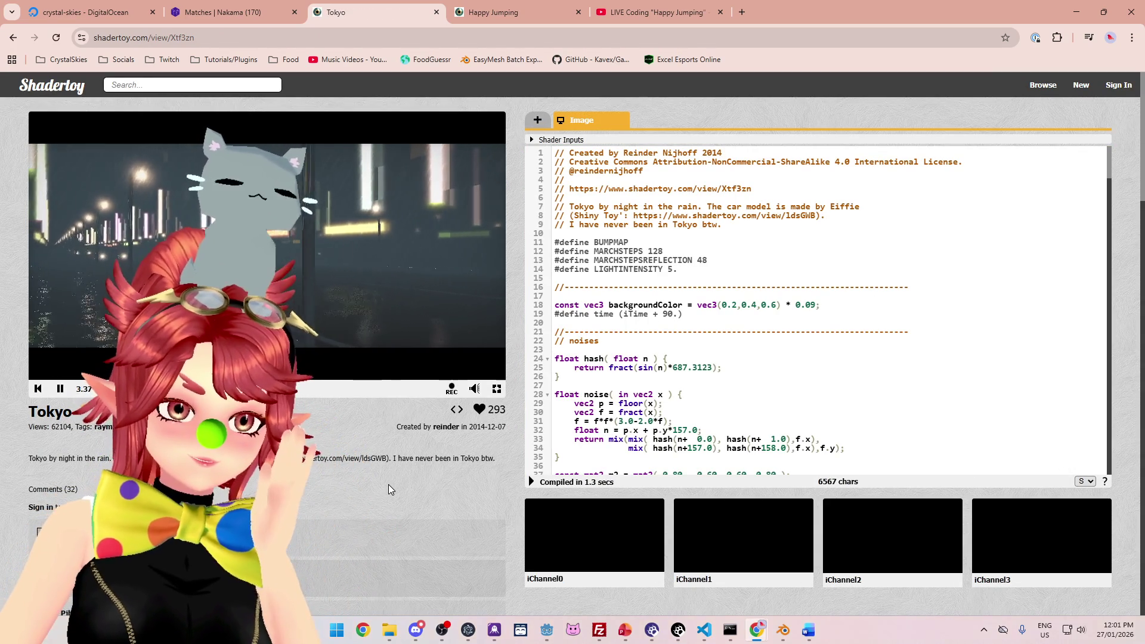
scroll(389, 485, "down", 2)
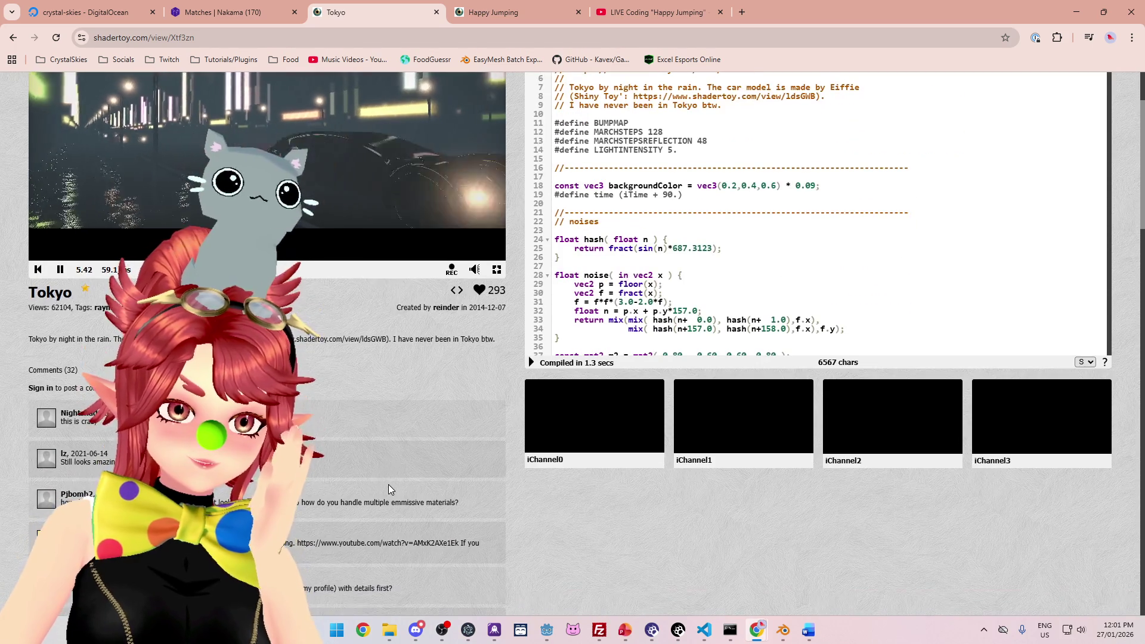
scroll(388, 485, "up", 1)
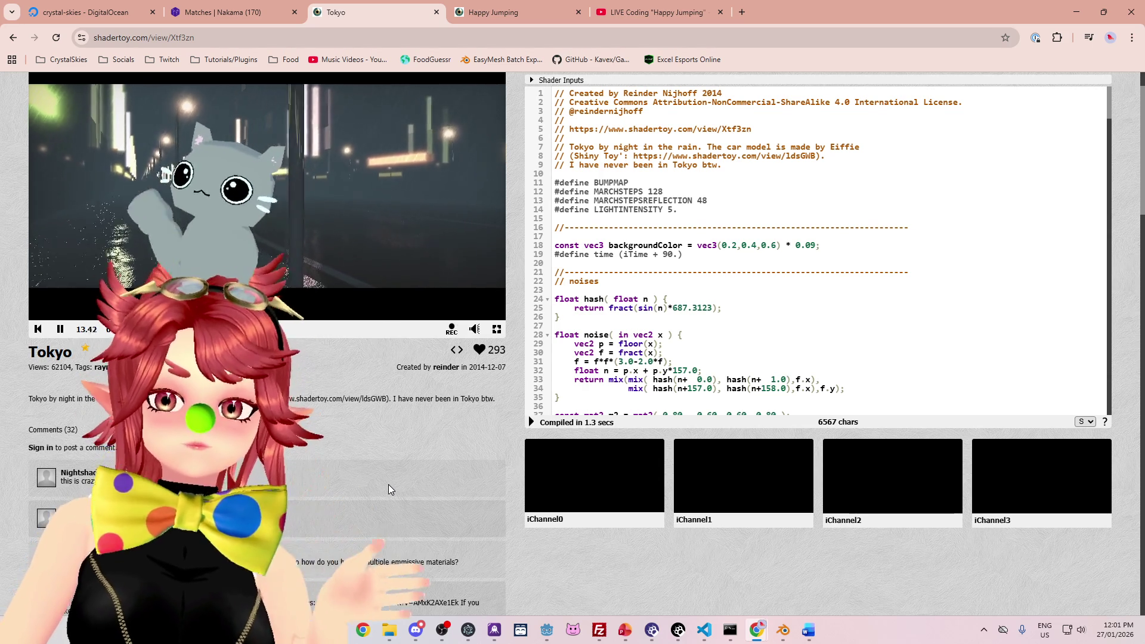
scroll(1107, 140, "down", 4)
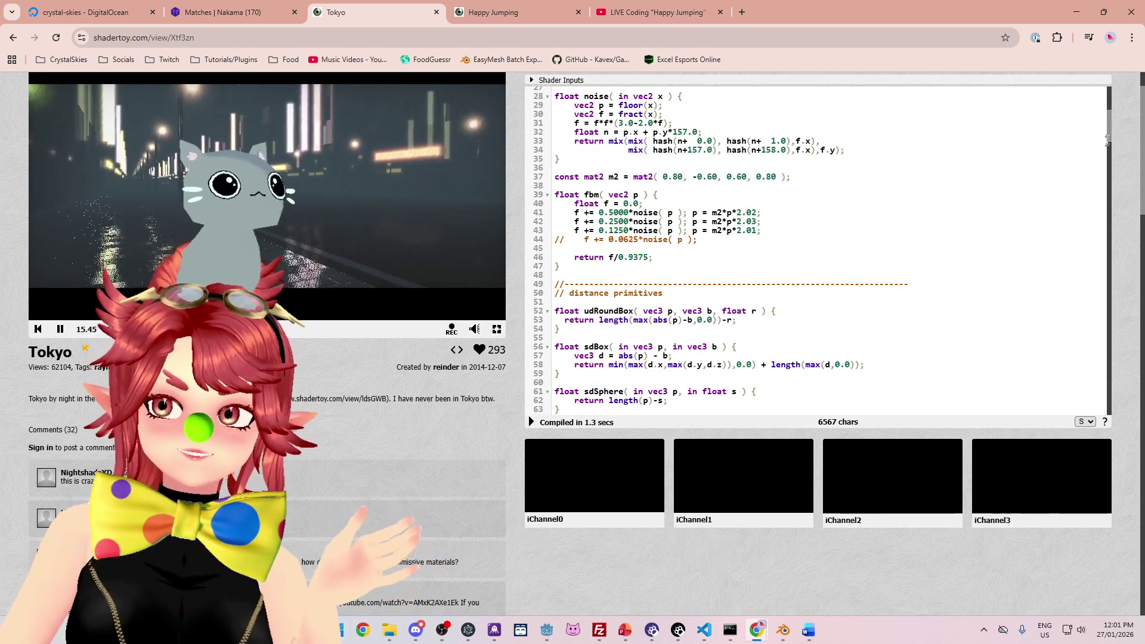
scroll(1107, 140, "down", 10)
scroll(1107, 141, "up", 10)
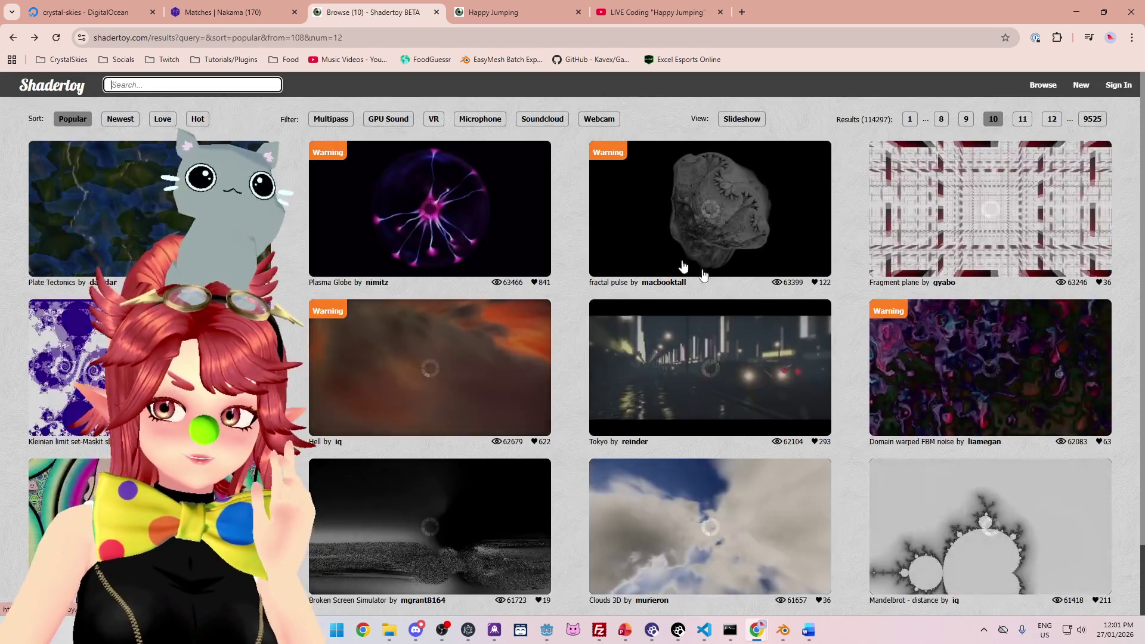
left_click(1026, 121)
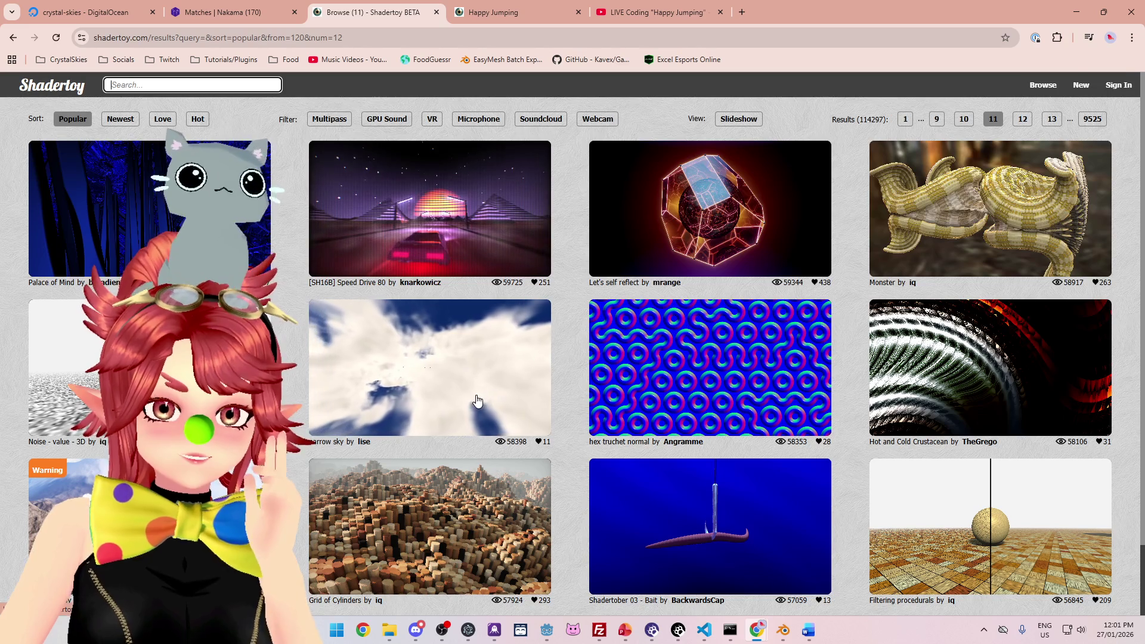
Step: Scroll through the popular shader results pages from 11 on toward page 14
scroll(476, 401, "down", 1)
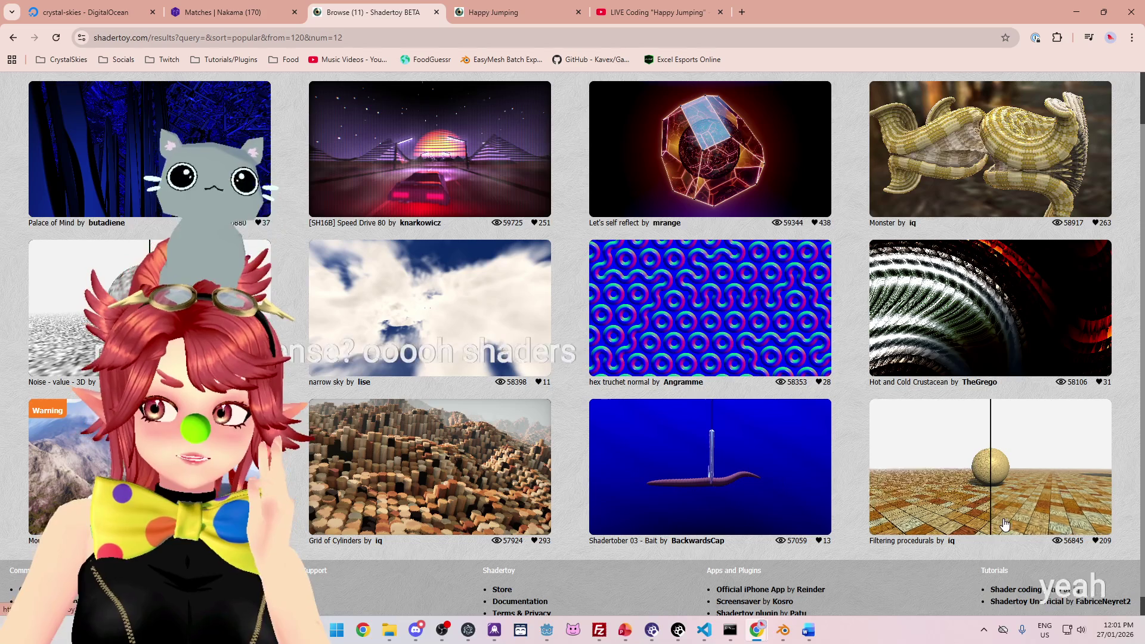
scroll(1053, 255, "up", 1)
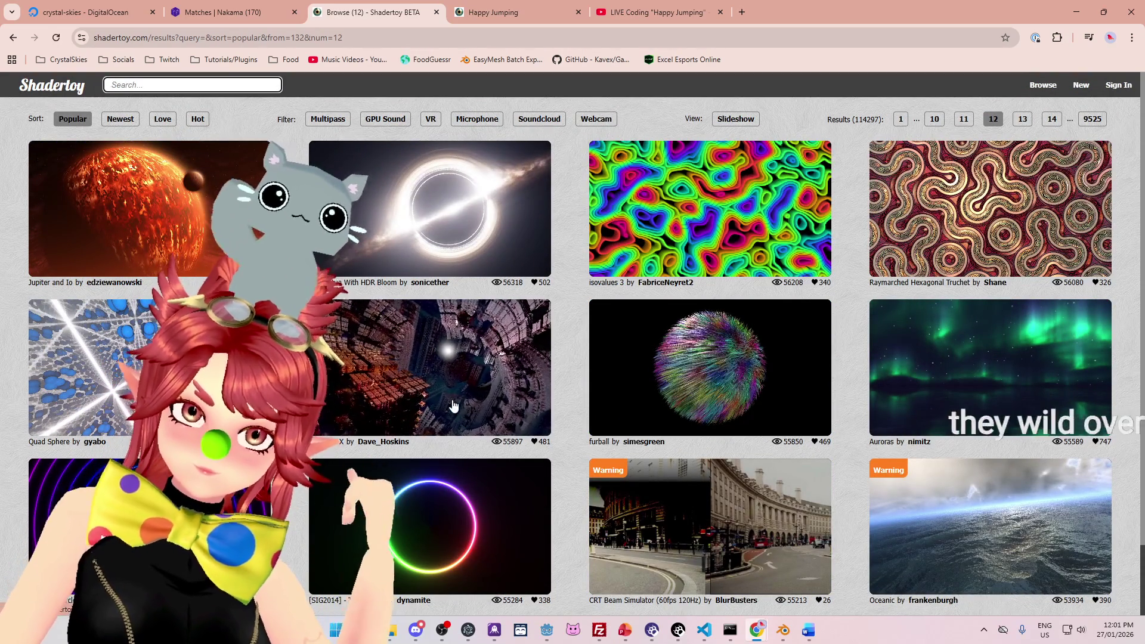
scroll(453, 406, "down", 2)
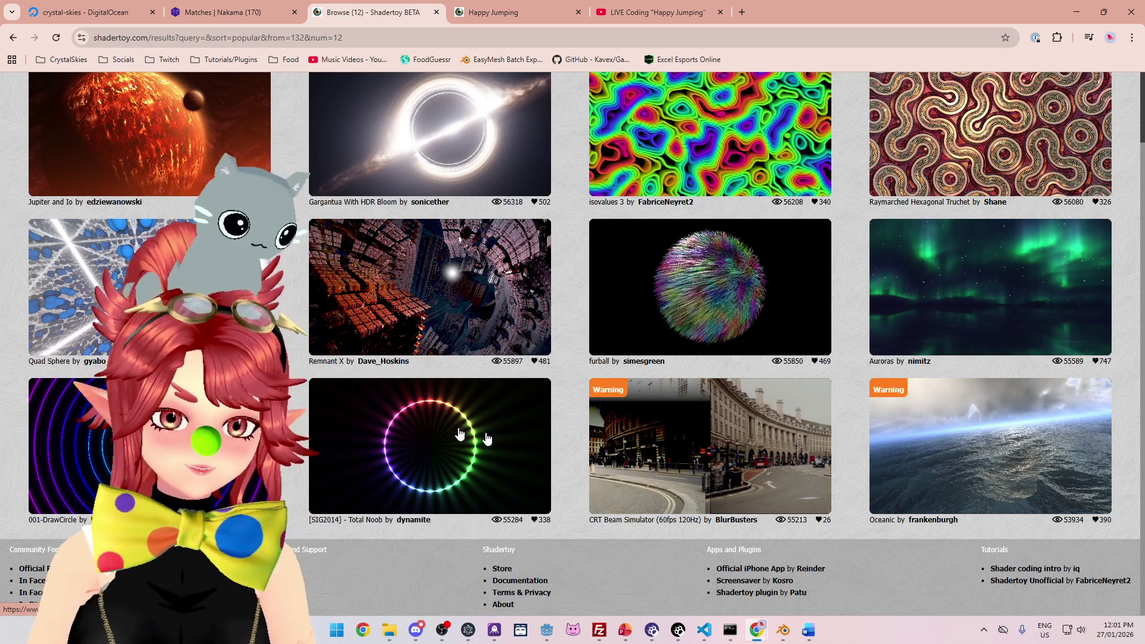
scroll(1035, 117, "up", 2)
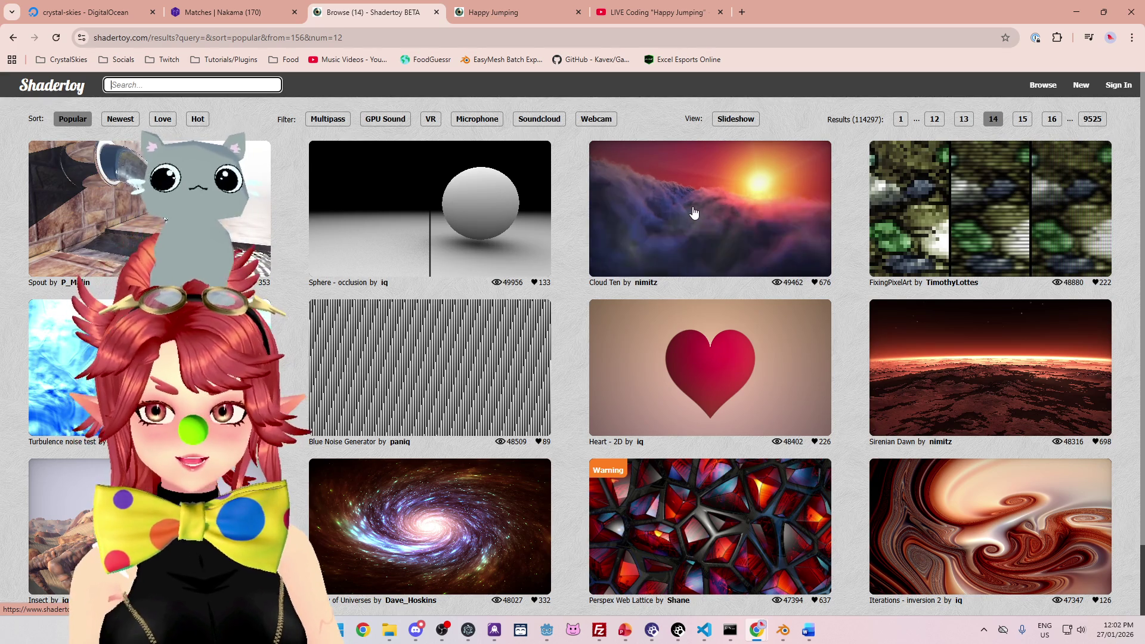
scroll(956, 375, "down", 2)
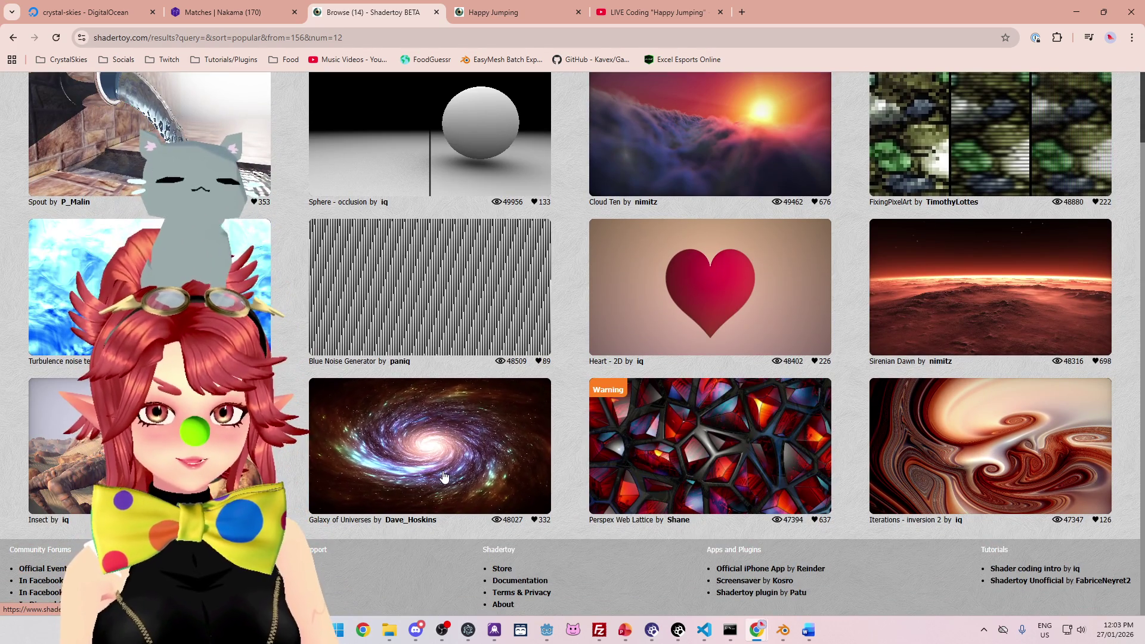
Step: Scroll through popular results pages 14 to 20, reaching Abstract Glassy Field, Storm and Timeless depths
scroll(325, 447, "up", 2)
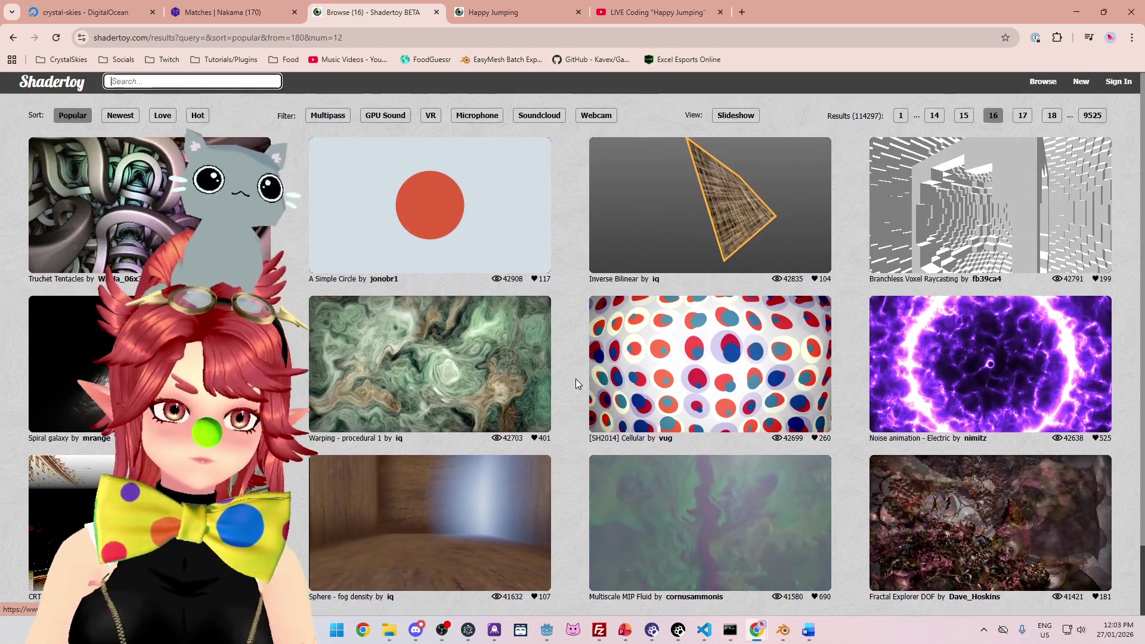
scroll(575, 378, "down", 2)
scroll(1023, 466, "up", 2)
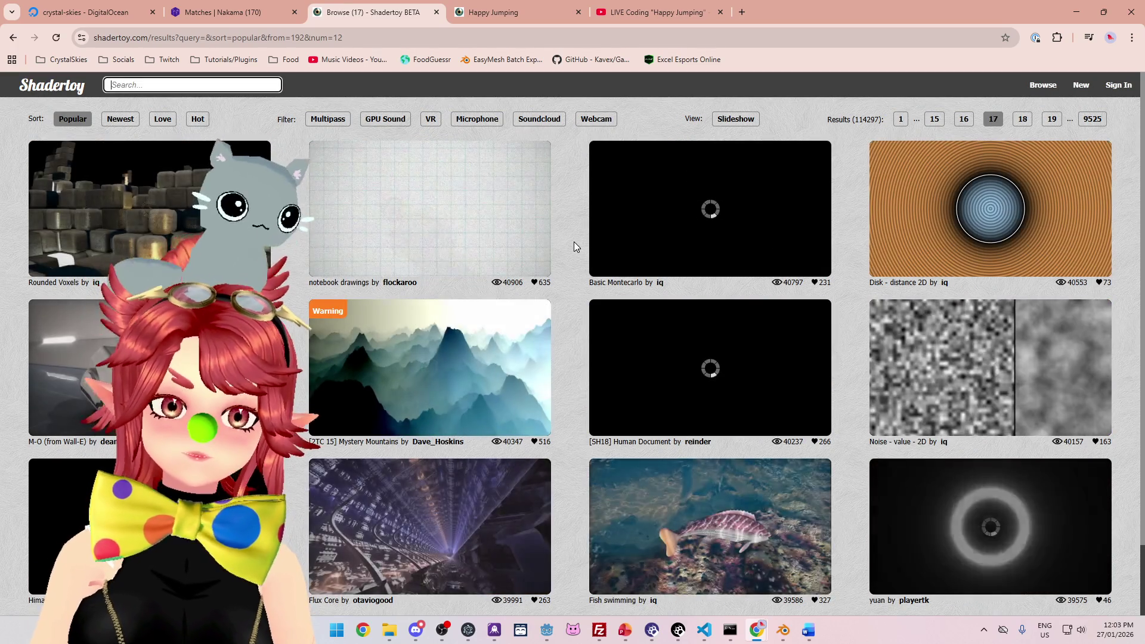
scroll(574, 245, "down", 1)
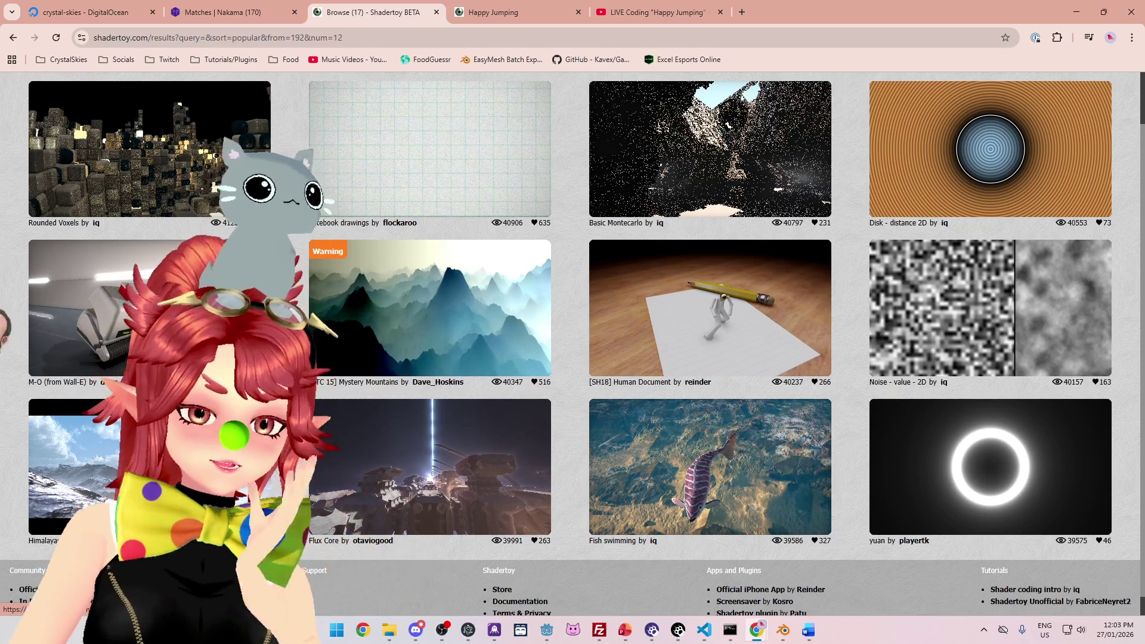
scroll(898, 179, "up", 1)
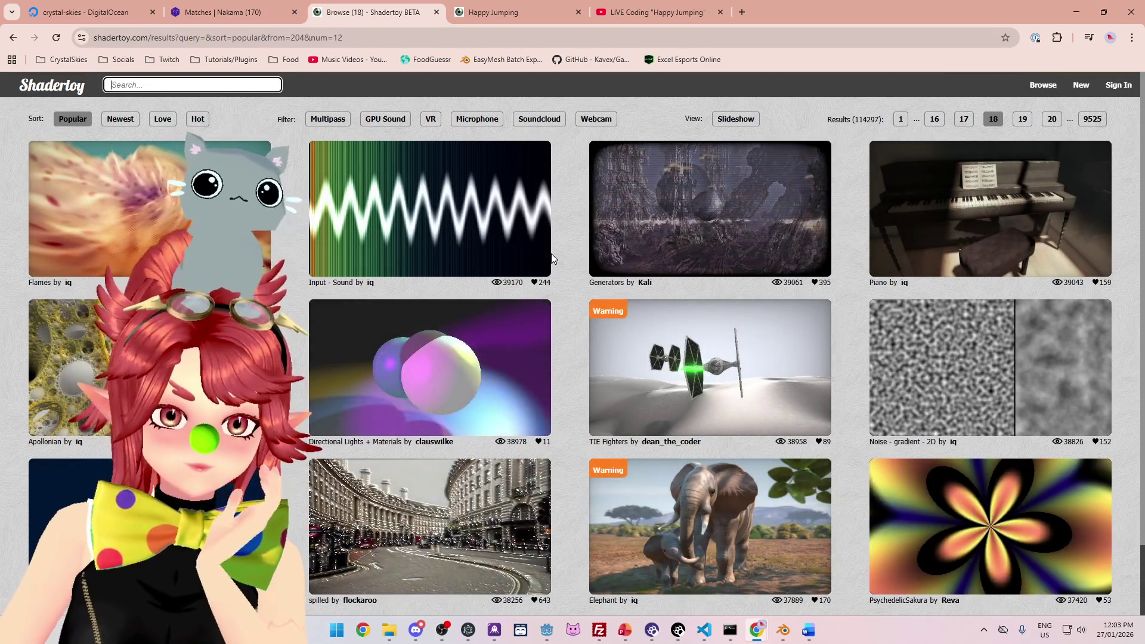
scroll(552, 258, "down", 1)
scroll(1052, 188, "up", 1)
scroll(593, 348, "down", 1)
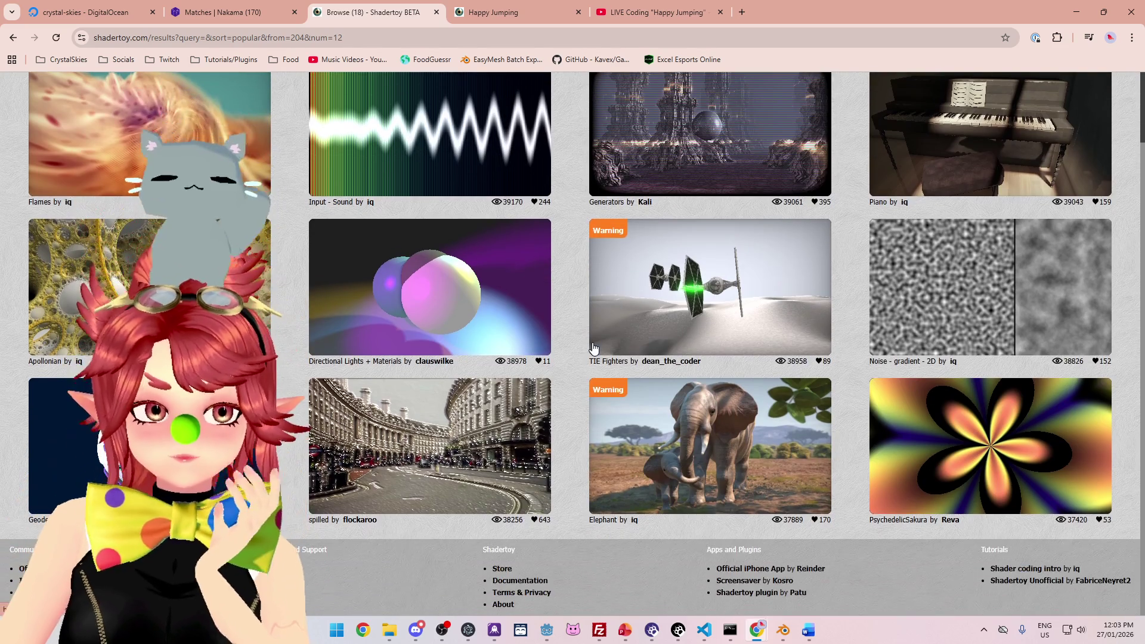
scroll(905, 288, "up", 1)
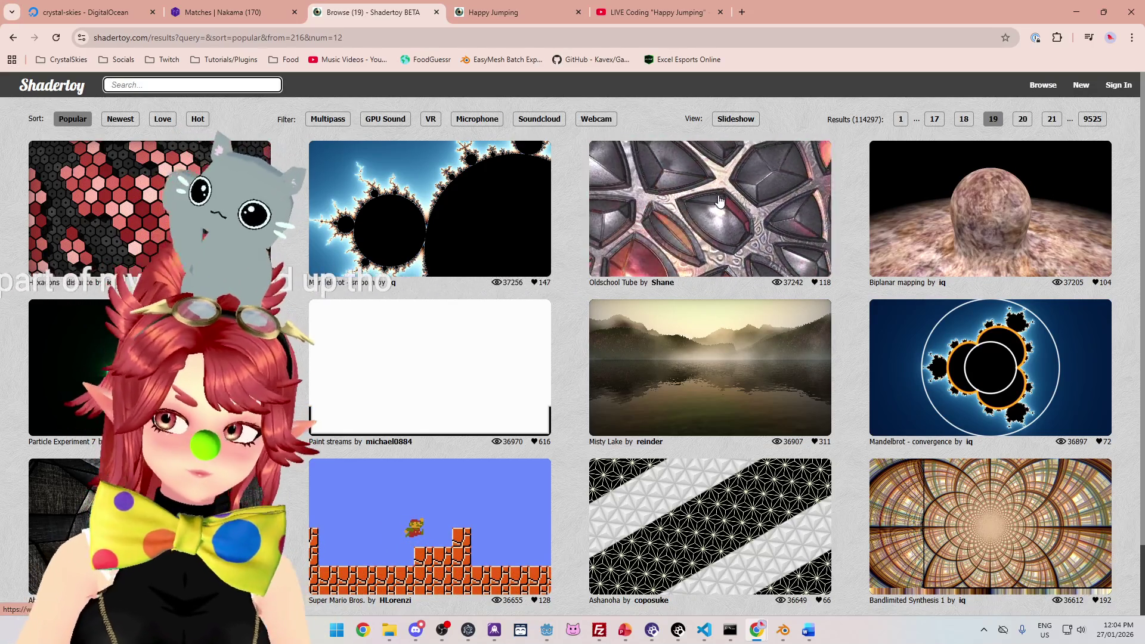
scroll(576, 420, "down", 2)
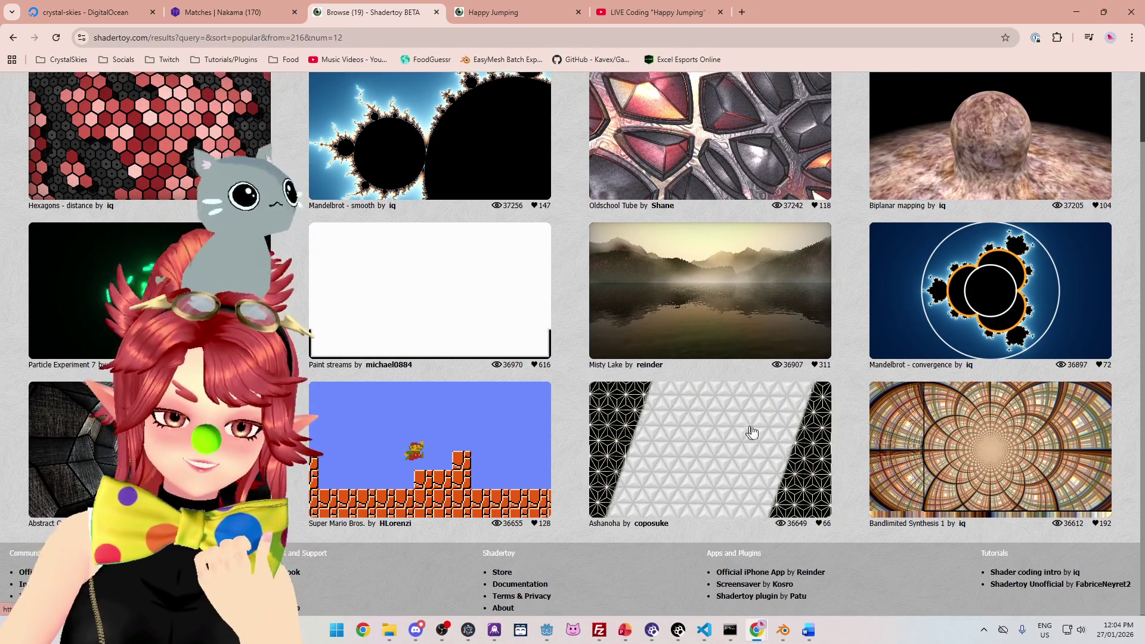
scroll(749, 435, "up", 2)
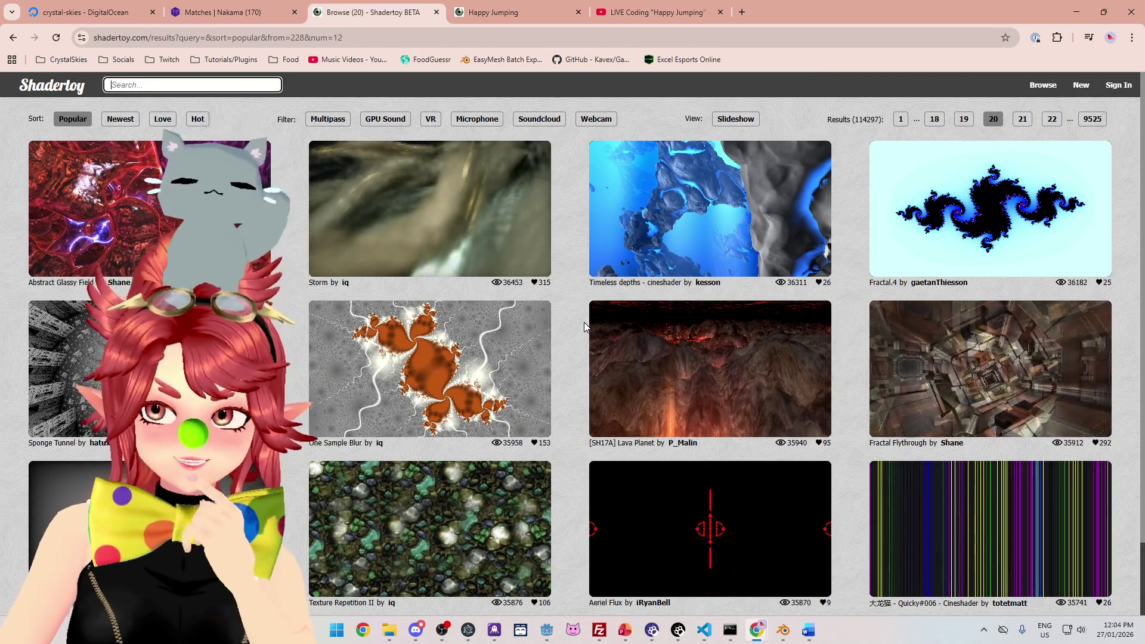
scroll(585, 322, "down", 2)
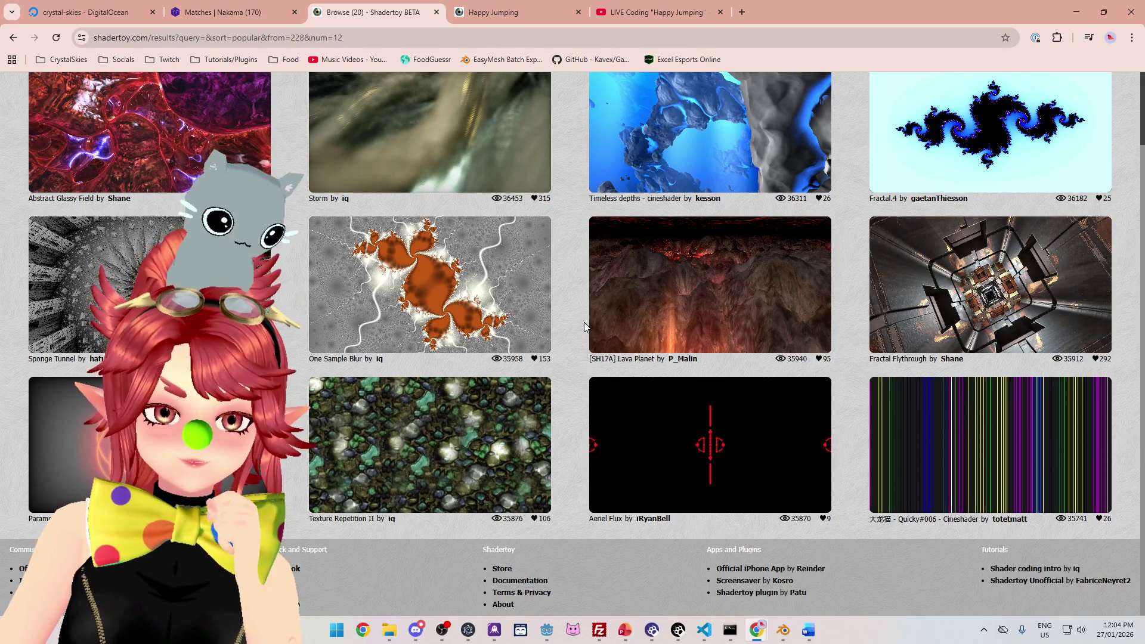
Step: Scroll through results page 22 and page onward to popular results page 23
scroll(999, 150, "up", 2)
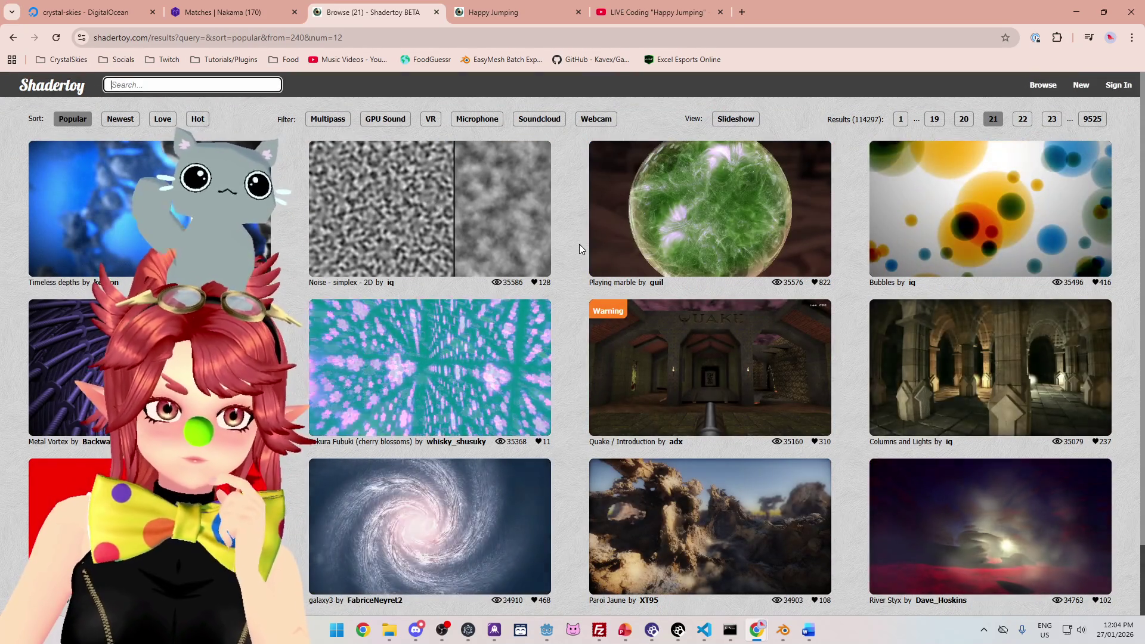
scroll(581, 249, "down", 2)
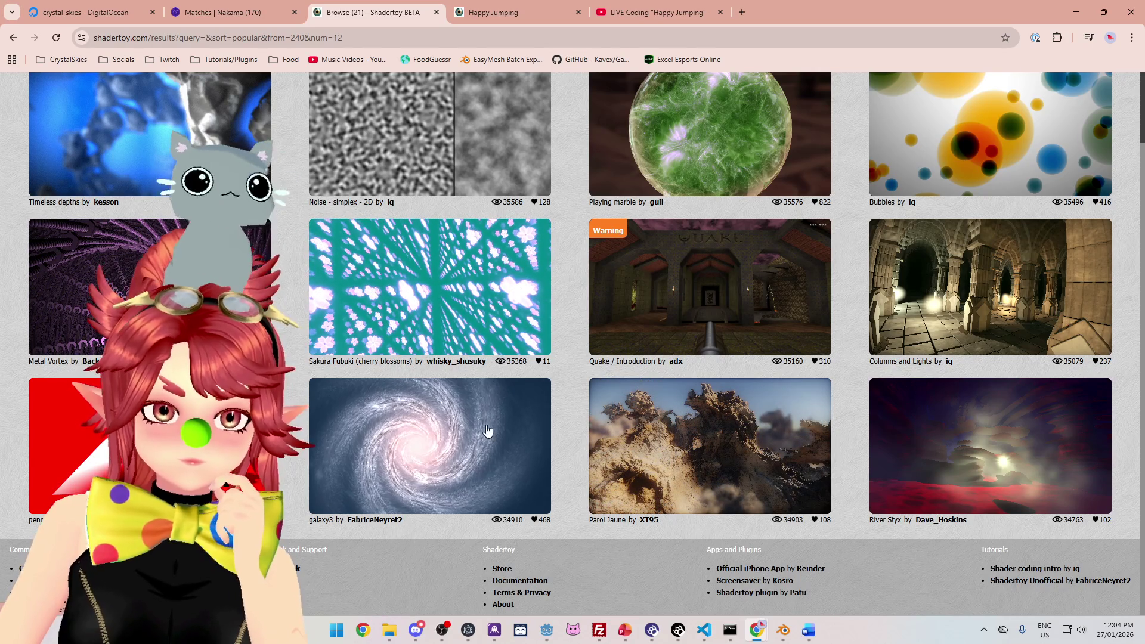
scroll(487, 430, "up", 2)
left_click(1043, 122)
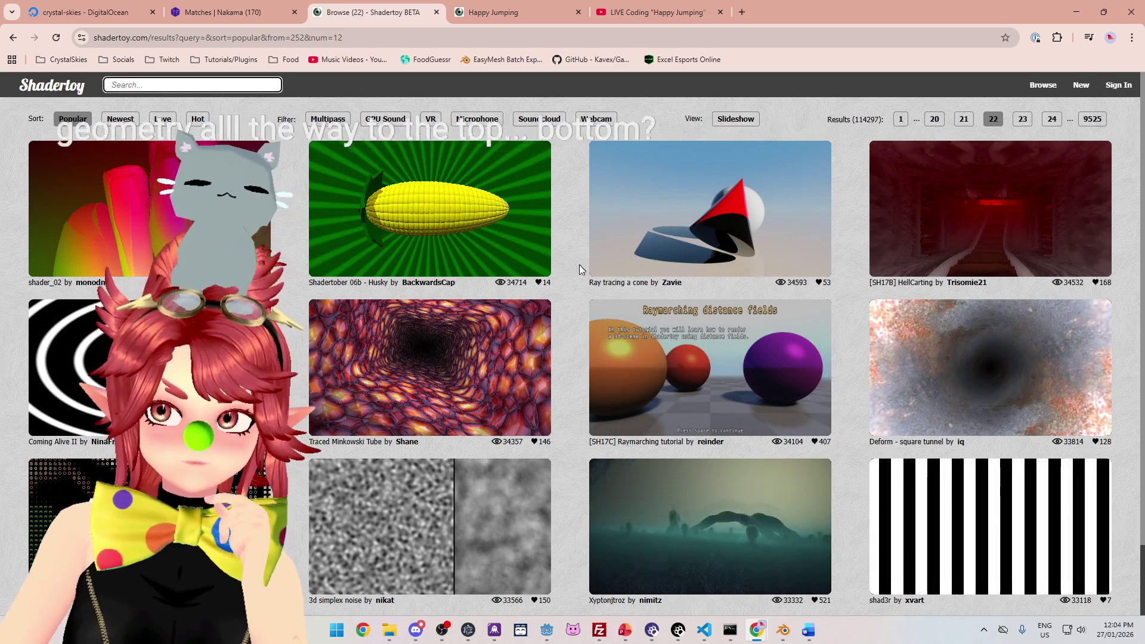
scroll(578, 263, "down", 2)
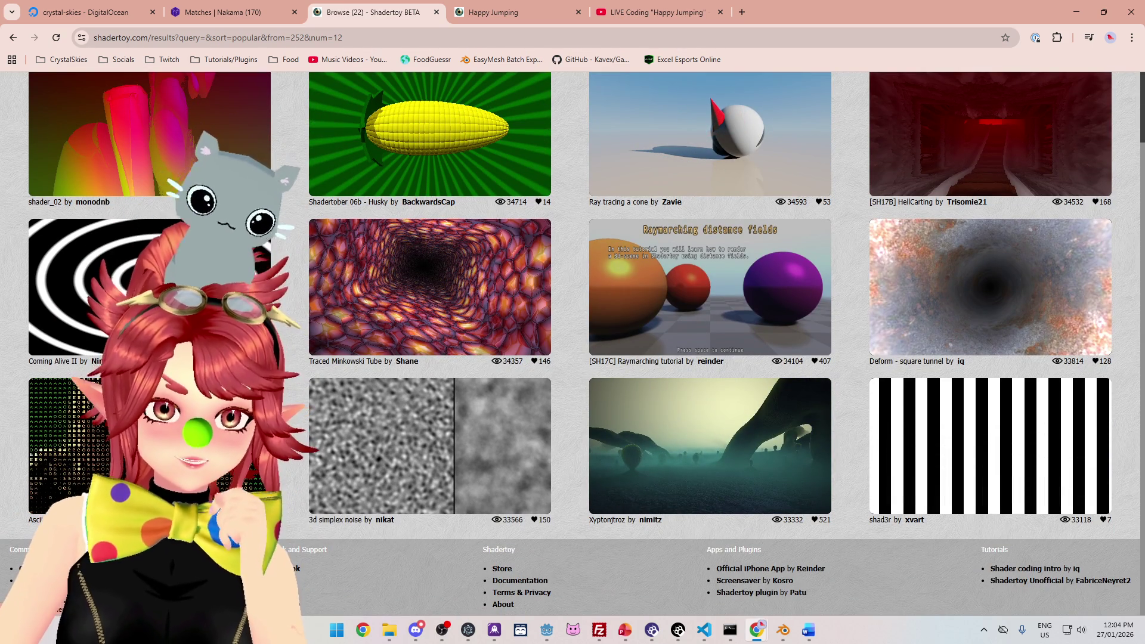
scroll(1064, 152, "up", 2)
left_click(1024, 119)
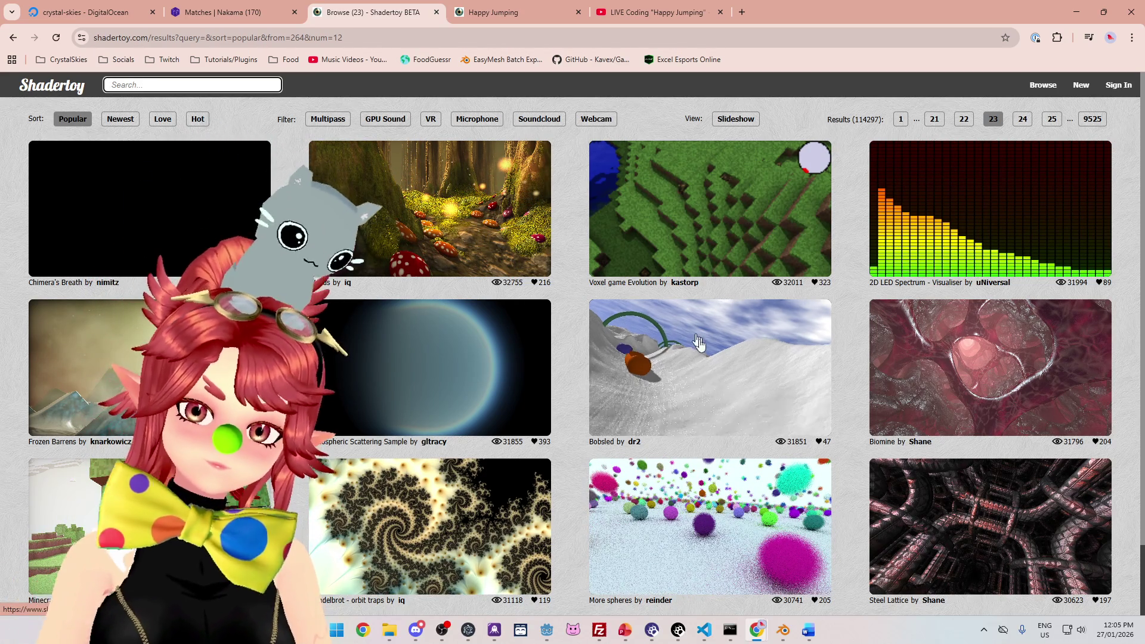
Step: Scroll through page 23 and advance to results page 25, showing Noise blur and Vinyl Visualizer
scroll(740, 430, "down", 2)
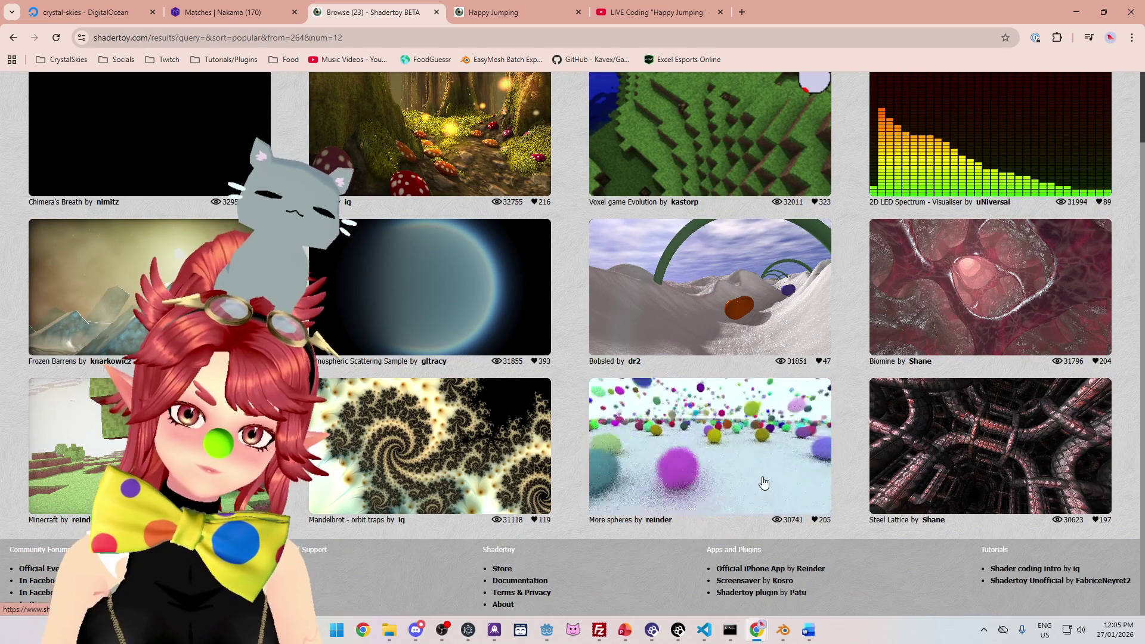
scroll(994, 138, "up", 2)
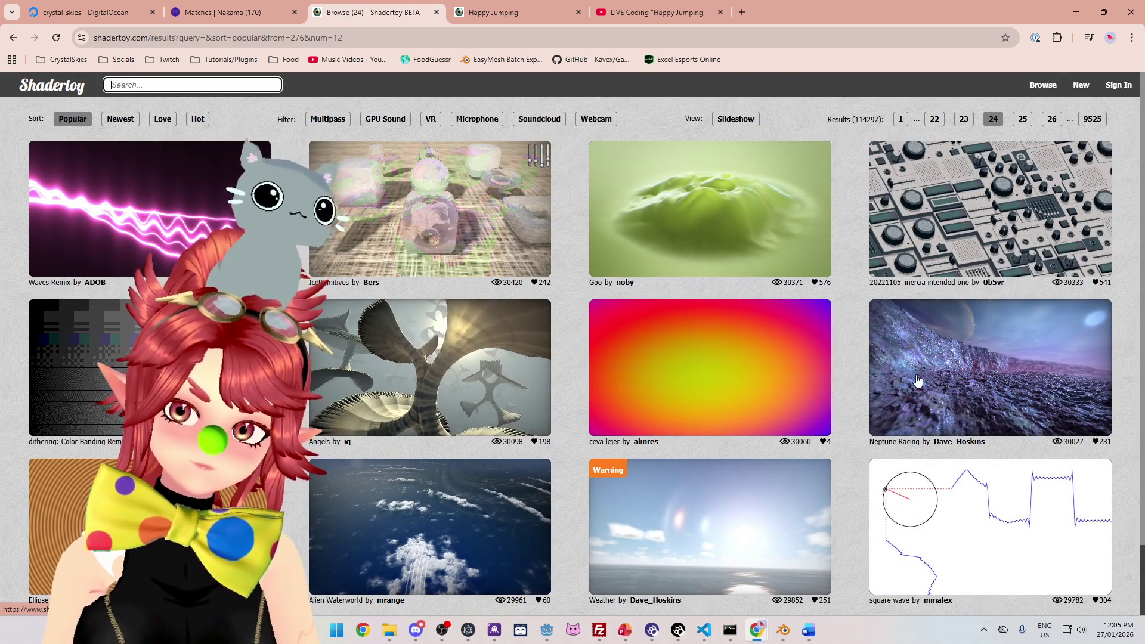
scroll(677, 440, "down", 2)
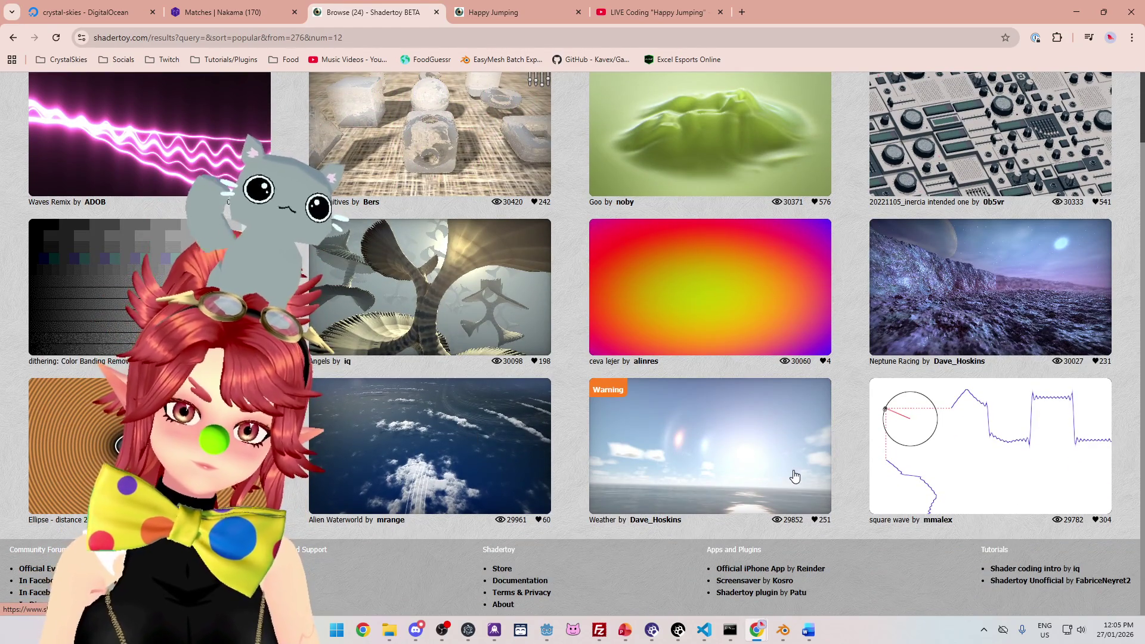
scroll(792, 473, "up", 2)
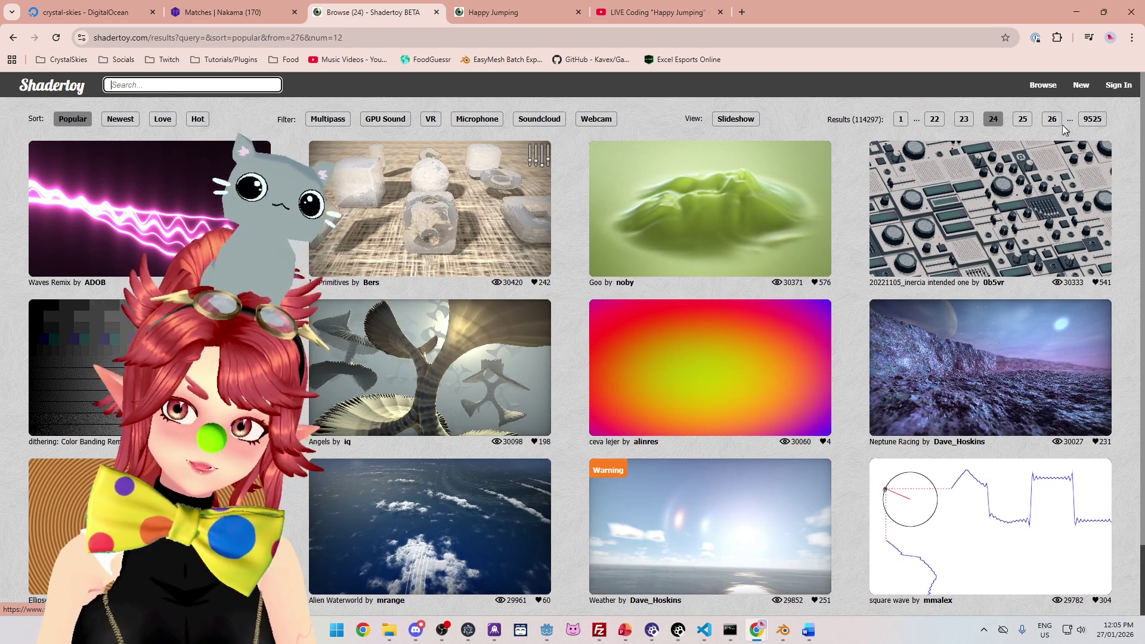
left_click(1022, 119)
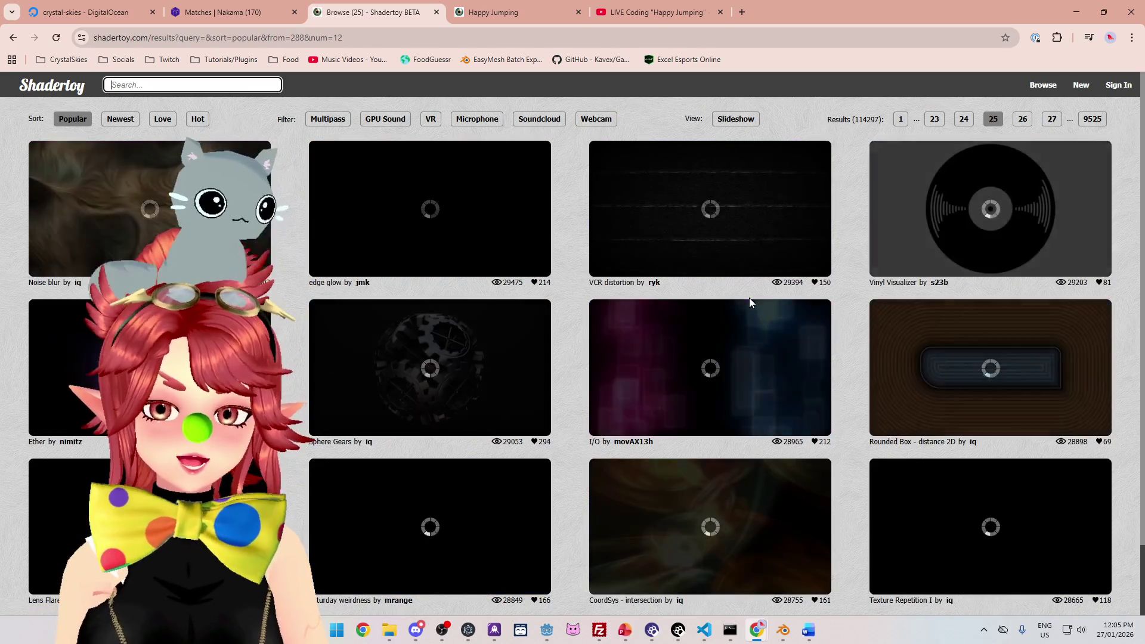
scroll(574, 275, "down", 2)
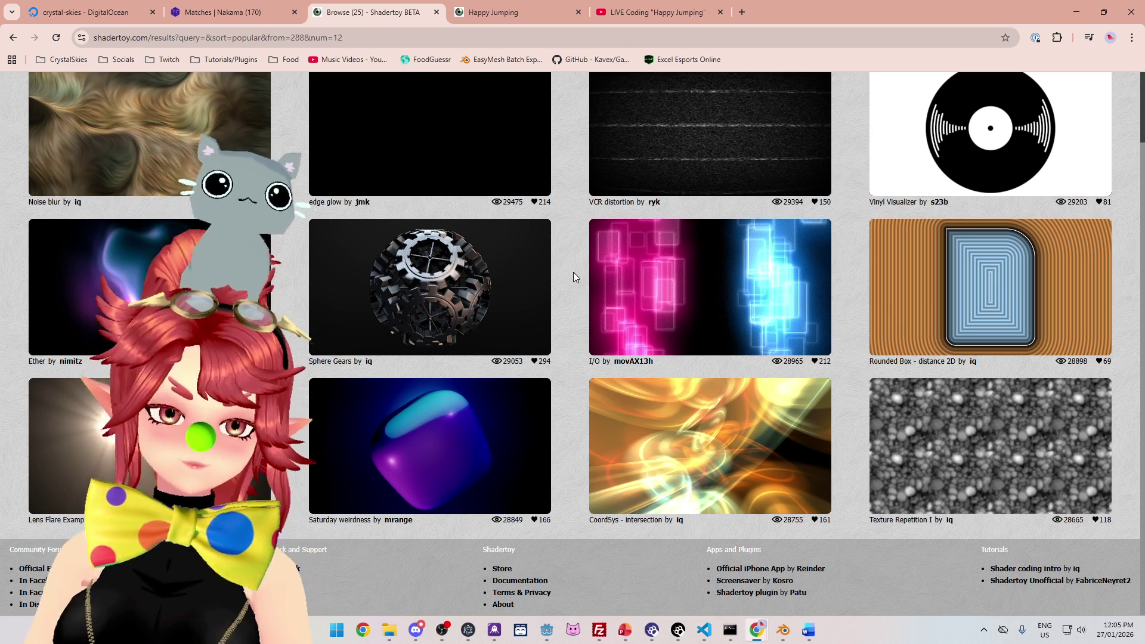
Step: Close the Shadertoy, Happy Jumping and live-coding video tabs, minimize Chrome, and bring Godot forward
left_click(437, 13)
left_click(437, 13)
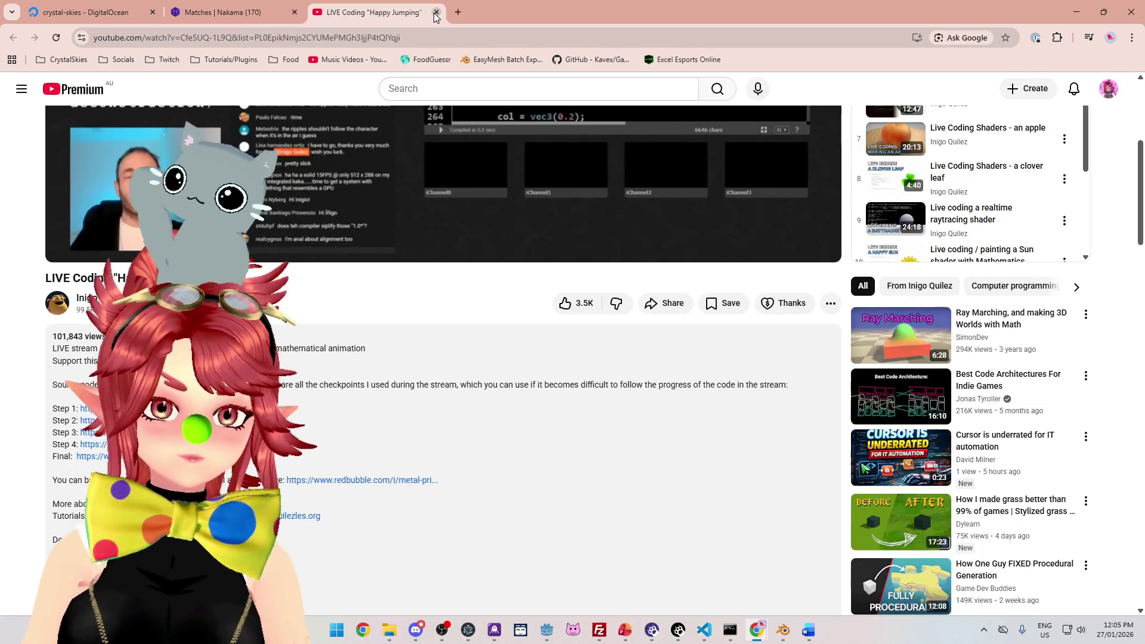
left_click(436, 12)
left_click(1077, 12)
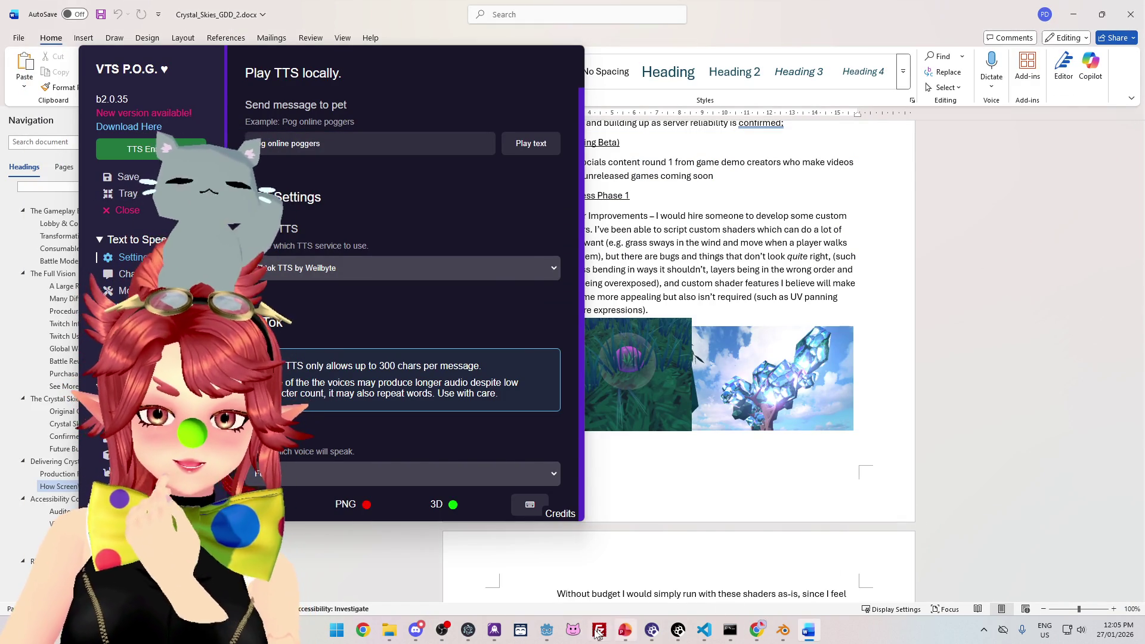
left_click(548, 632)
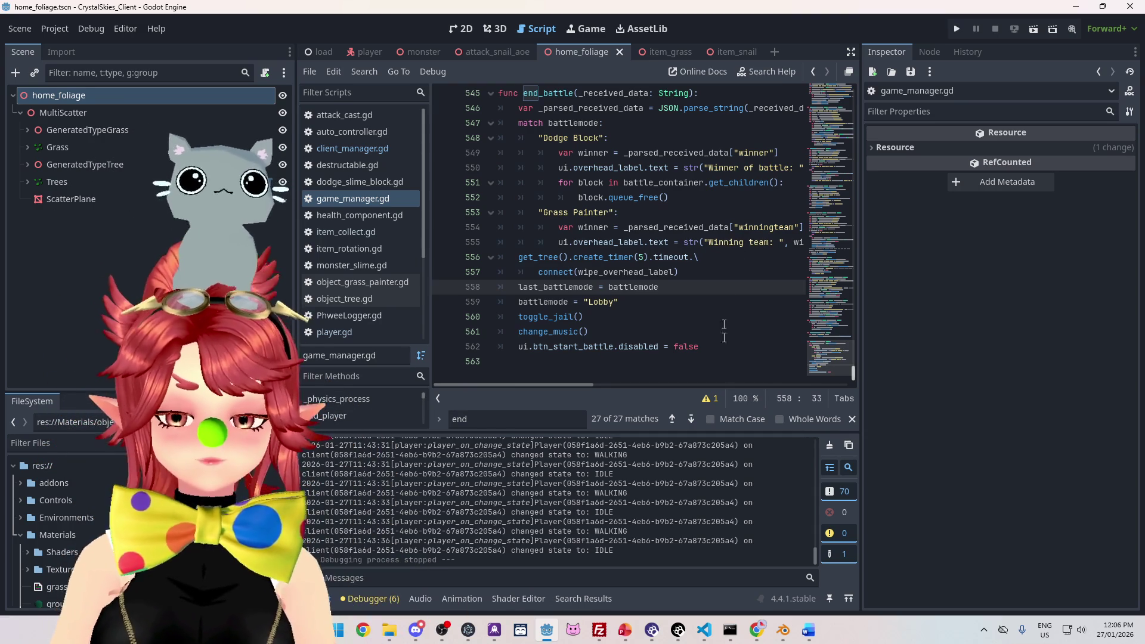
Step: Check end_battle's toggle_jail, Grass Painter and Dodge Block lines, then Alt+Tab to the Word document
left_click(690, 323)
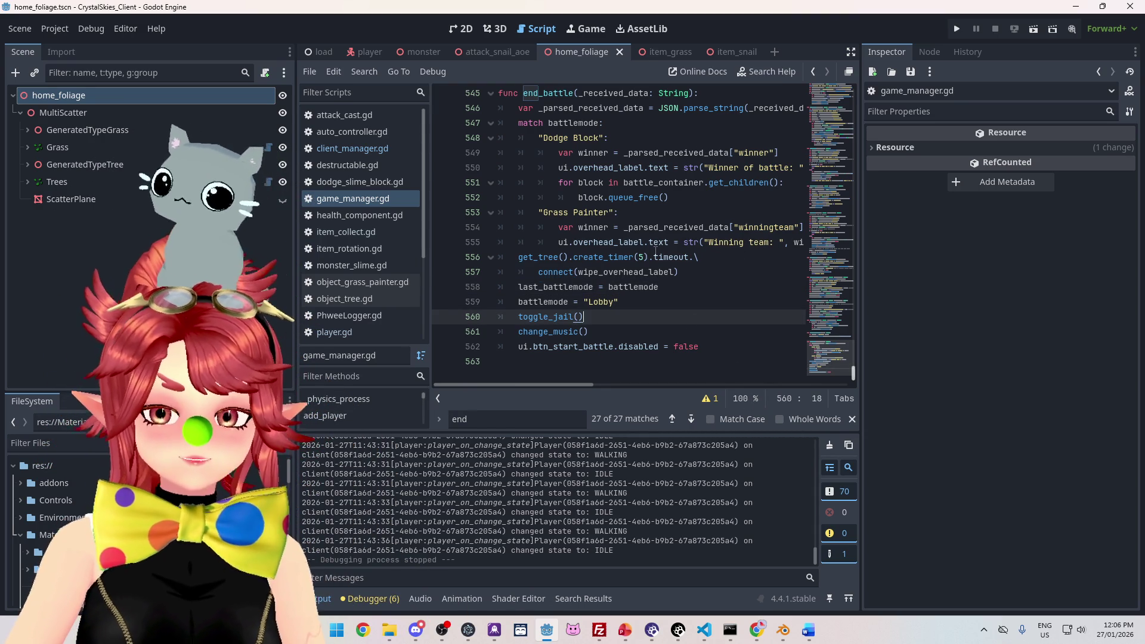
mouse_move(661, 233)
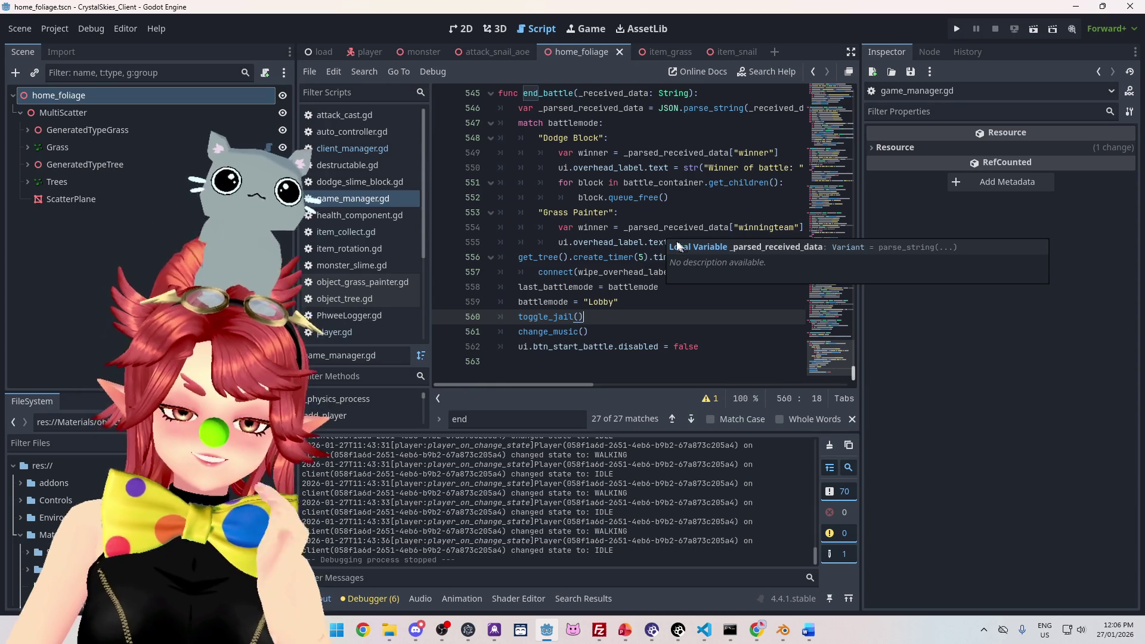
scroll(663, 253, "up", 1)
mouse_move(632, 196)
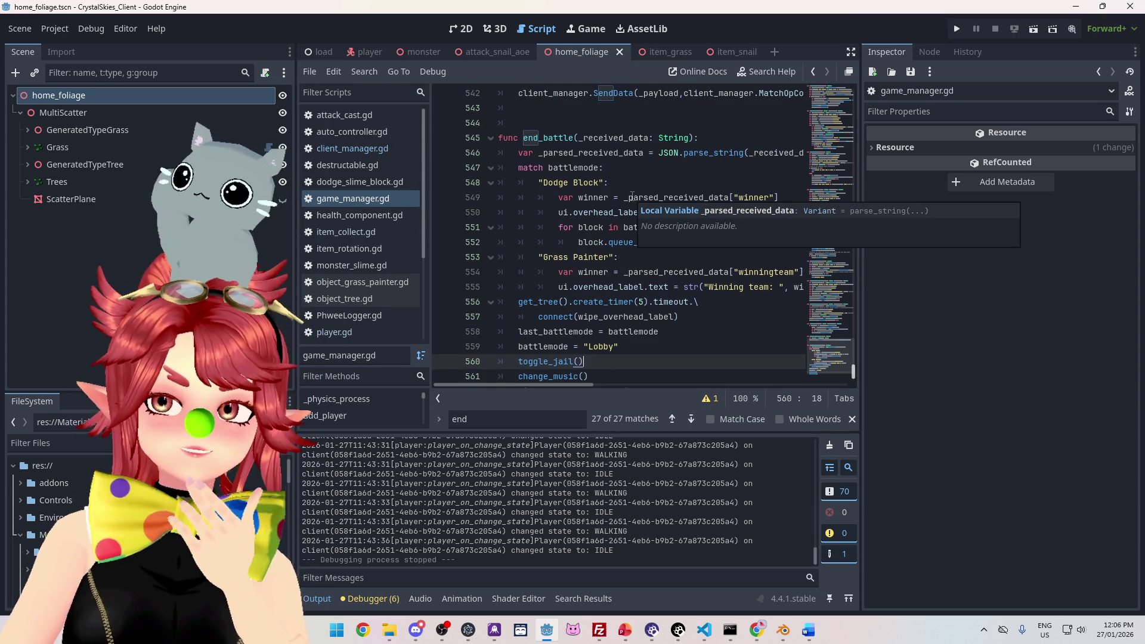
left_click(660, 263)
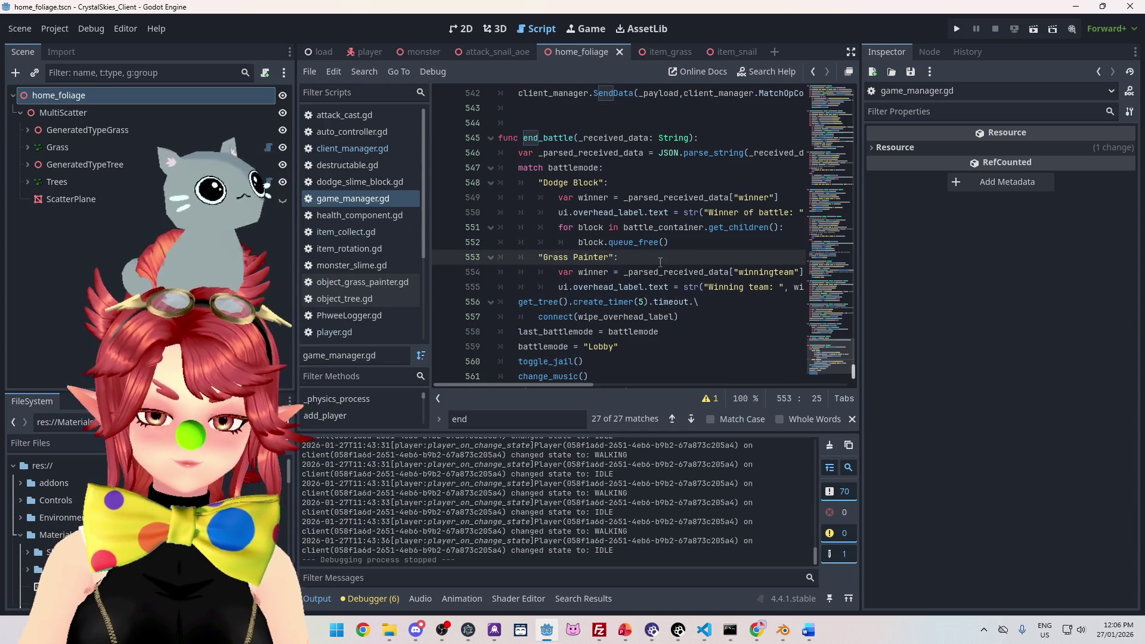
mouse_move(694, 286)
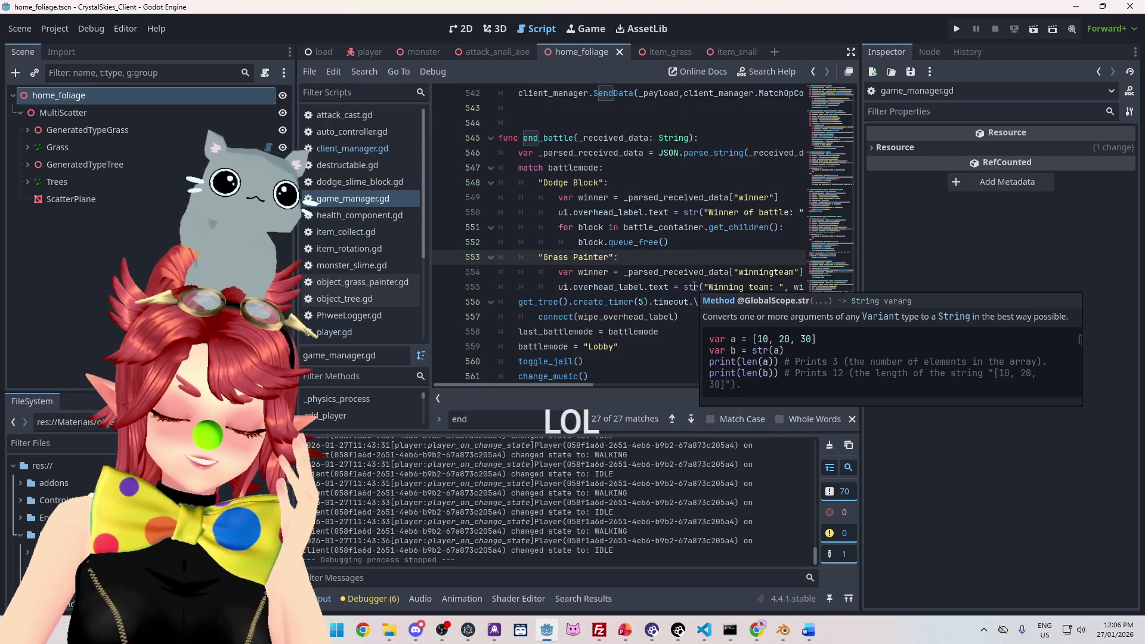
left_click(665, 188)
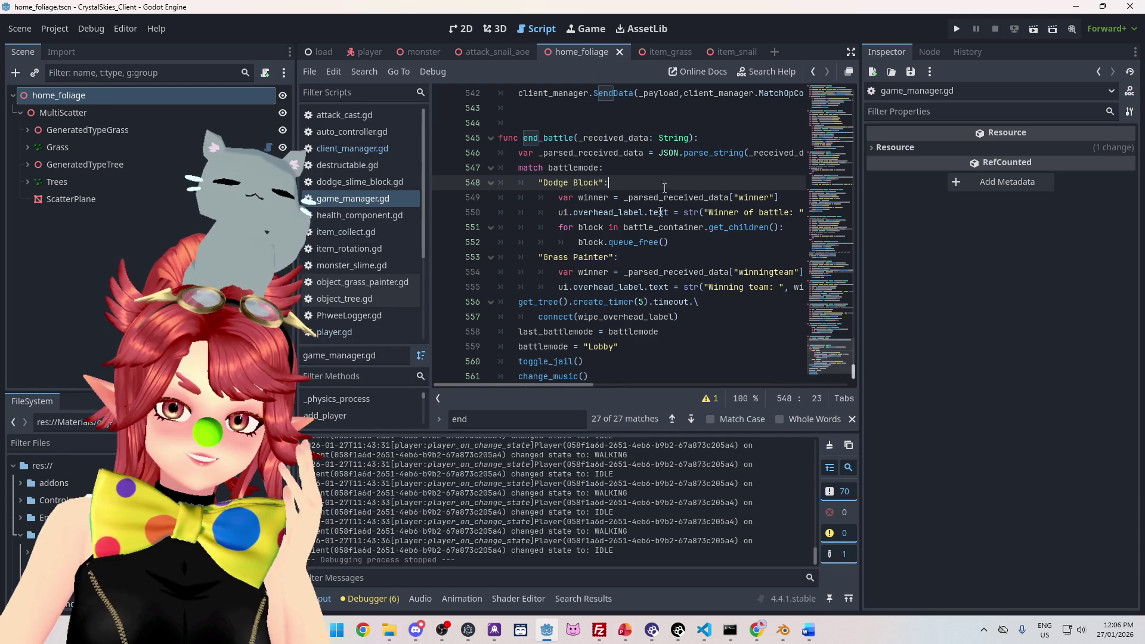
mouse_move(808, 634)
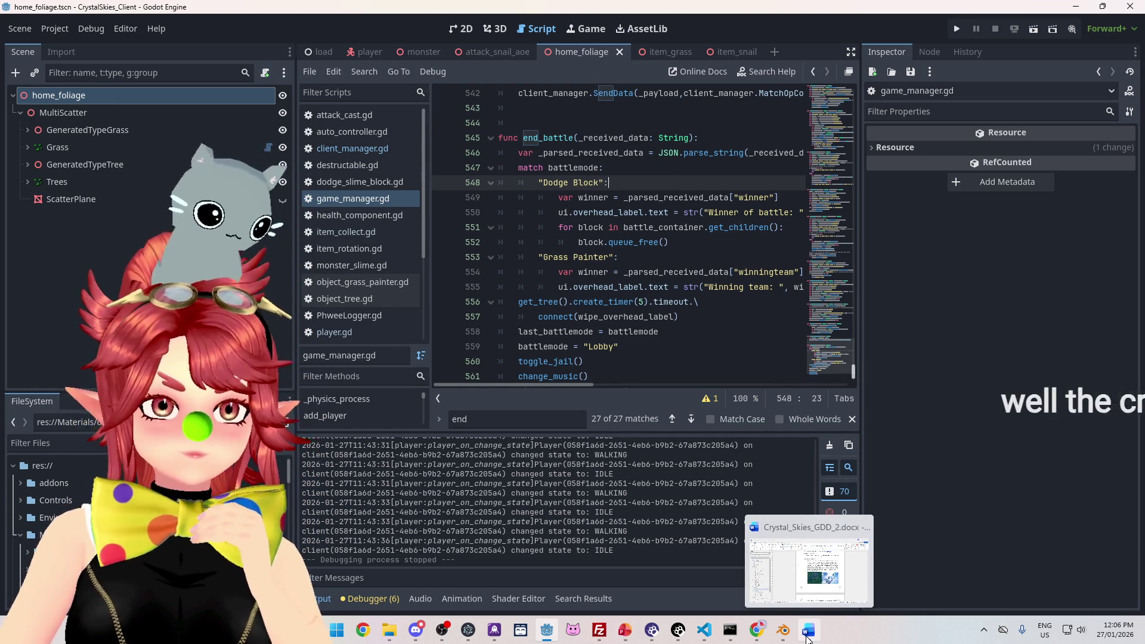
mouse_move(544, 303)
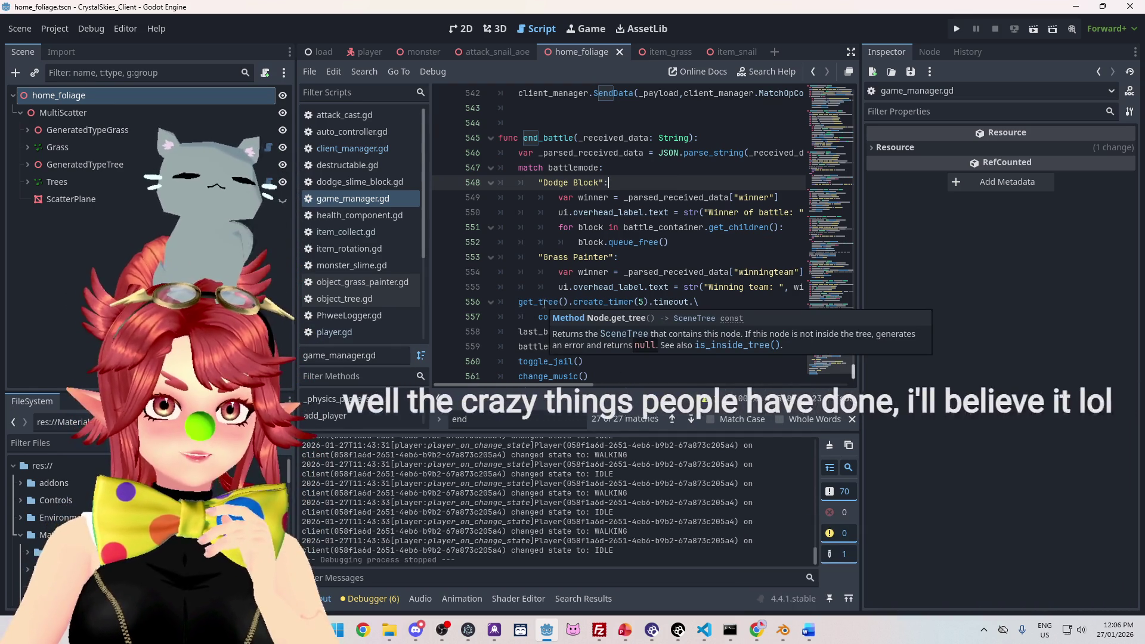
key("alt+Tab")
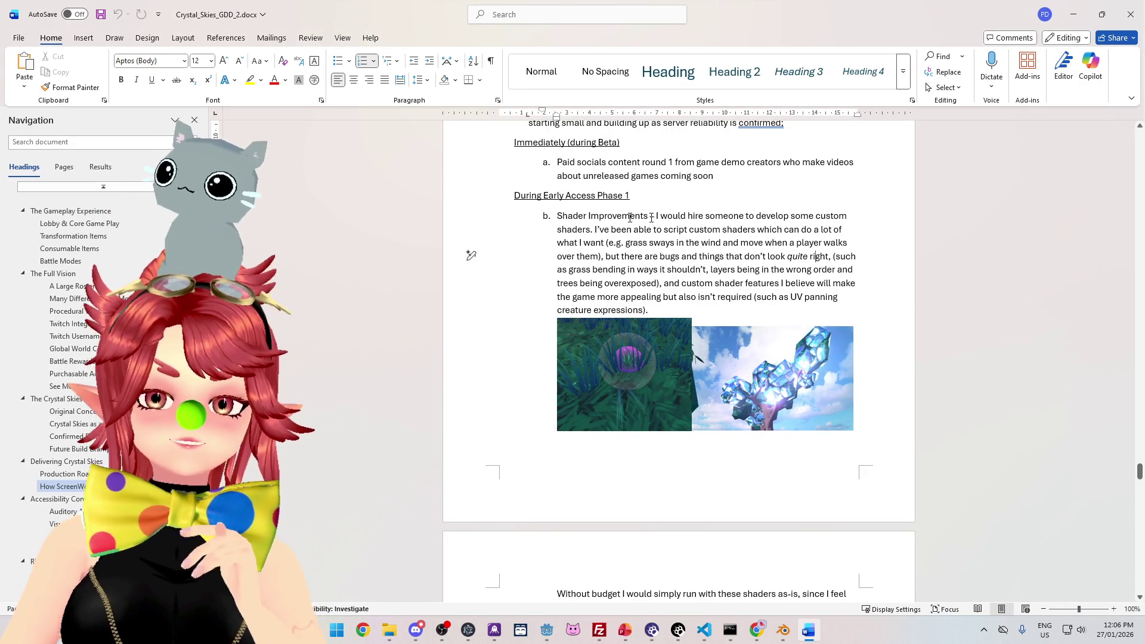
Step: Highlight portions of the Shader Improvements paragraph to reread them, then close the Crystal_Skies_GDD_2.docx window
mouse_move(627, 223)
left_mouse_down()
mouse_move(692, 312)
mouse_move(596, 269)
mouse_move(557, 216)
left_mouse_up()
left_click(686, 312)
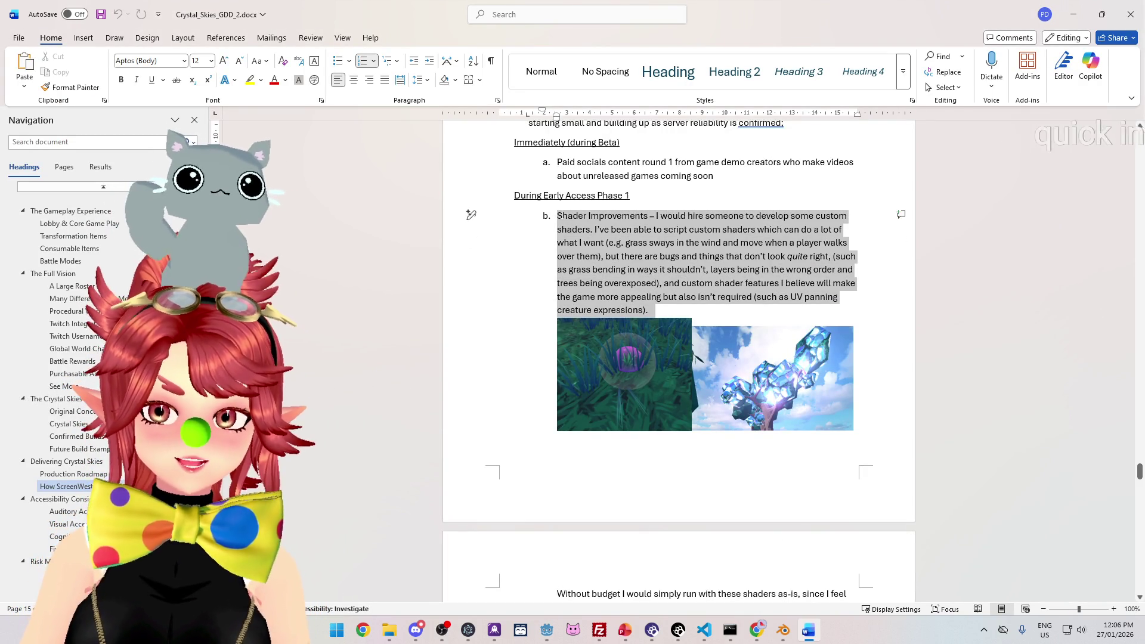
left_click(684, 270)
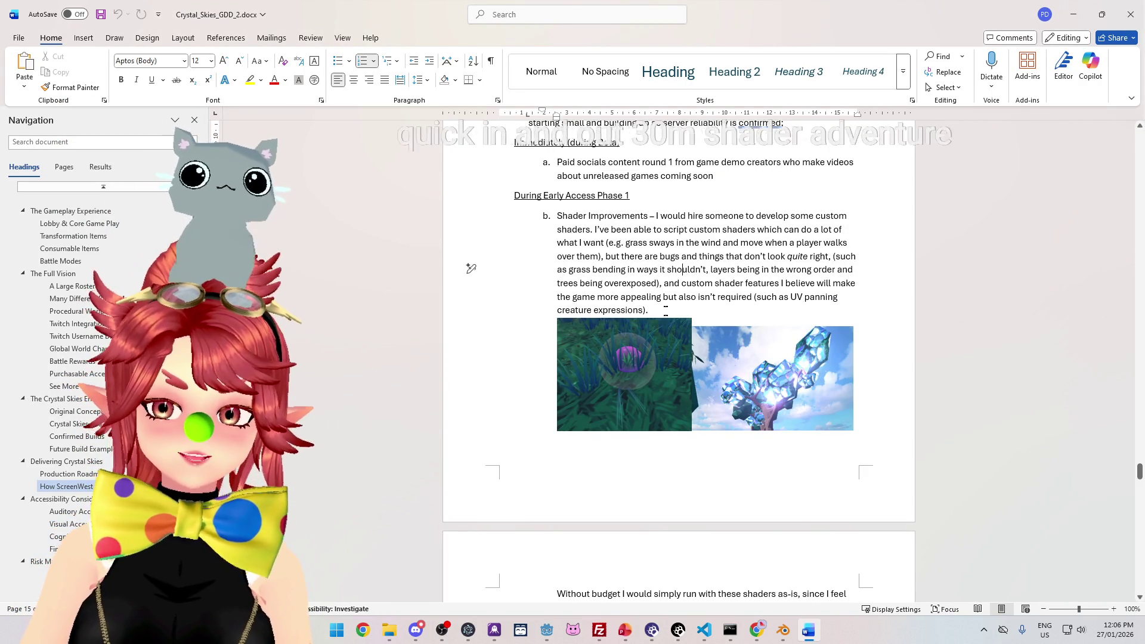
left_click_drag(722, 307, 611, 229)
left_click(720, 303)
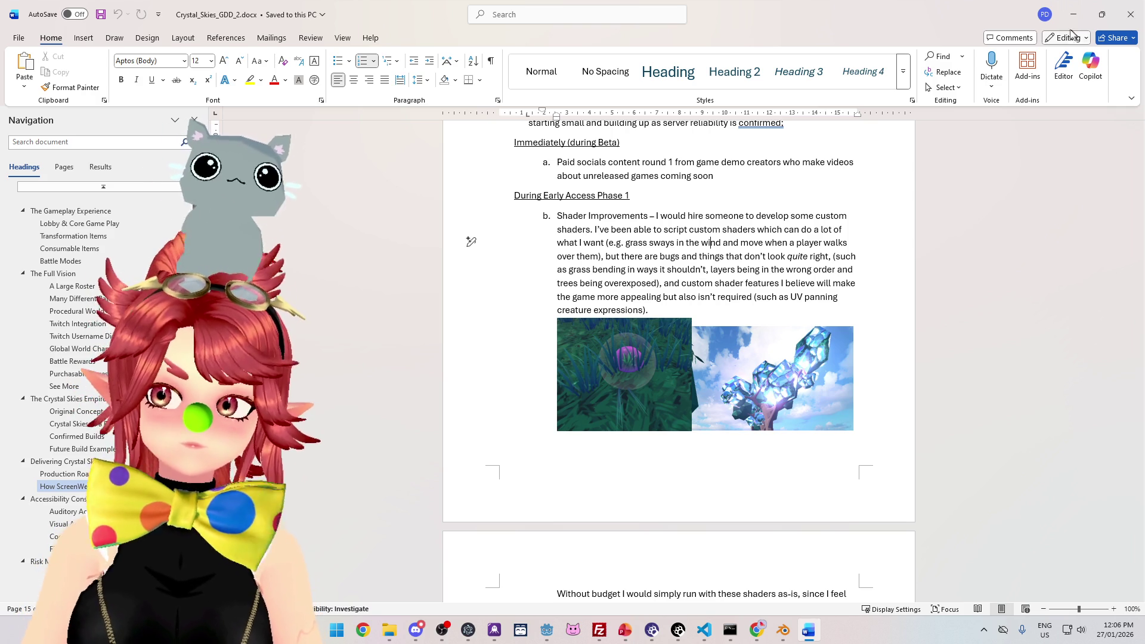
left_click(1132, 23)
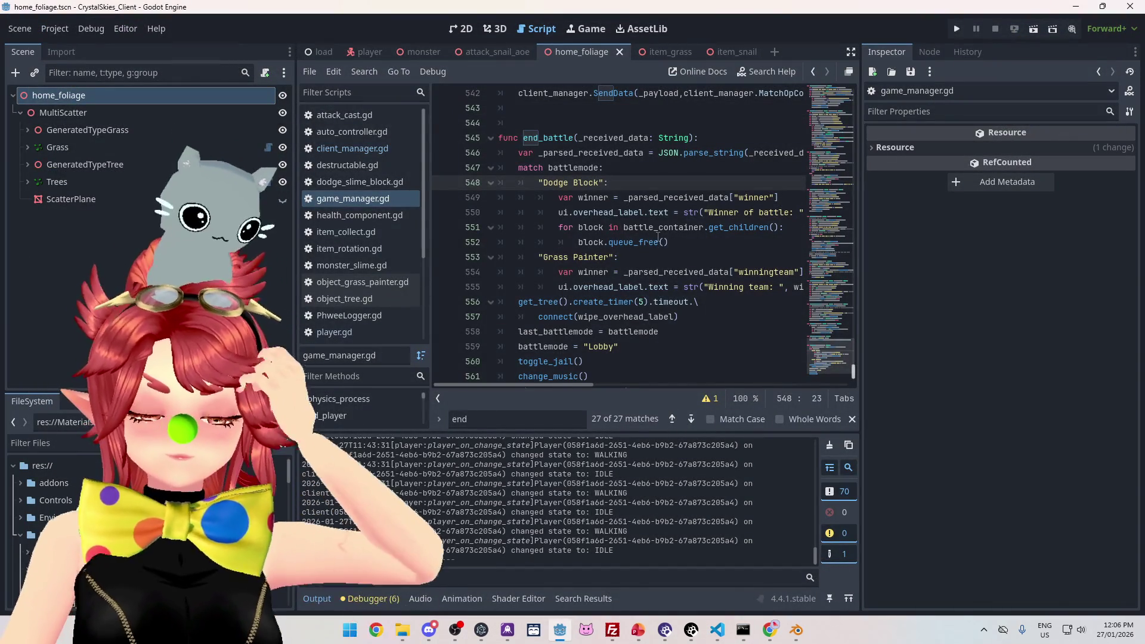
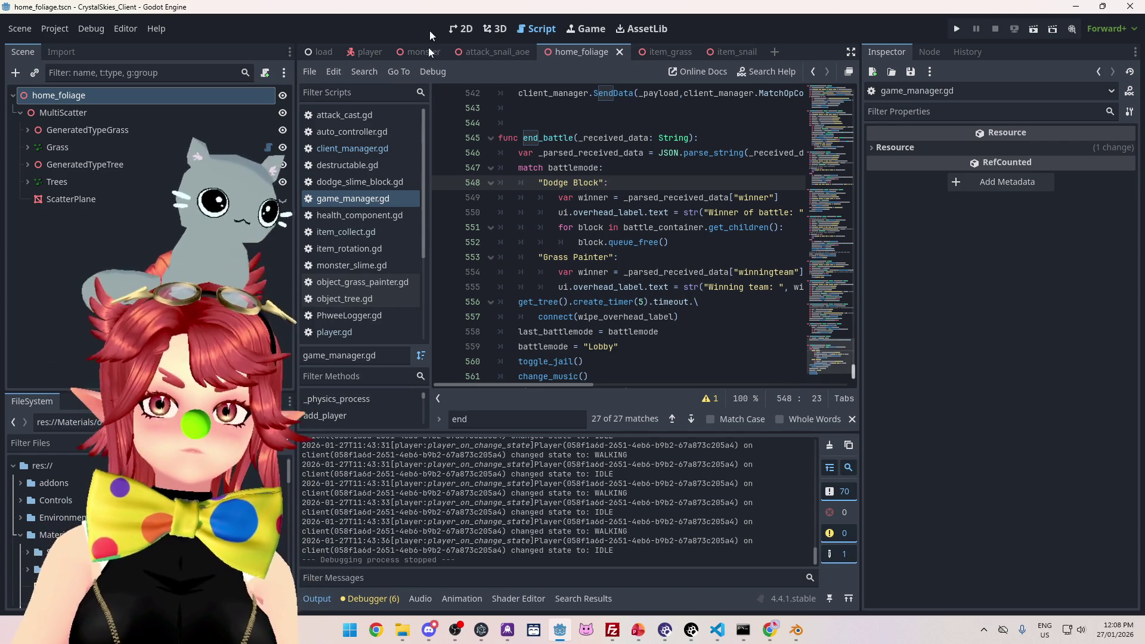
Step: Review the last_battlemode assignment and battlemode match cases in end_battle in game_manager.gd
left_click(681, 329)
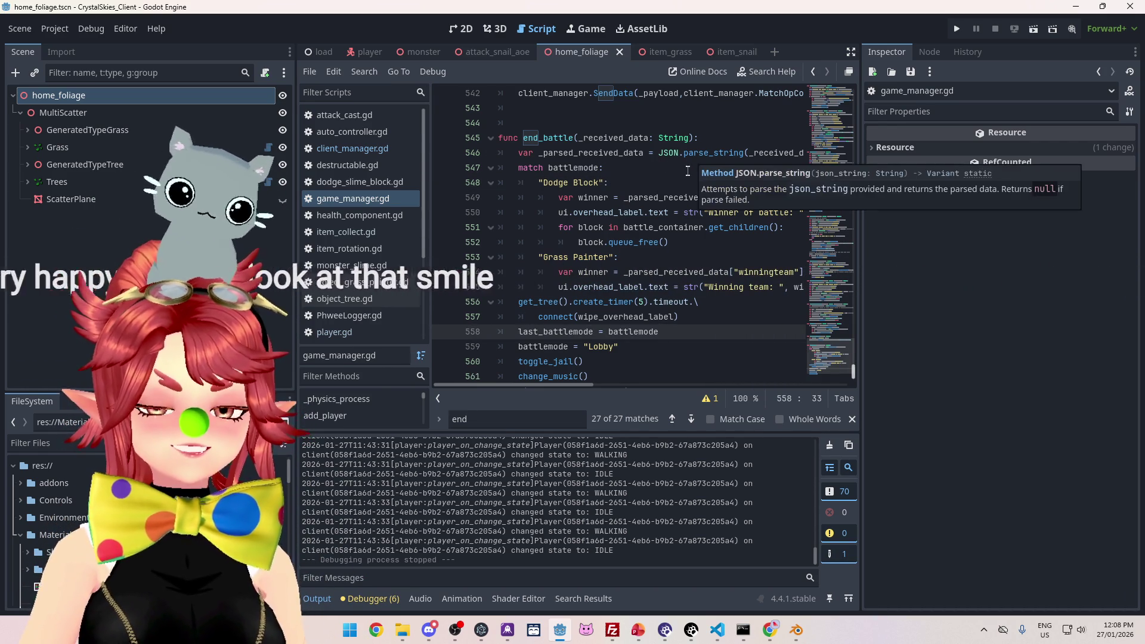
left_click(687, 171)
left_click(651, 181)
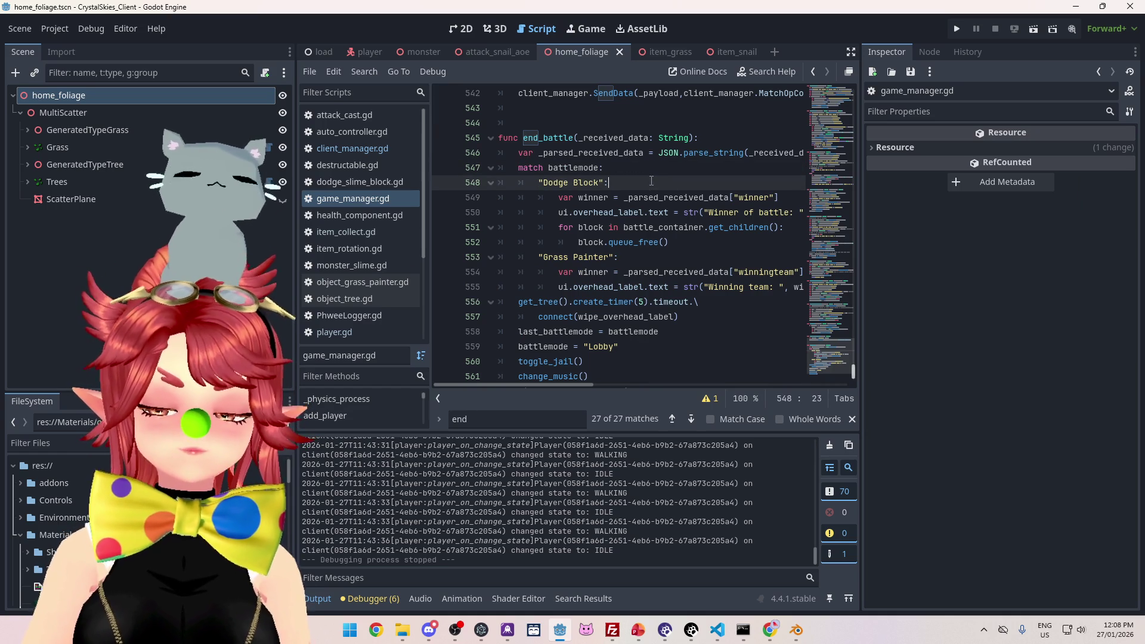
left_click(620, 168)
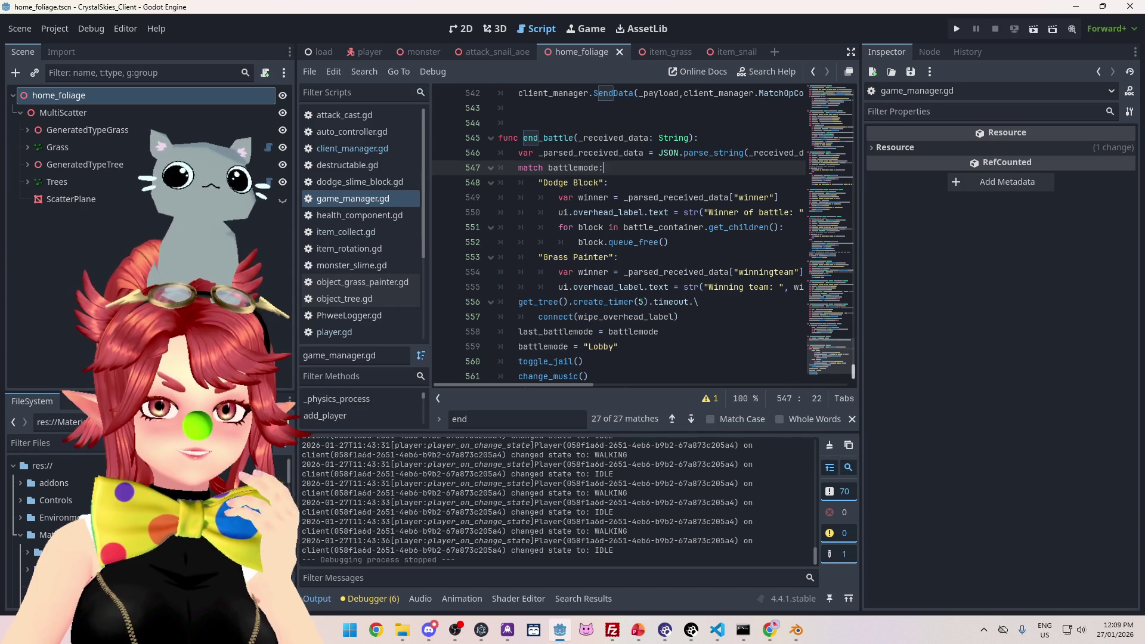
left_click(951, 318)
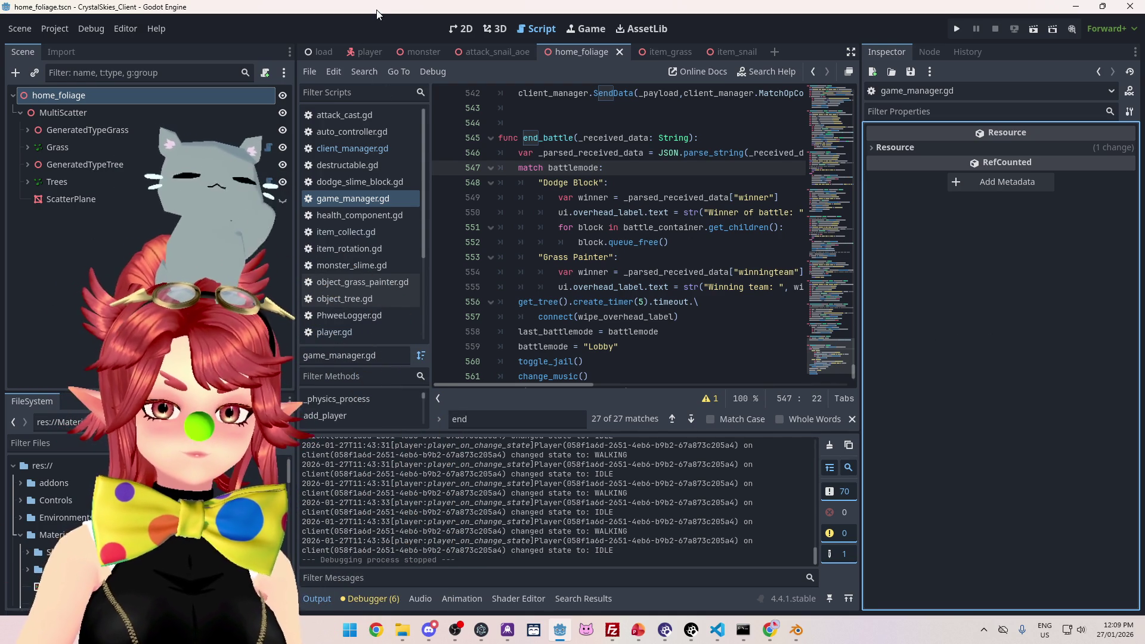
Step: Move to nk_lobbyhandler.ts in VS Code and select the state.battleTicks++ line
left_click(659, 183)
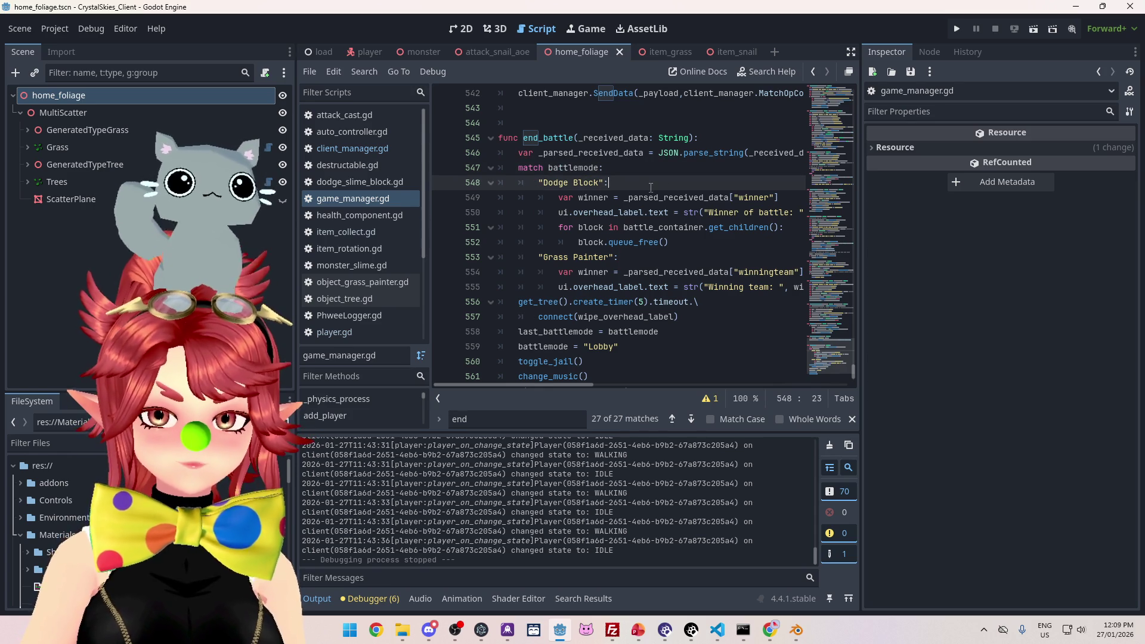
scroll(650, 187, "down", 1)
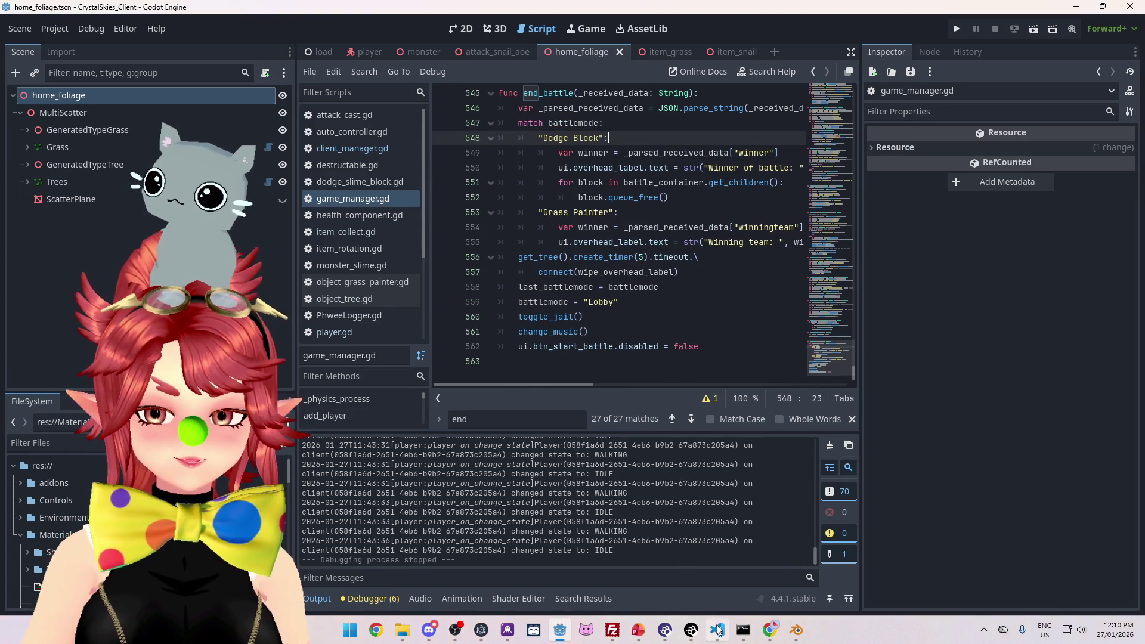
left_click(717, 629)
mouse_move(264, 304)
left_mouse_down()
mouse_move(381, 315)
mouse_move(373, 307)
left_mouse_up()
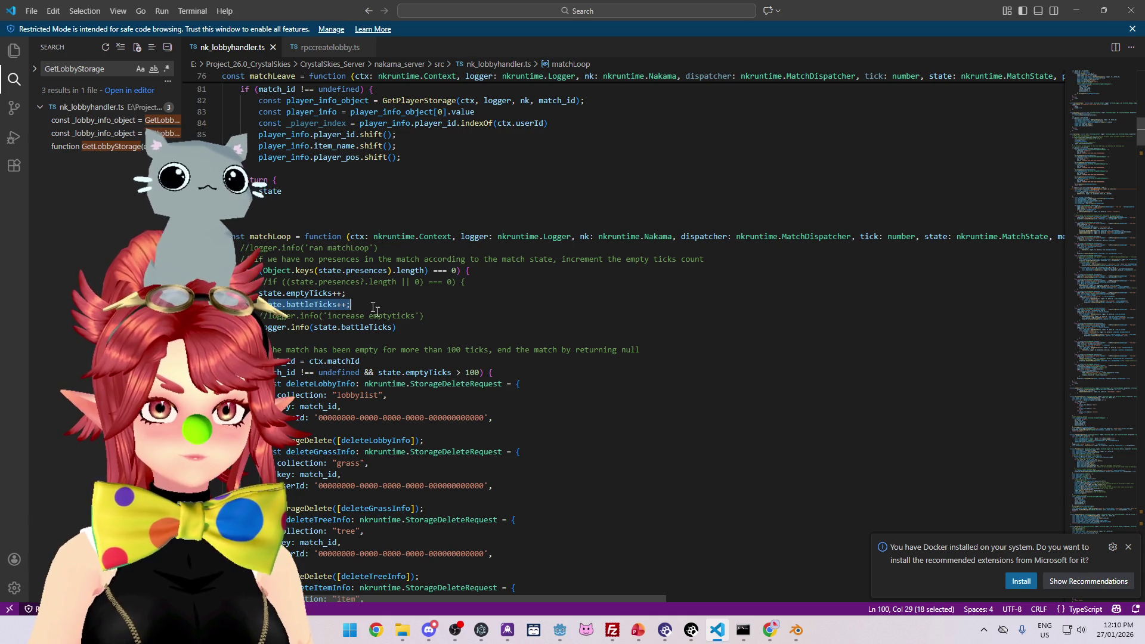
Step: Inspect the battleTicks increment and logger.info(state.battleTicks) lines in matchLoop
left_click_drag(409, 329, 261, 327)
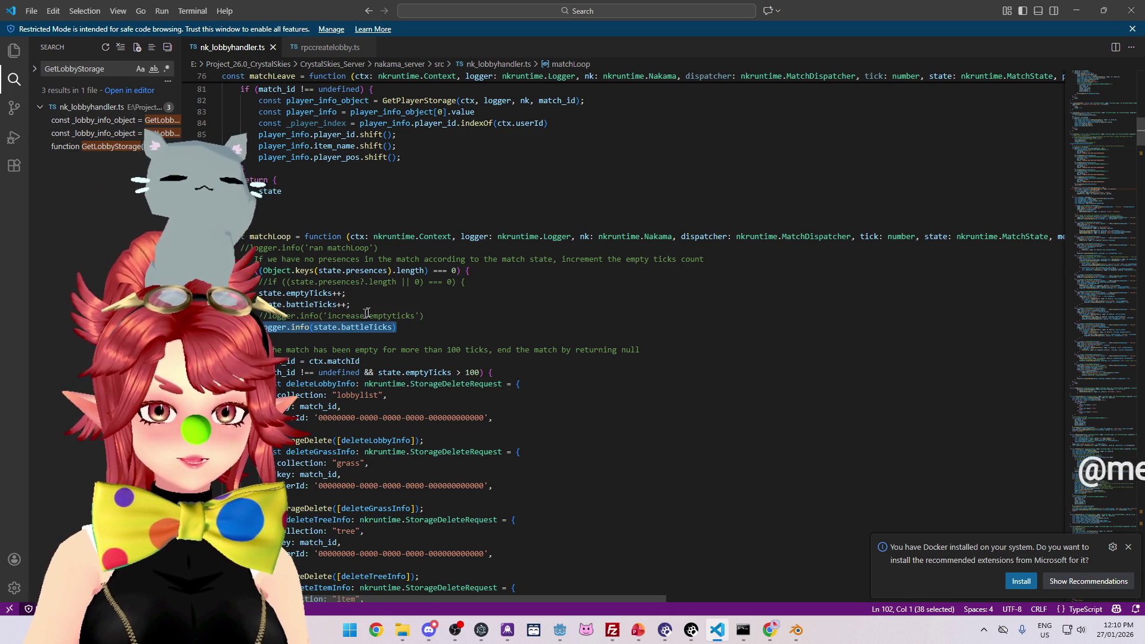
left_click(294, 305)
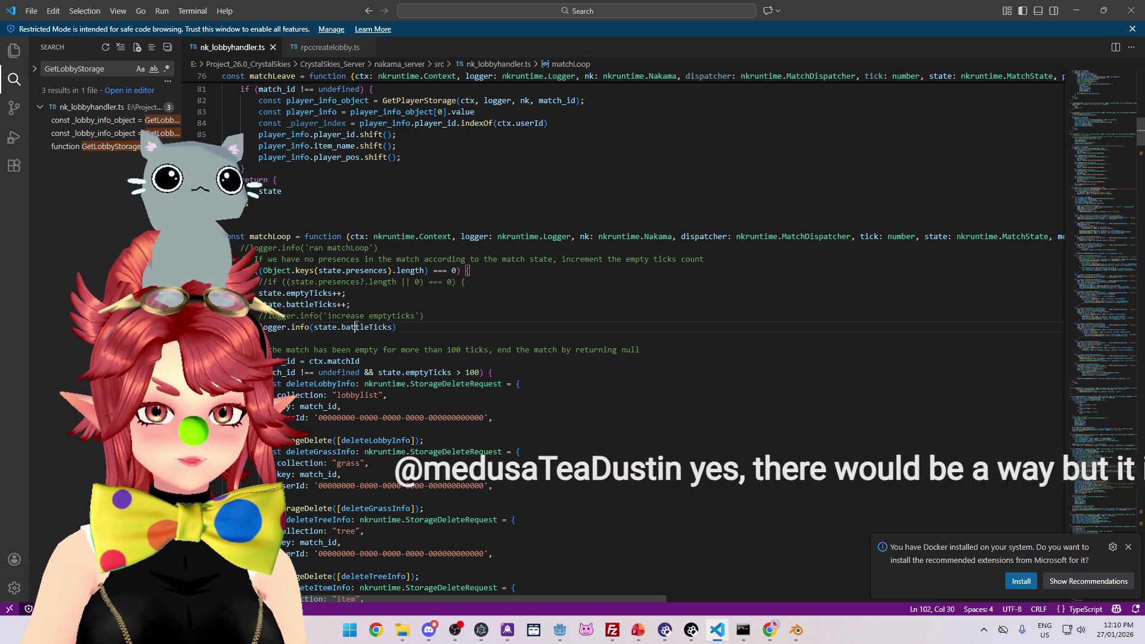
left_click(356, 326)
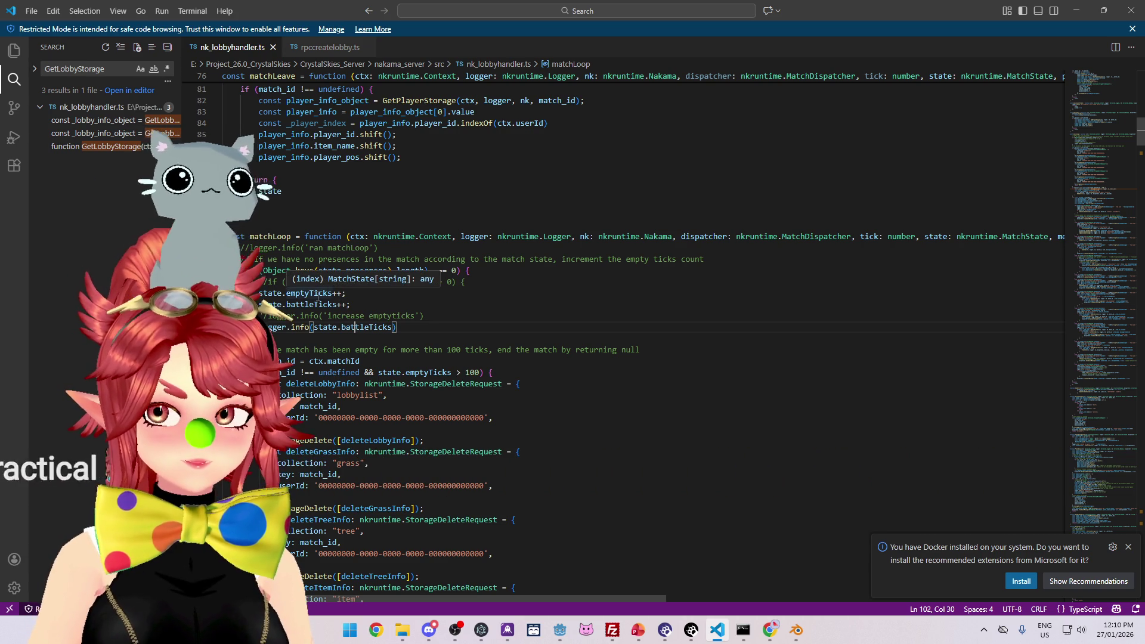
left_click(352, 304)
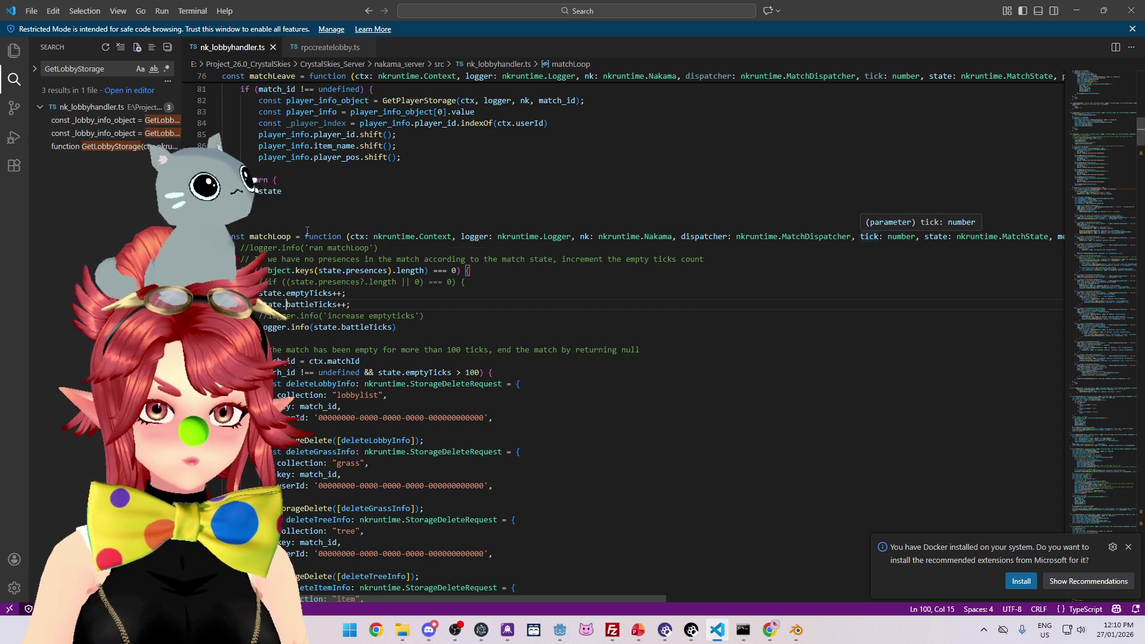
scroll(321, 311, "up", 3)
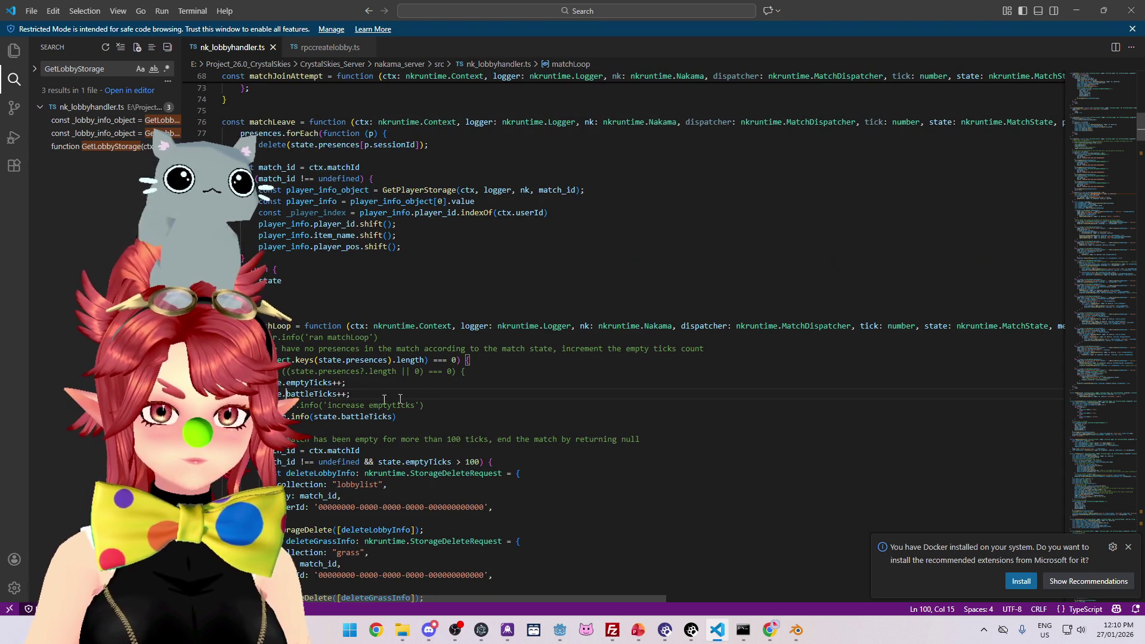
Step: Search the file for emptyTicks and jump to its increment and timeout check
double_click(309, 382)
key("ctrl+shift+f")
left_click(111, 146)
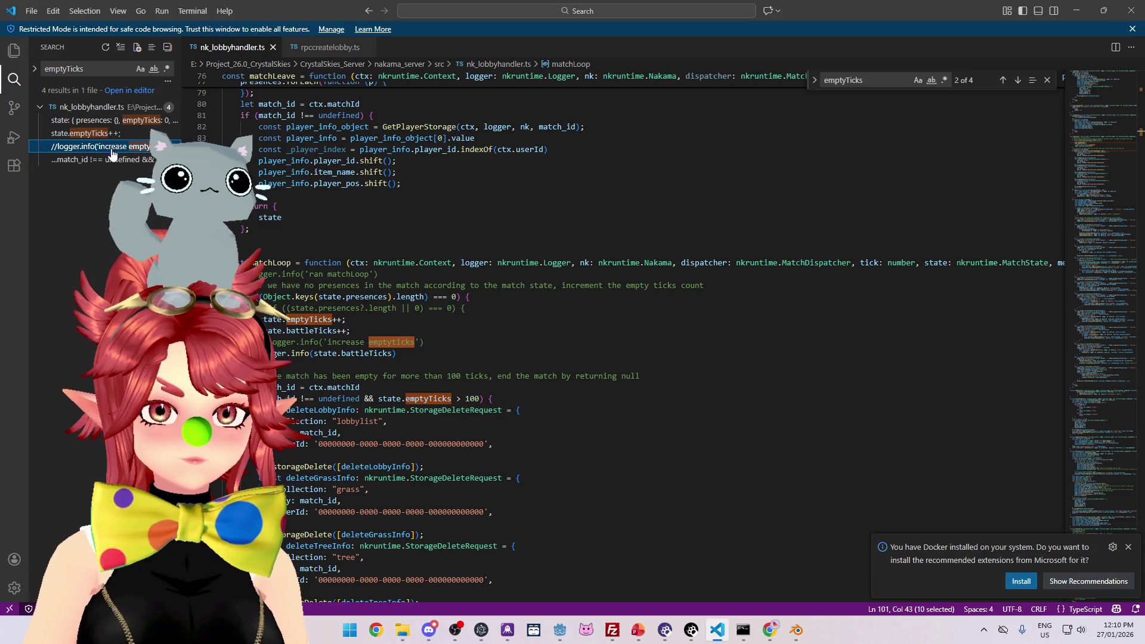
left_click(111, 161)
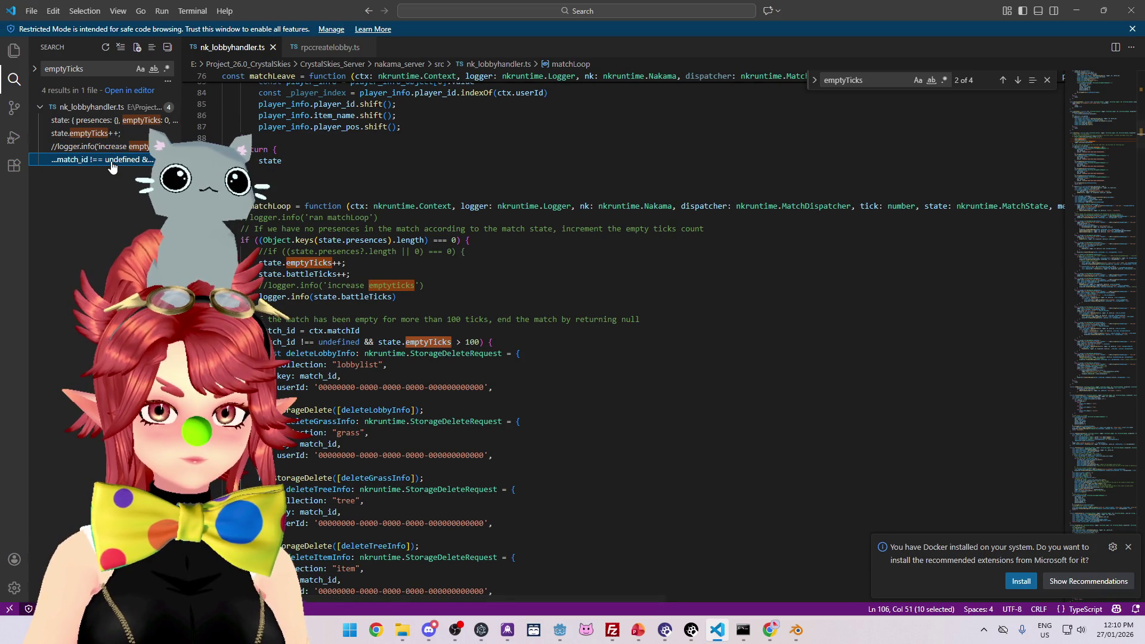
left_click(111, 160)
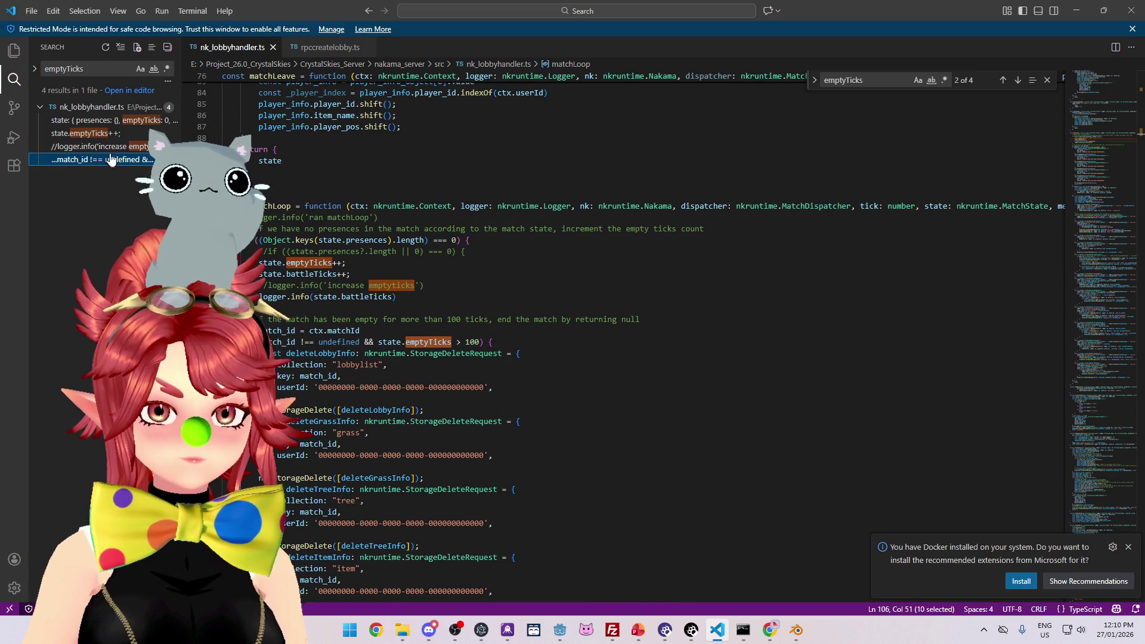
left_click(111, 150)
left_click(112, 135)
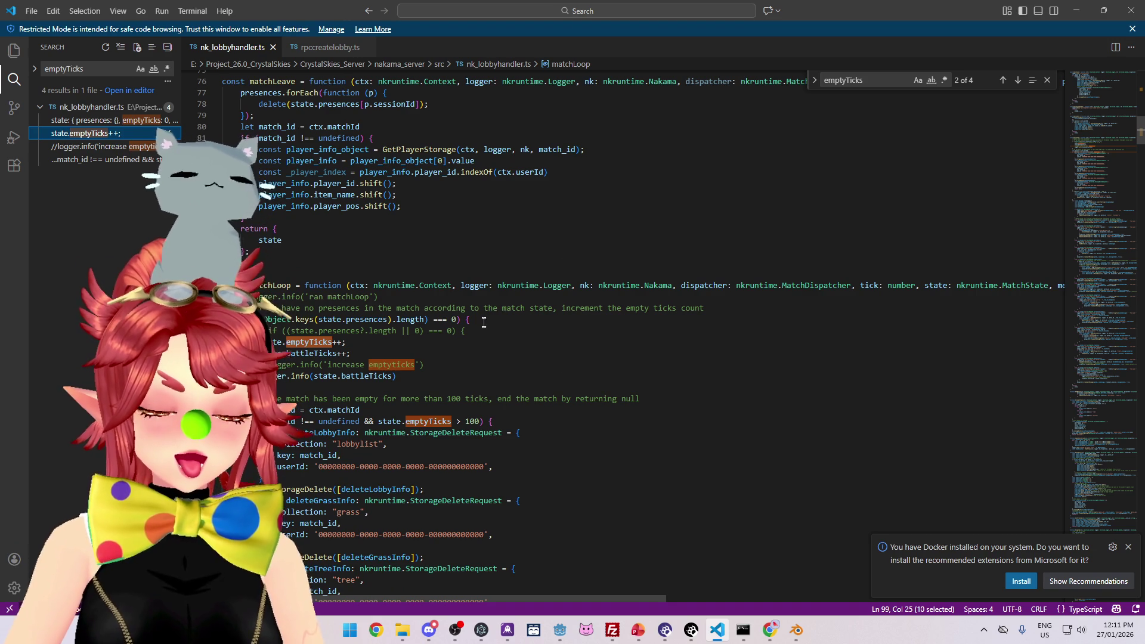
Step: Delete the state.battleTicks++ line from matchLoop
left_click(381, 262)
scroll(382, 307, "down", 2)
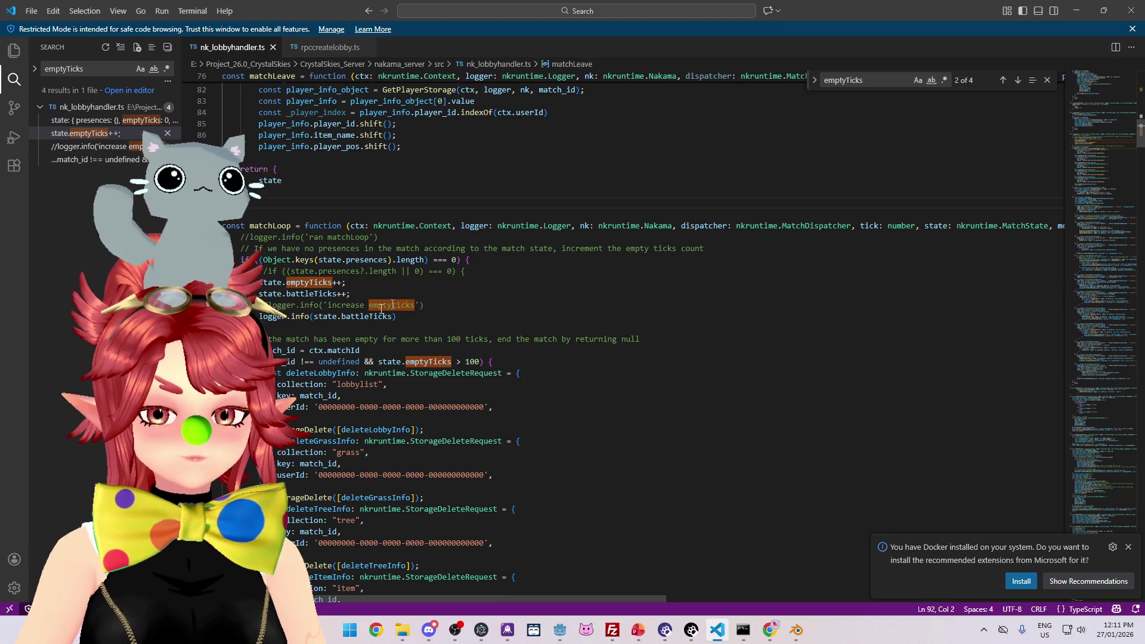
left_click_drag(362, 294, 271, 293)
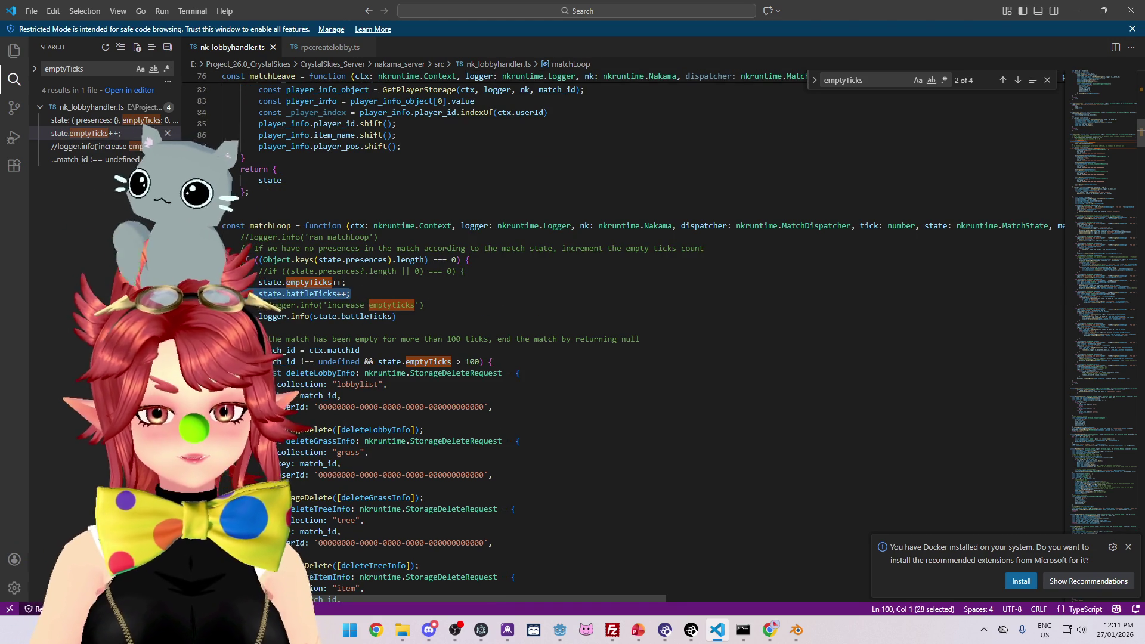
key("BackSpace")
key("BackSpace")
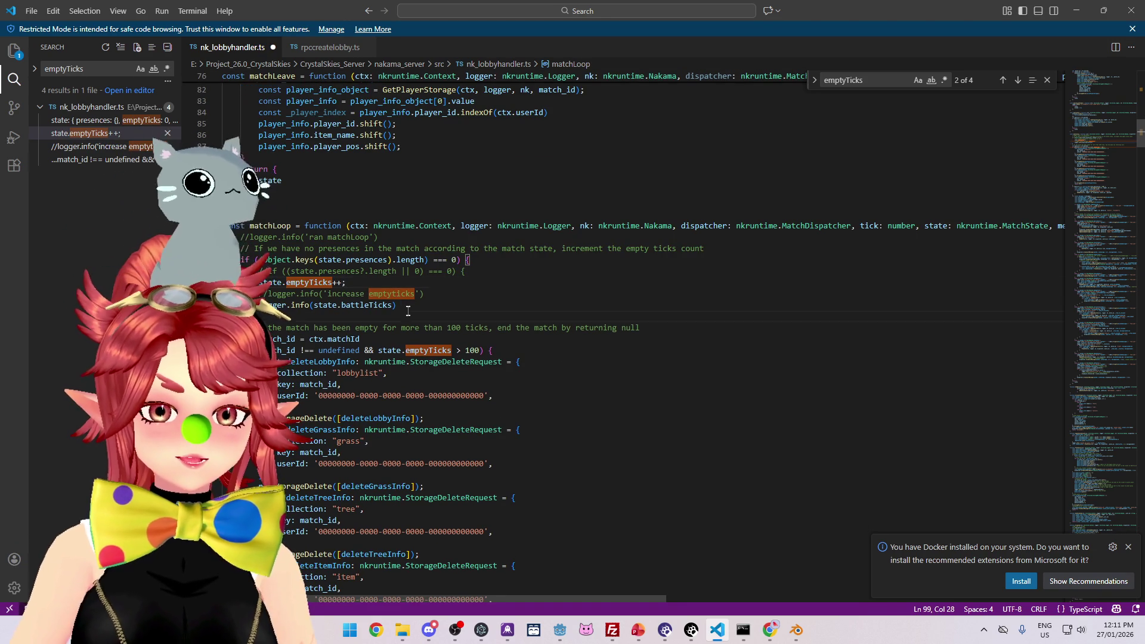
left_click_drag(408, 311, 235, 317)
left_click(358, 313)
key("shift+Home")
key("BackSpace")
key("BackSpace")
scroll(455, 320, "up", 3)
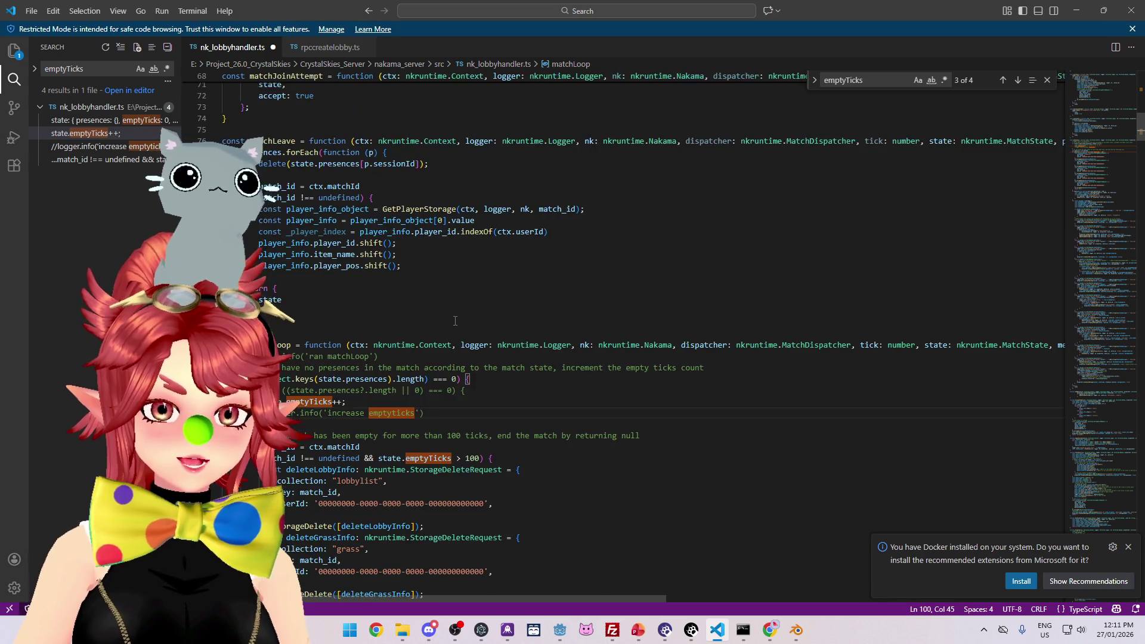
scroll(455, 321, "up", 20)
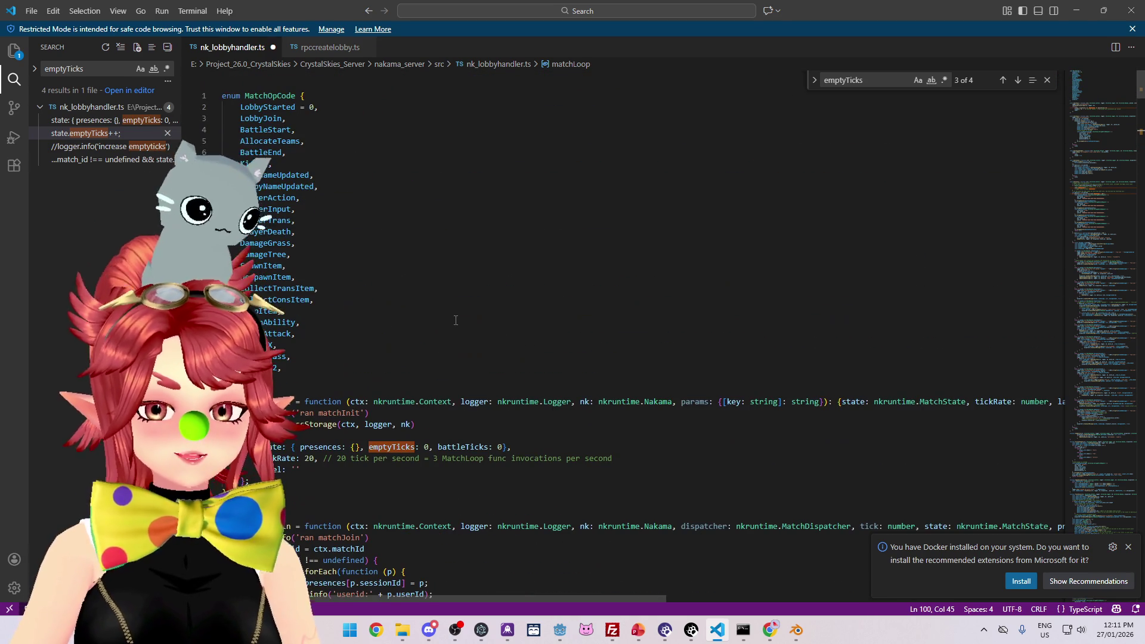
left_click_drag(502, 446, 450, 448)
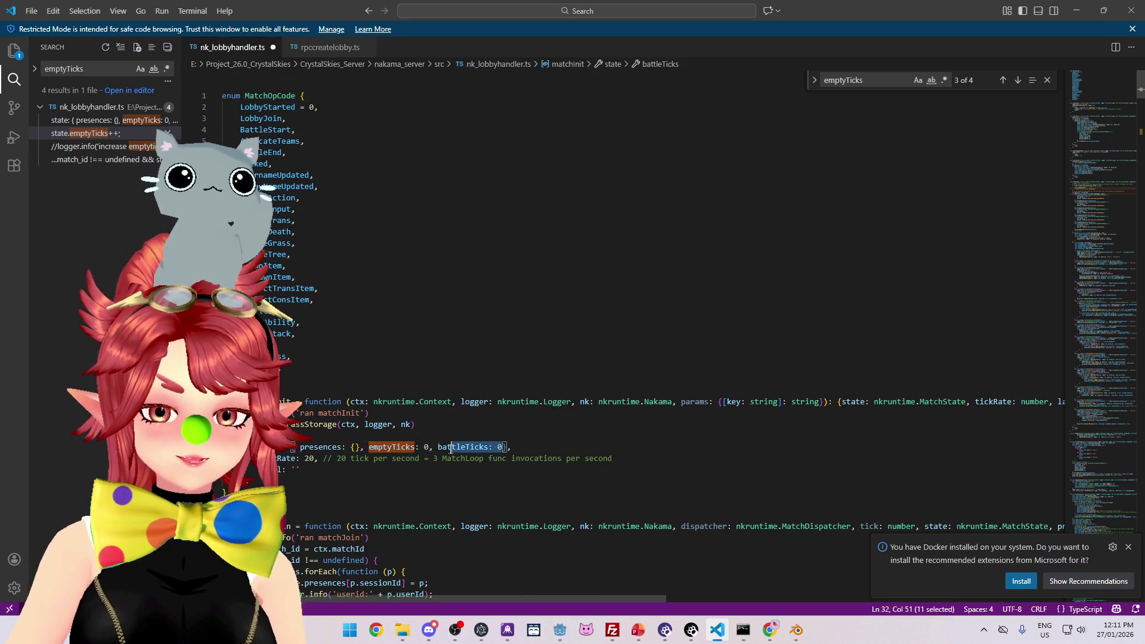
key("BackSpace")
left_click(504, 379)
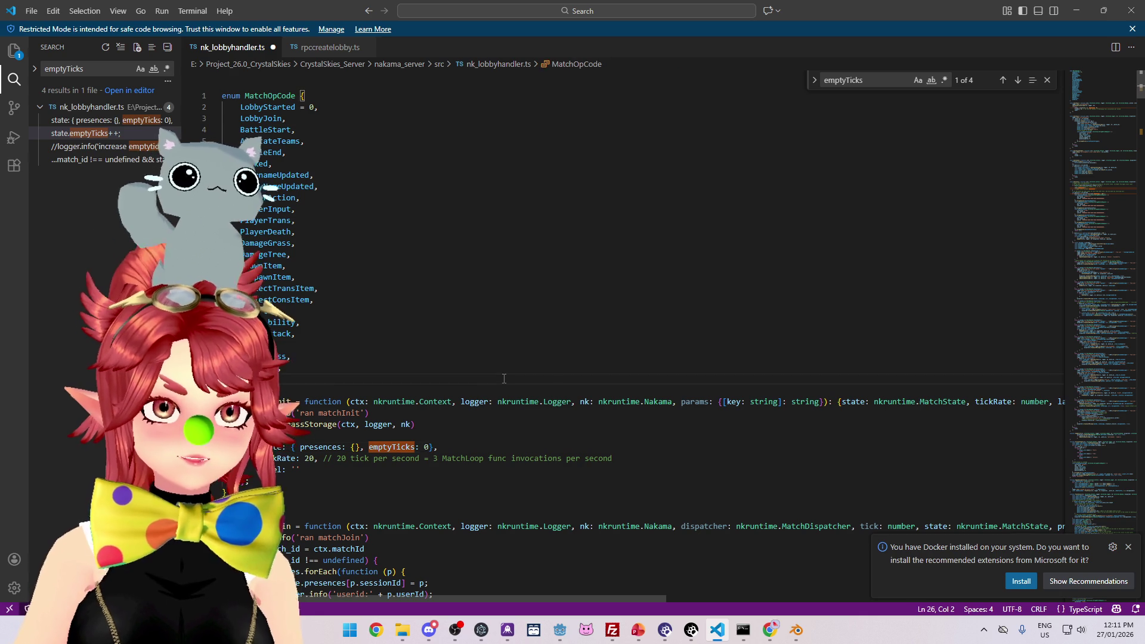
scroll(504, 379, "down", 4)
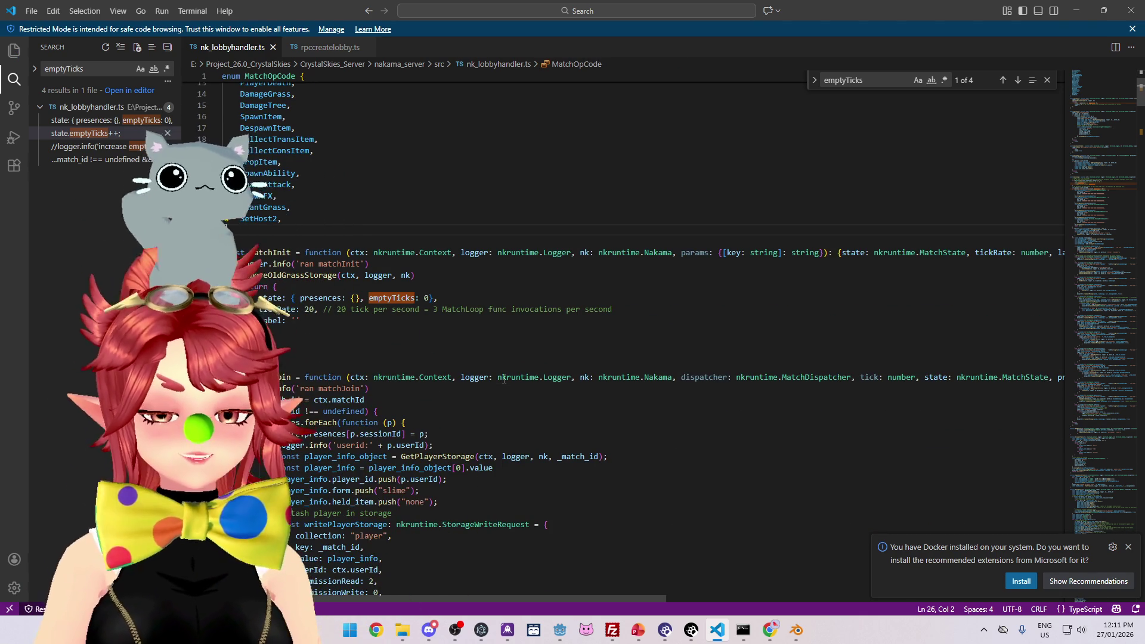
scroll(504, 380, "down", 8)
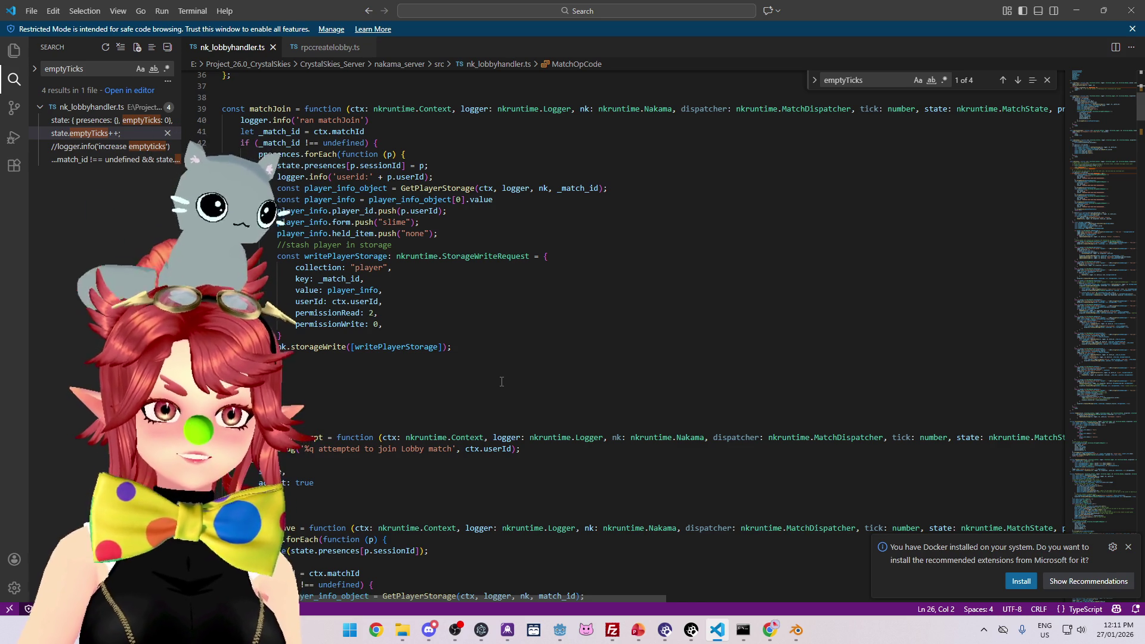
scroll(502, 381, "down", 3)
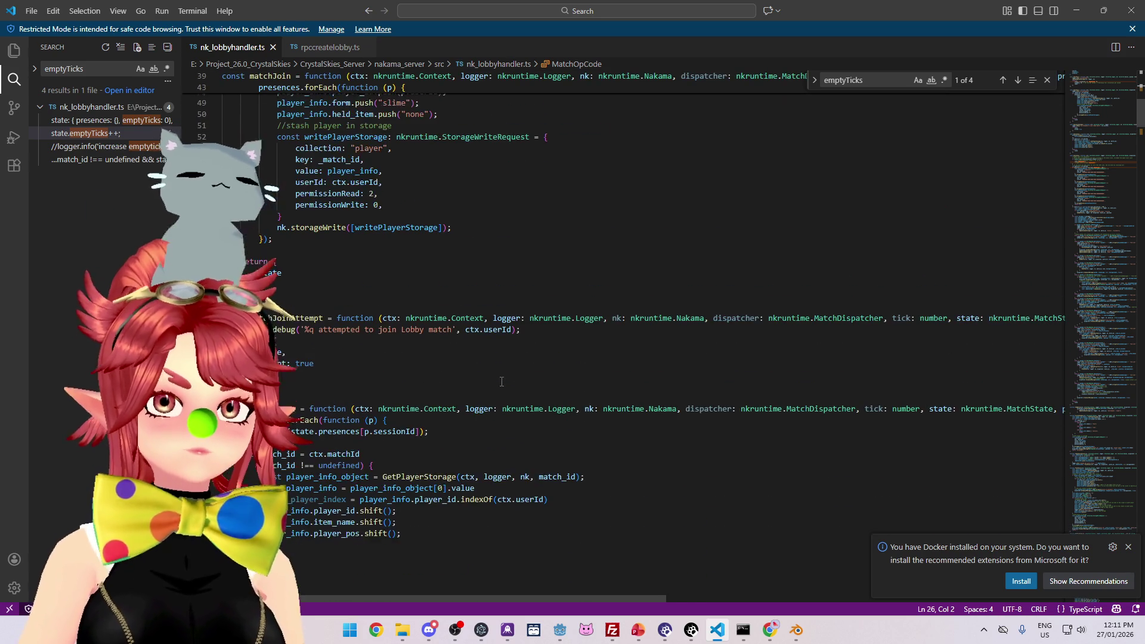
scroll(501, 381, "down", 2)
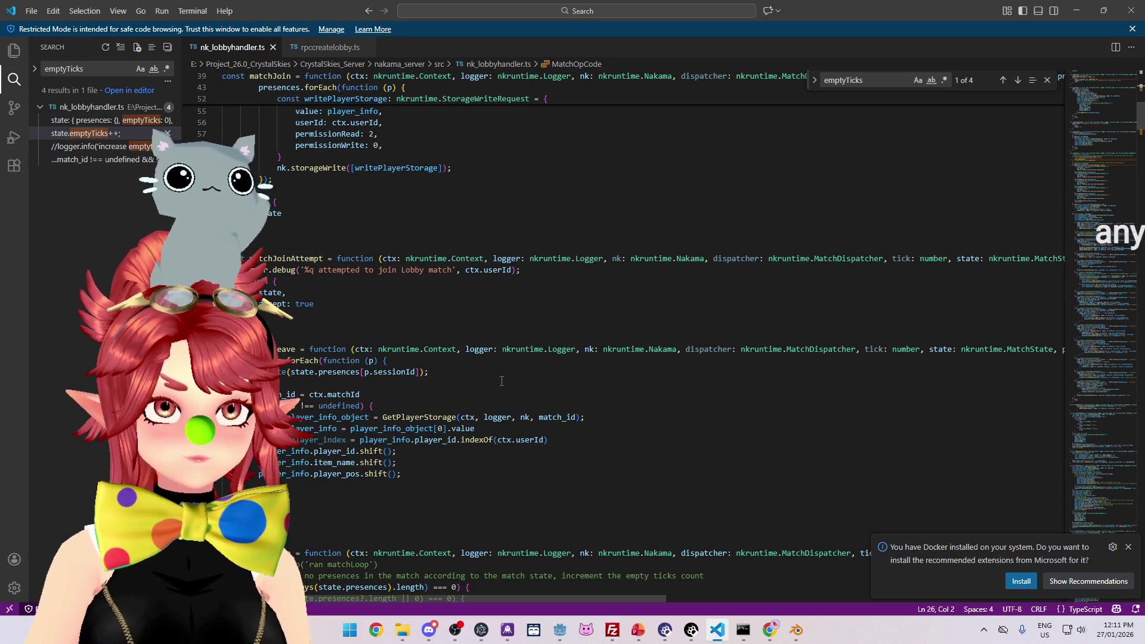
scroll(502, 381, "up", 3)
scroll(502, 381, "up", 15)
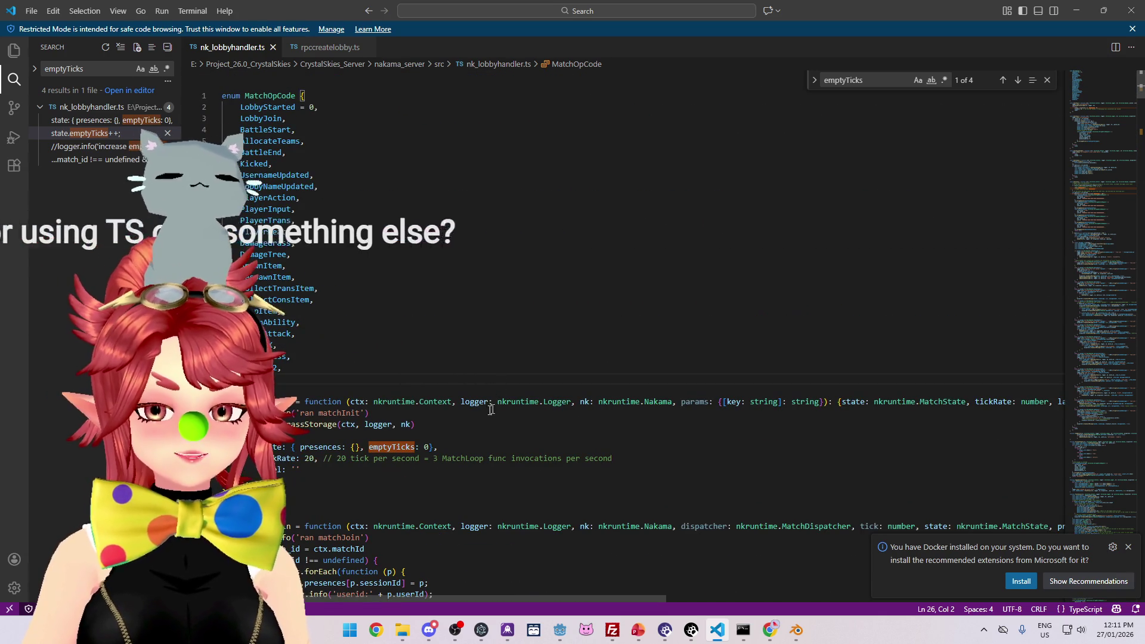
left_click(447, 358)
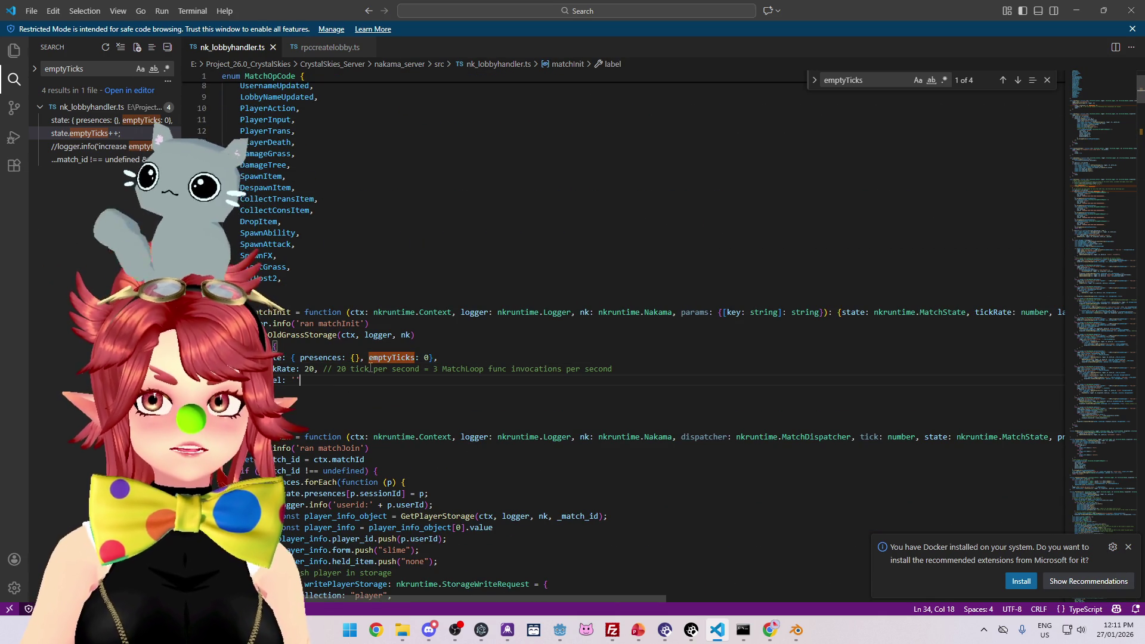
scroll(371, 368, "down", 4)
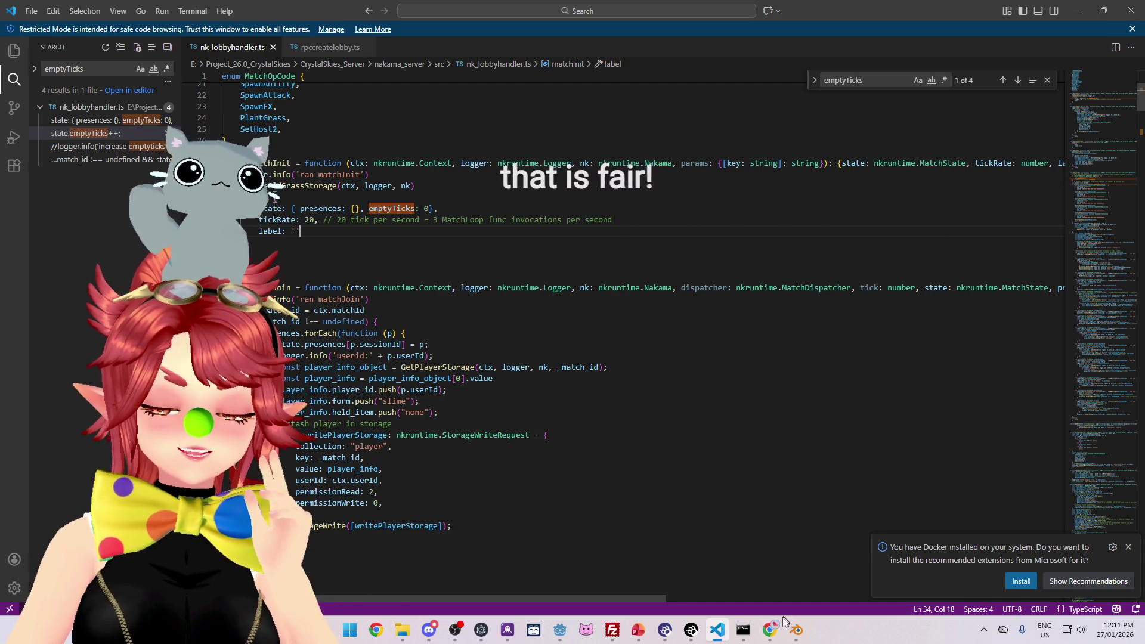
left_click(706, 534)
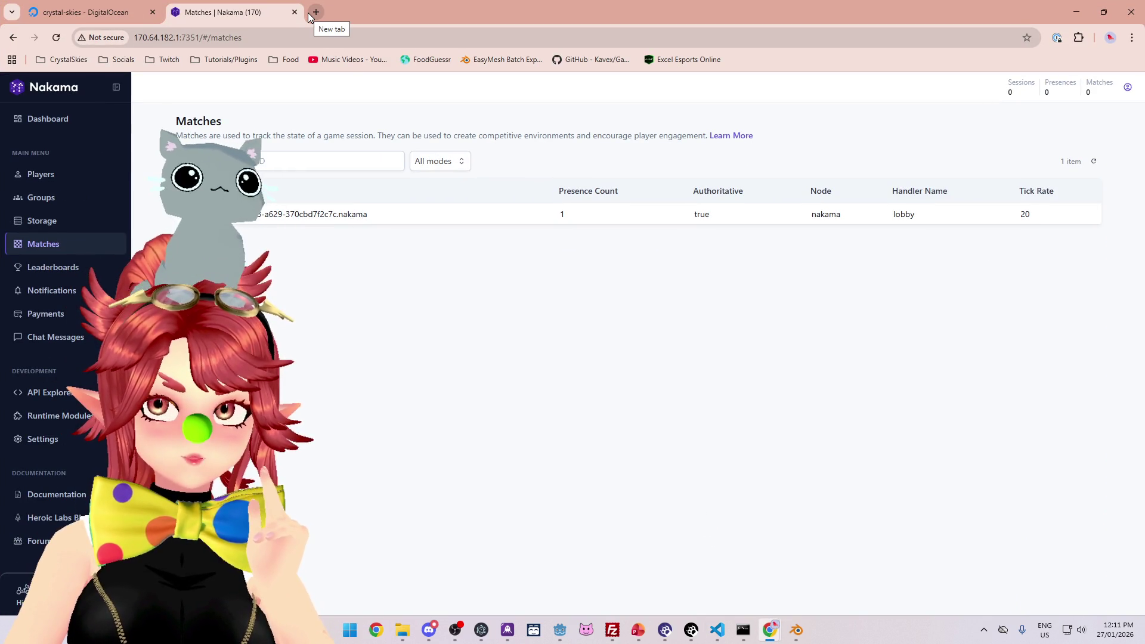
left_click(1077, 11)
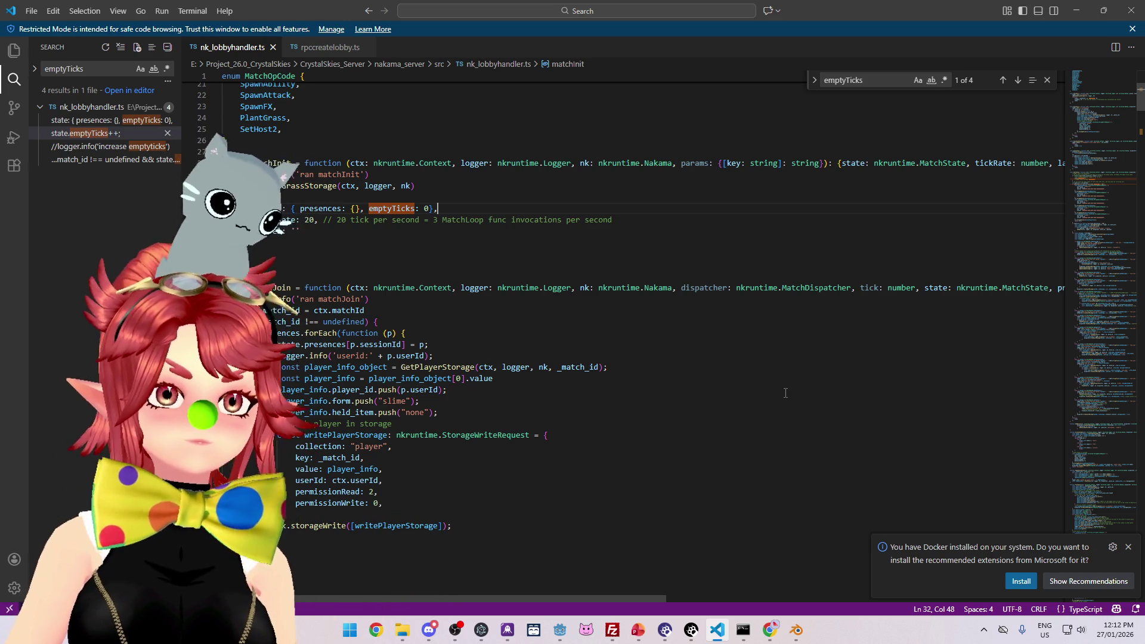
Step: Locate the BattleStart opCode handler and select its state.battleTicks = 0 statement
scroll(478, 270, "down", 3)
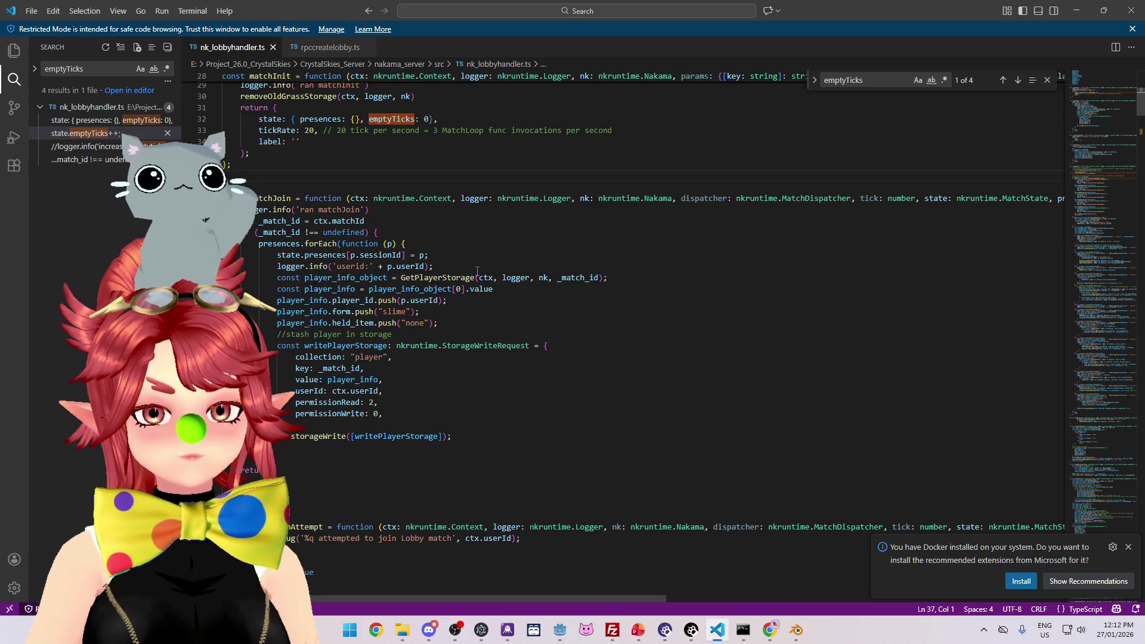
scroll(279, 218, "down", 15)
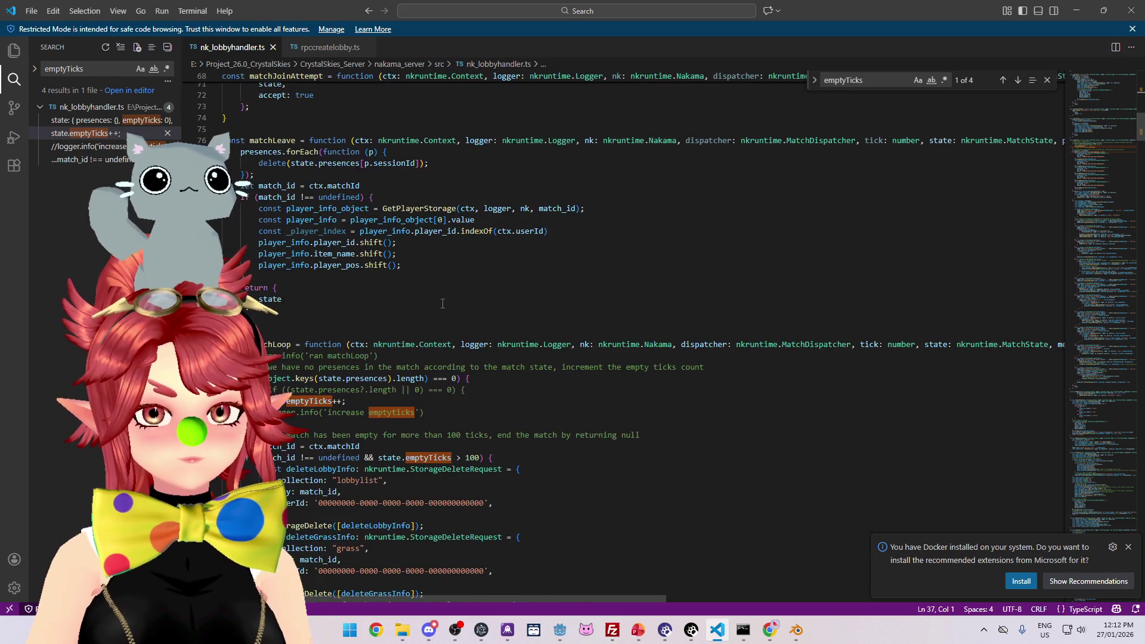
scroll(434, 308, "down", 20)
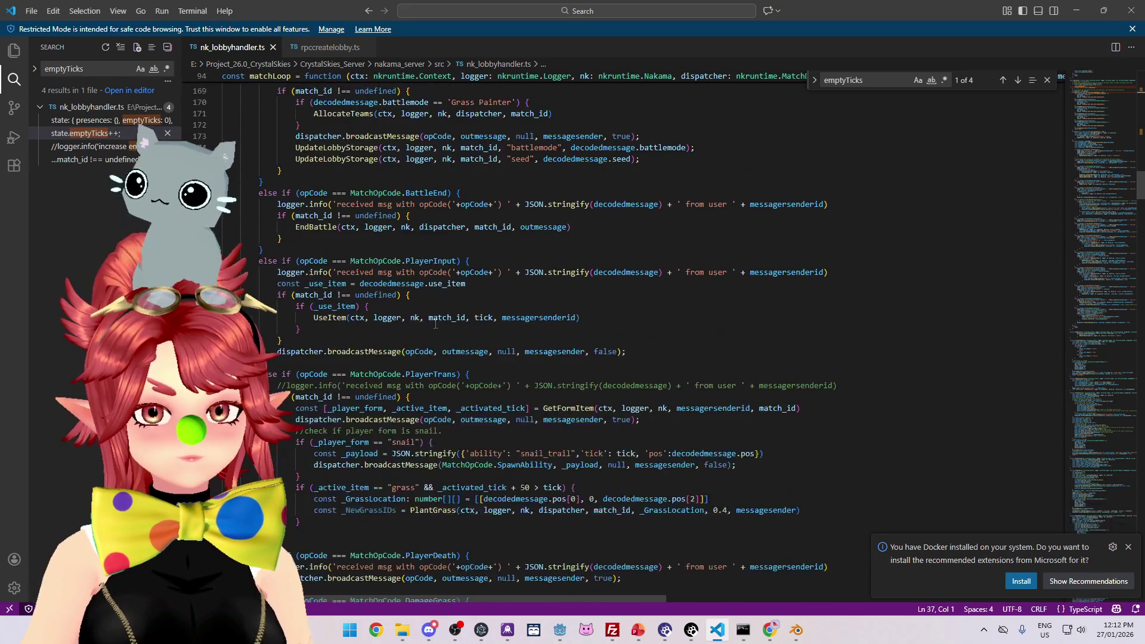
scroll(437, 330, "up", 6)
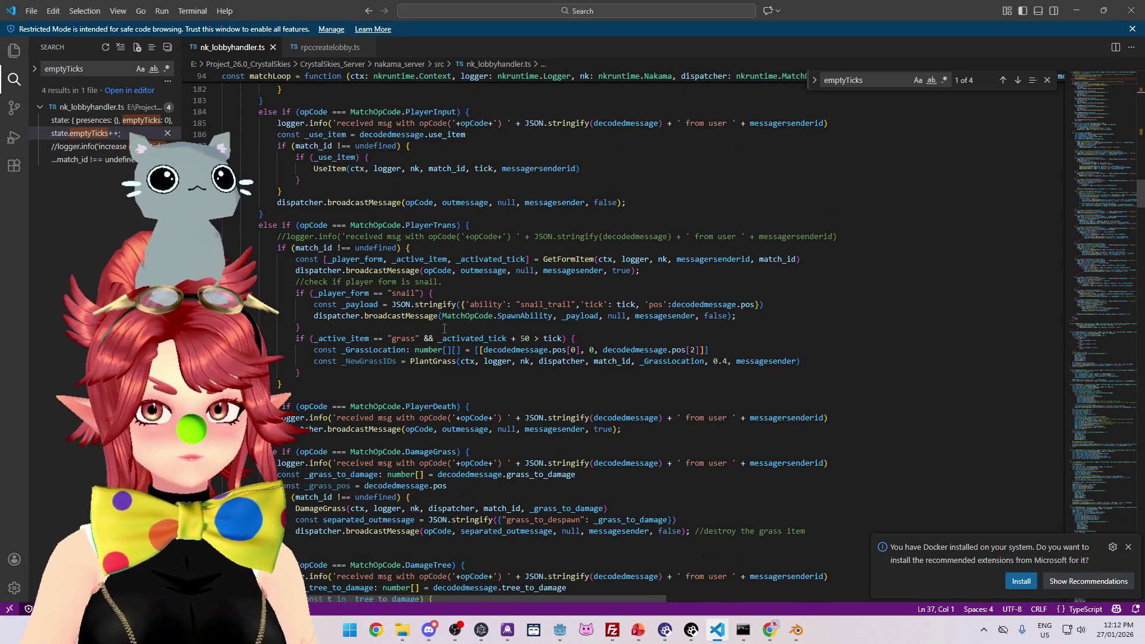
scroll(444, 329, "down", 15)
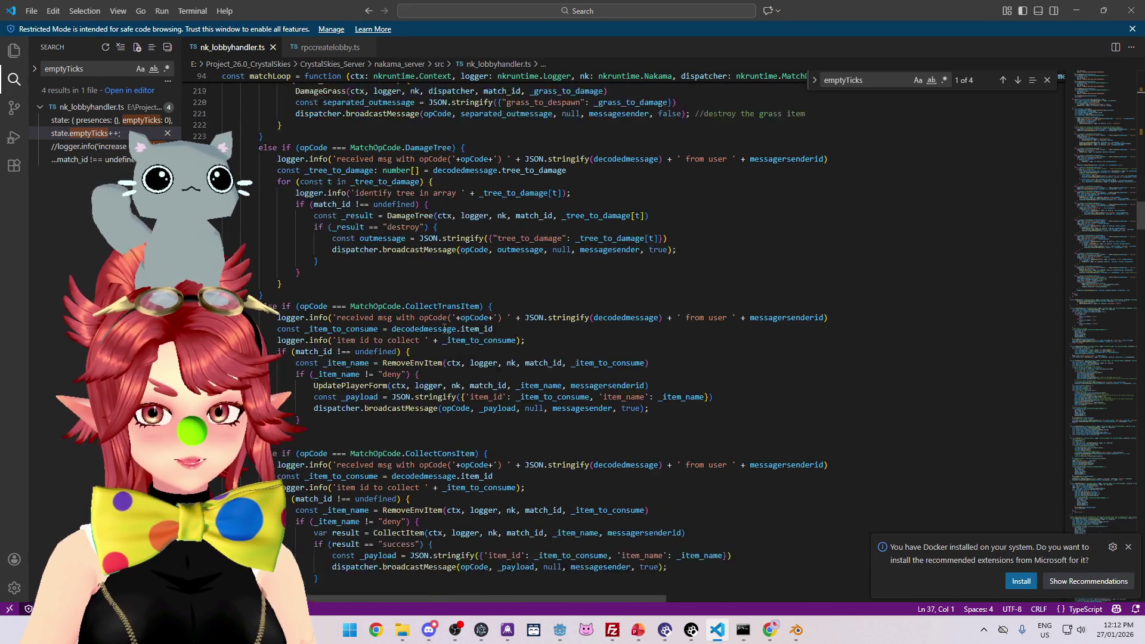
scroll(444, 329, "down", 3)
scroll(477, 332, "up", 7)
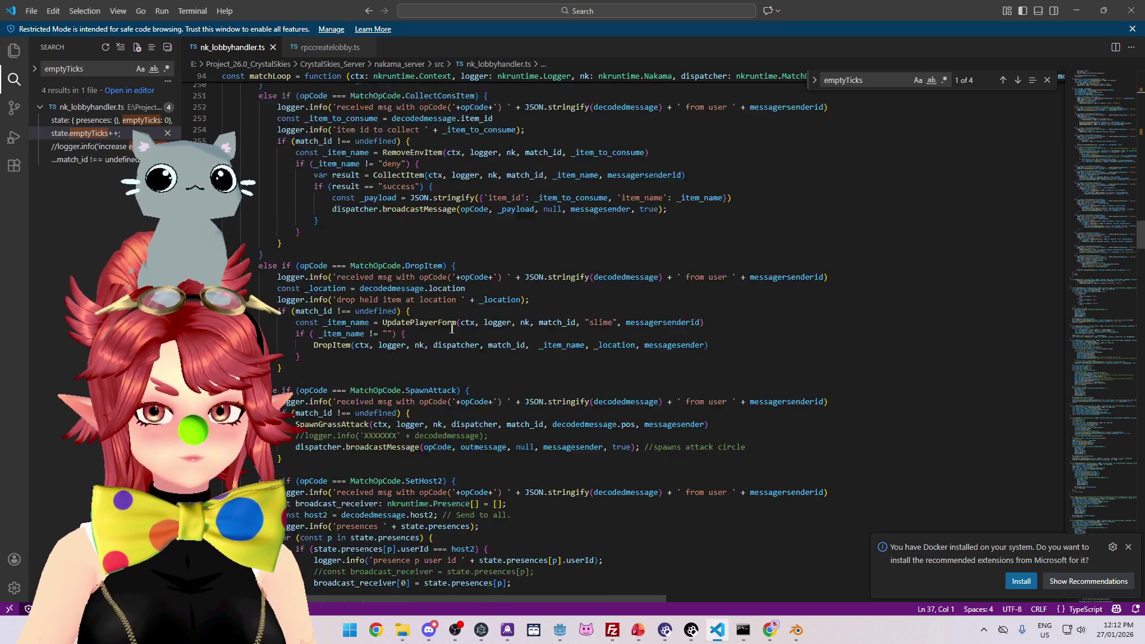
scroll(490, 335, "up", 20)
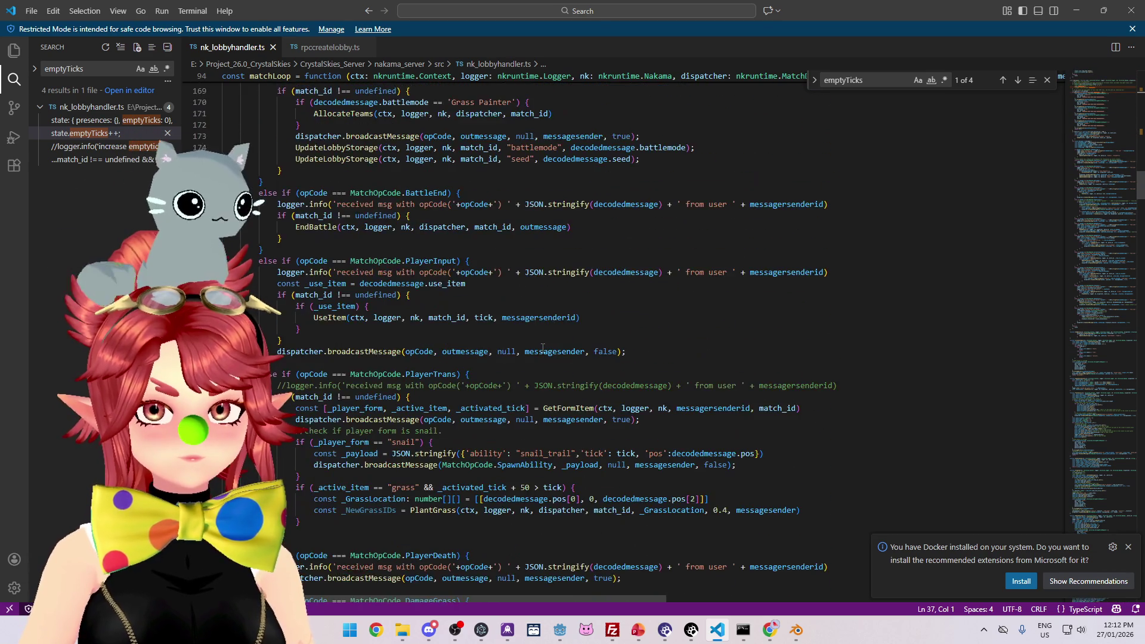
scroll(543, 348, "up", 2)
left_click(459, 211)
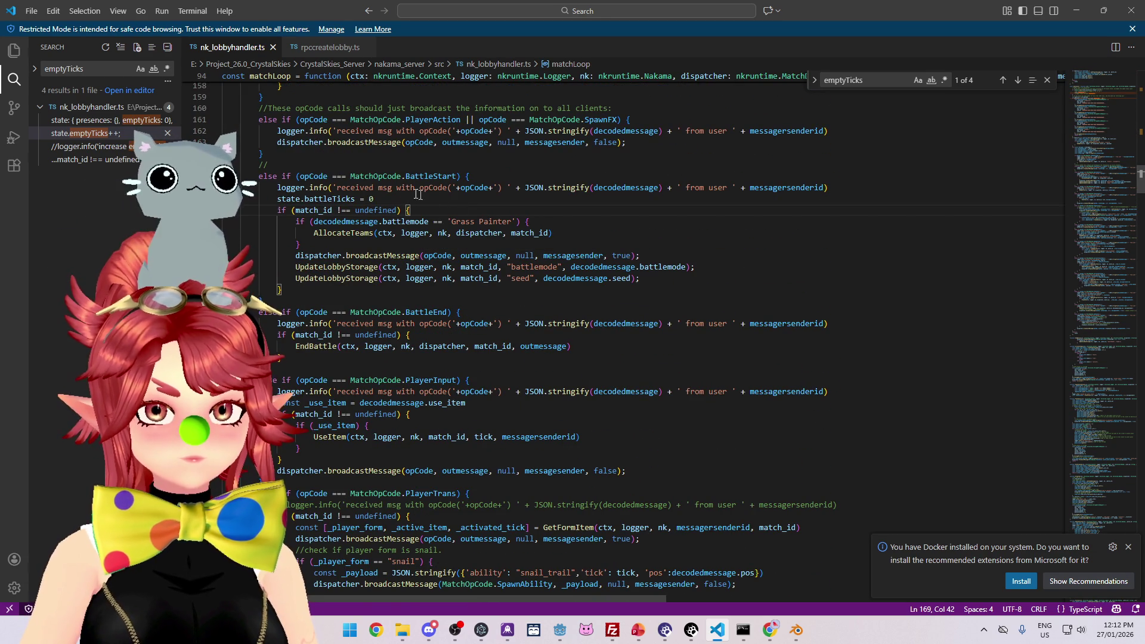
left_click(305, 199)
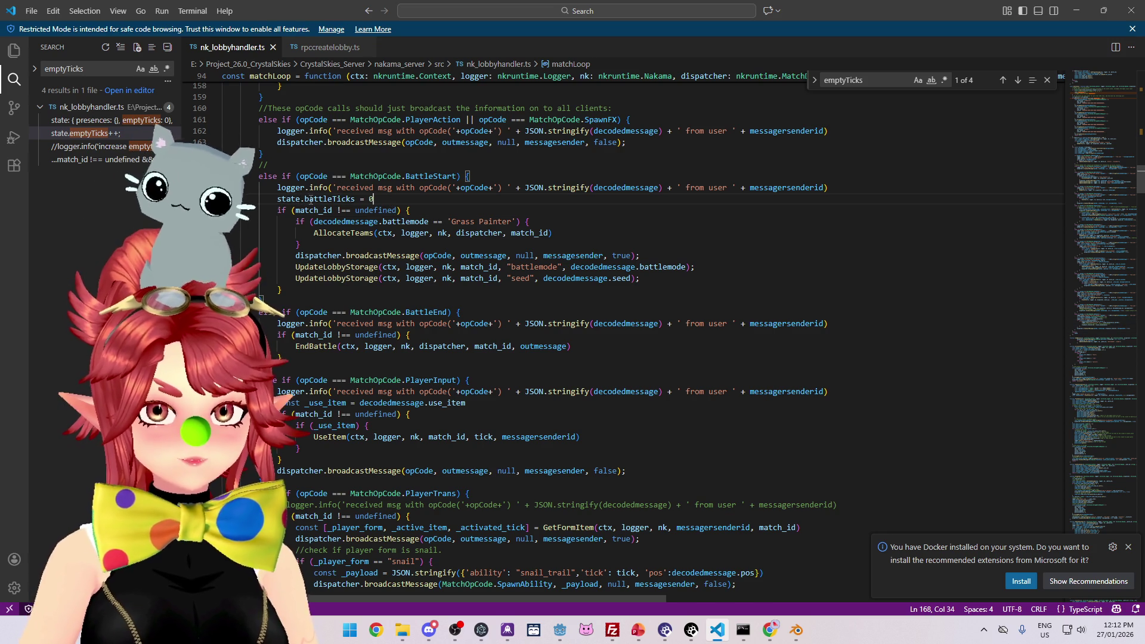
left_click_drag(373, 200, 375, 200)
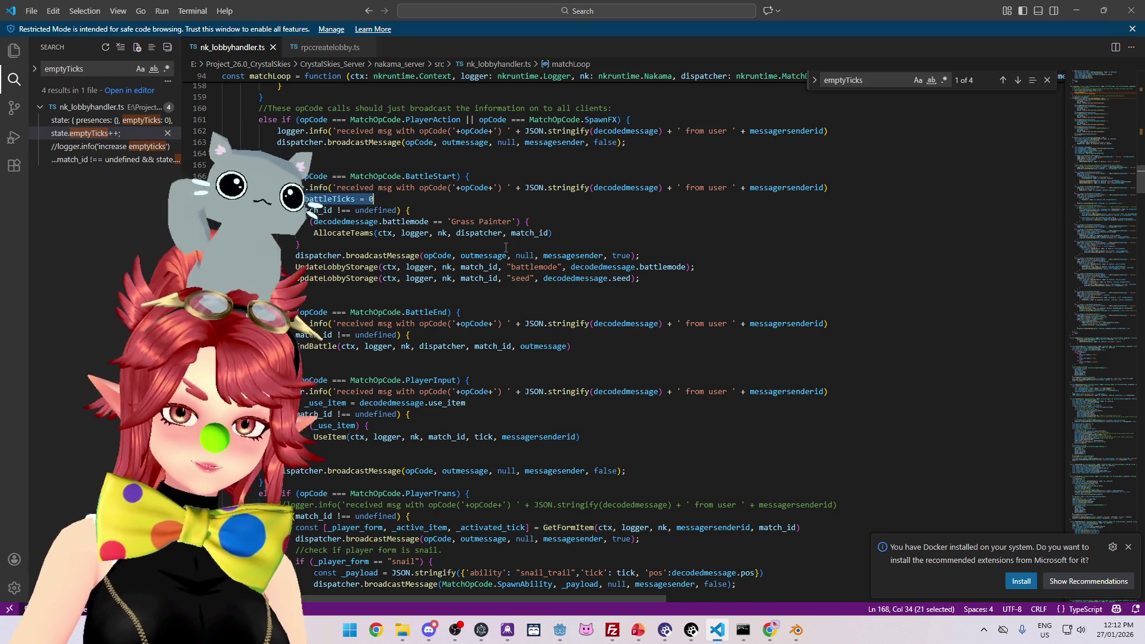
Step: Delete the state.battleTicks = 0 statement and scroll back up the file
key("BackSpace")
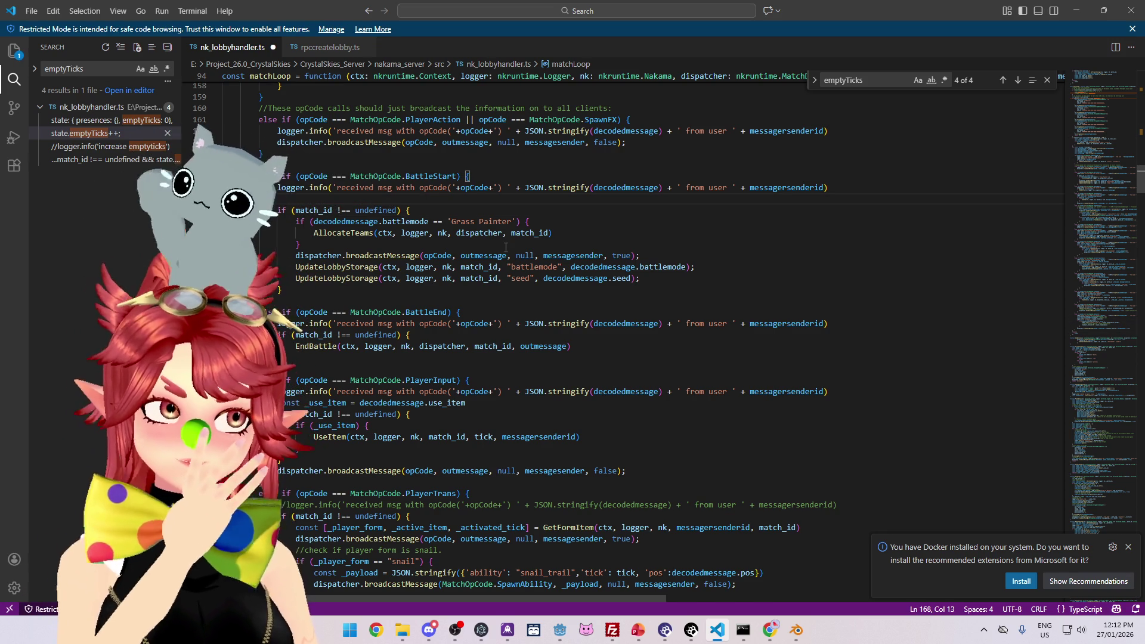
scroll(394, 290, "up", 15)
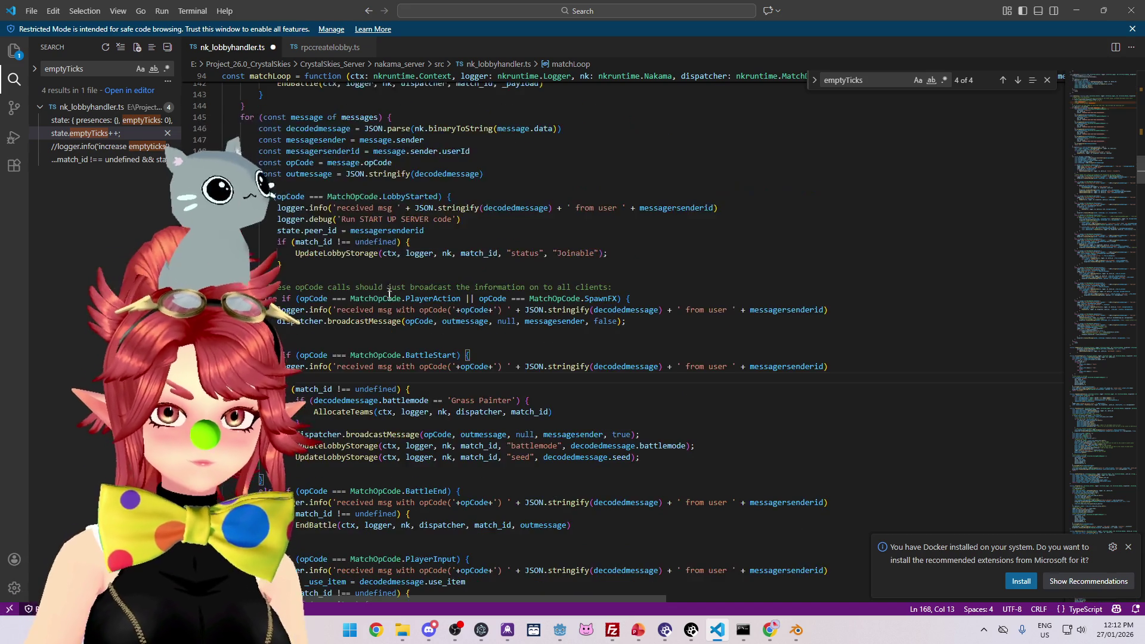
scroll(404, 297, "up", 8)
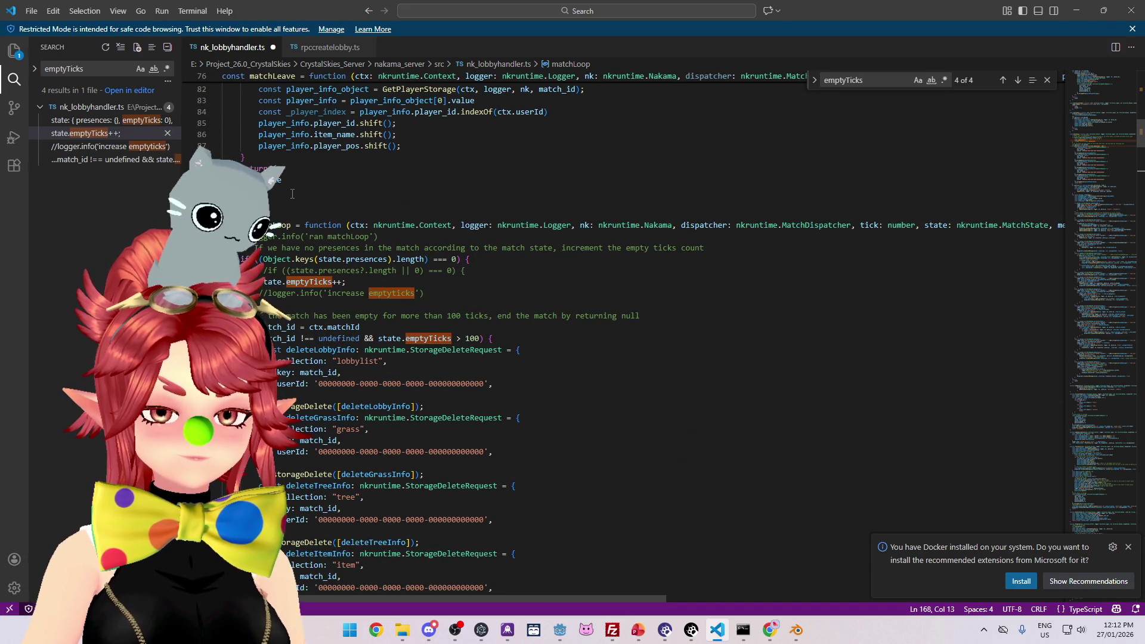
scroll(293, 194, "up", 10)
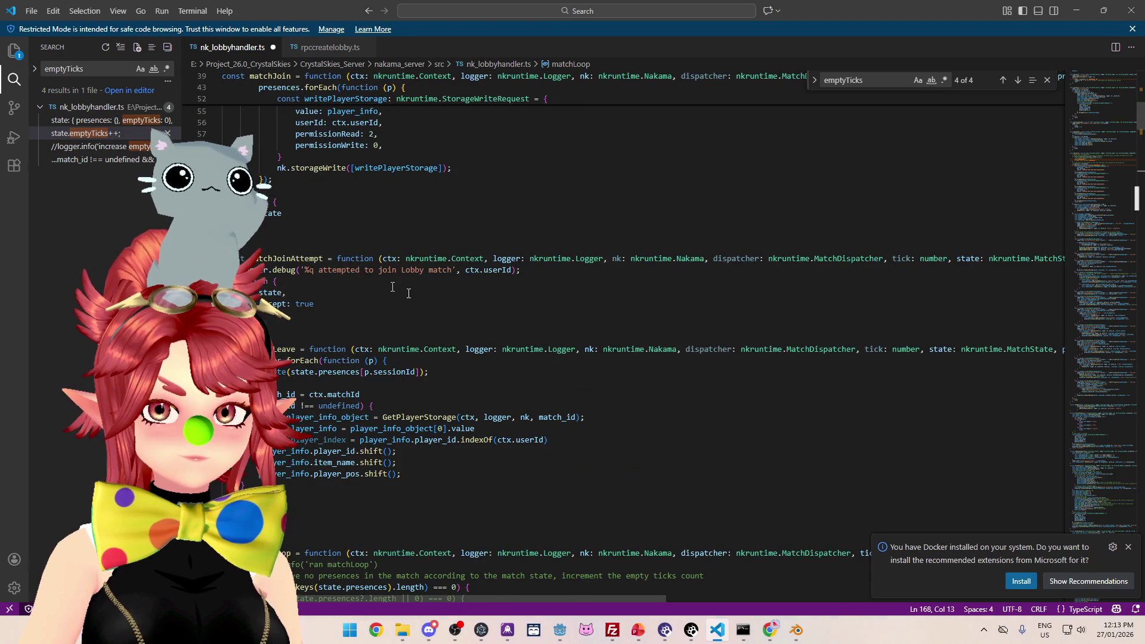
scroll(408, 293, "up", 6)
scroll(391, 217, "up", 3)
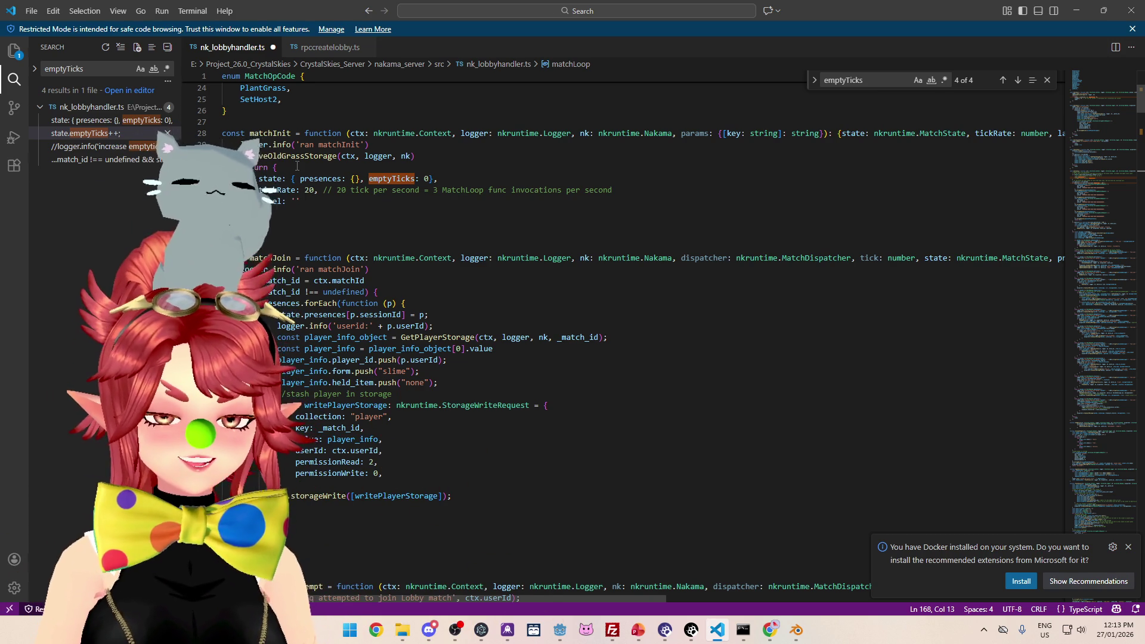
Step: Insert a new blank line just above matchLoop for a declaration
scroll(291, 169, "up", 8)
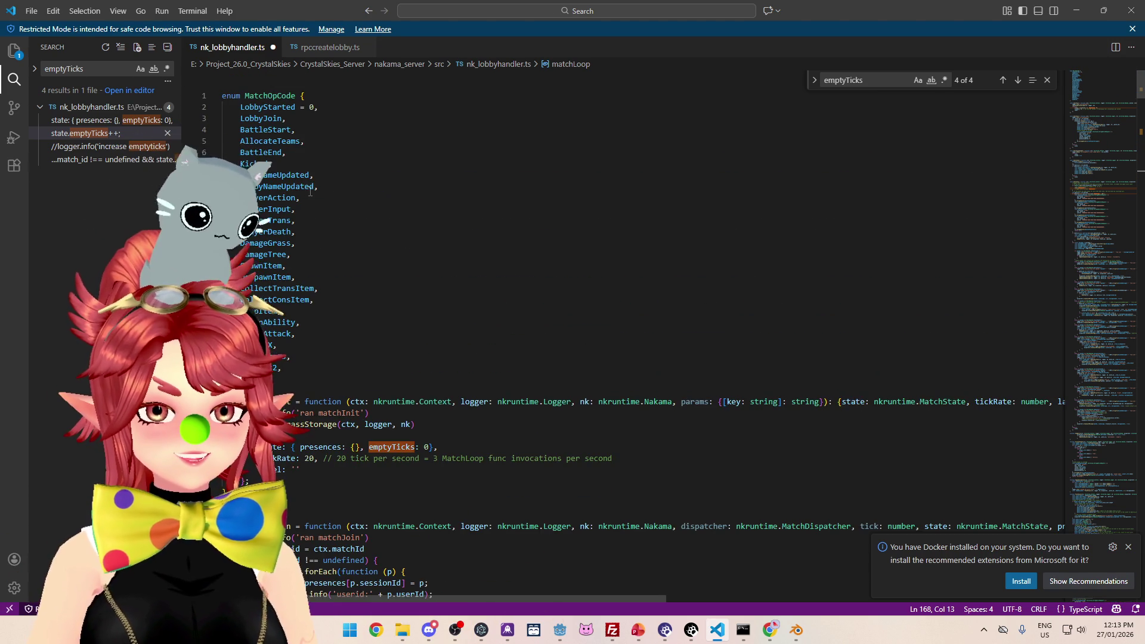
scroll(310, 192, "down", 15)
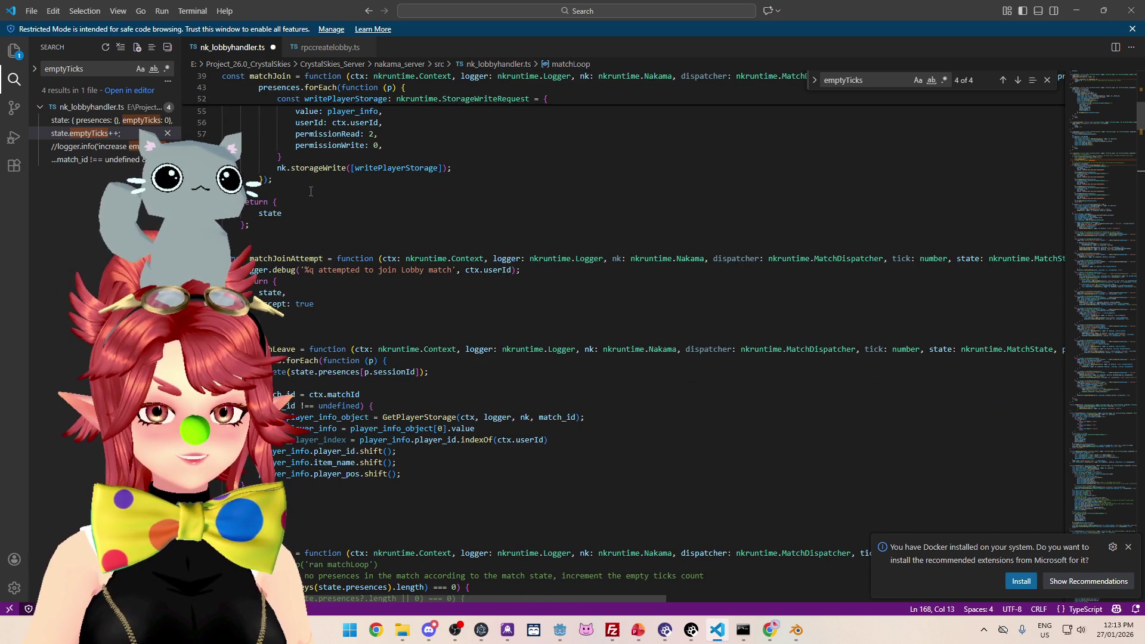
scroll(310, 192, "up", 8)
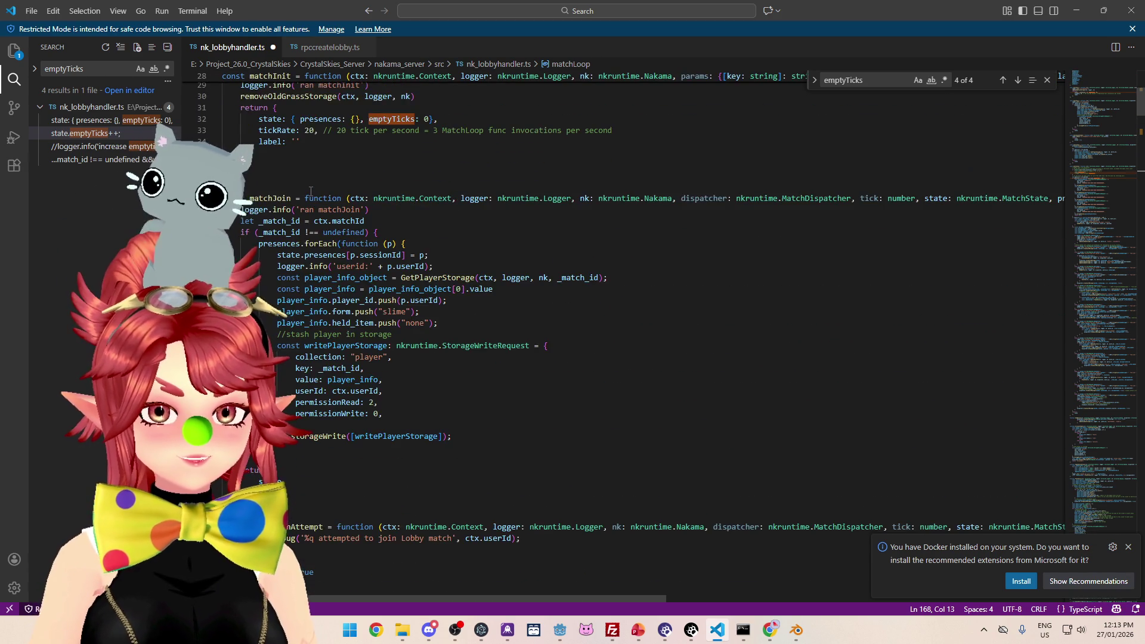
scroll(310, 191, "up", 6)
scroll(313, 191, "down", 9)
scroll(316, 191, "down", 14)
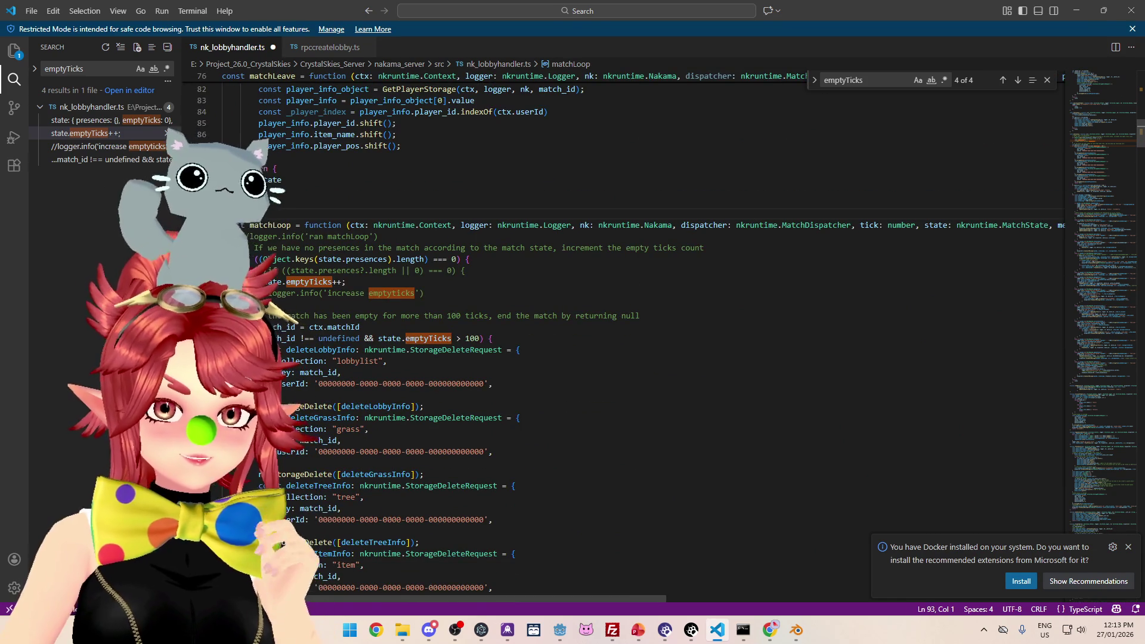
key("Return")
key("Return")
type("const battle")
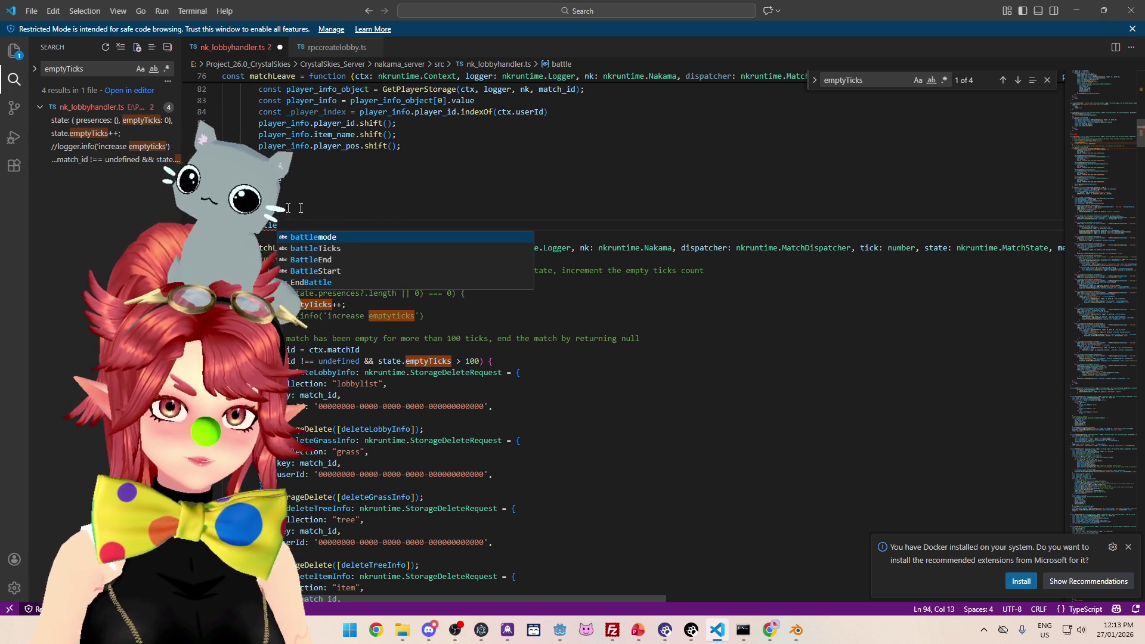
left_click(352, 248)
left_click_drag(252, 231, 304, 231)
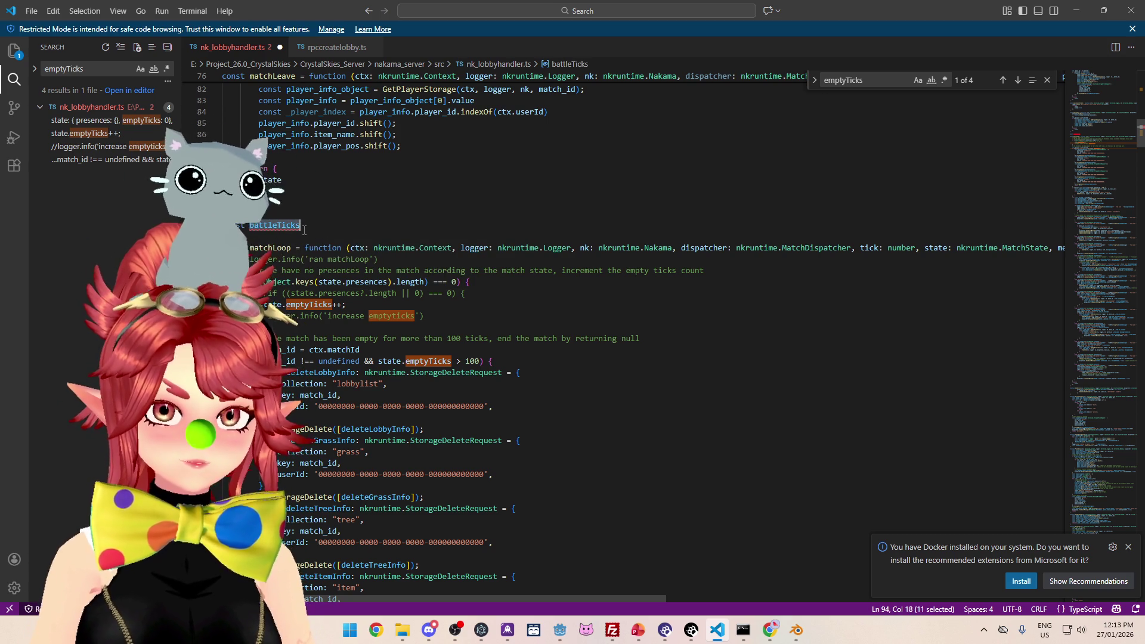
key("ctrl+shift+f")
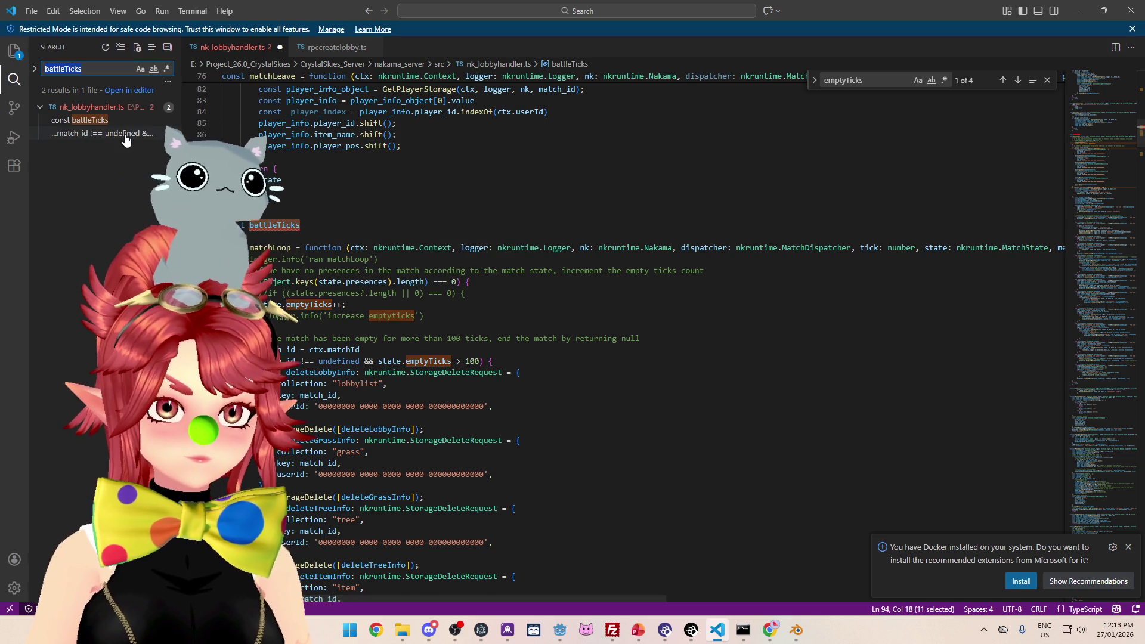
left_click(126, 135)
left_click_drag(378, 343, 405, 343)
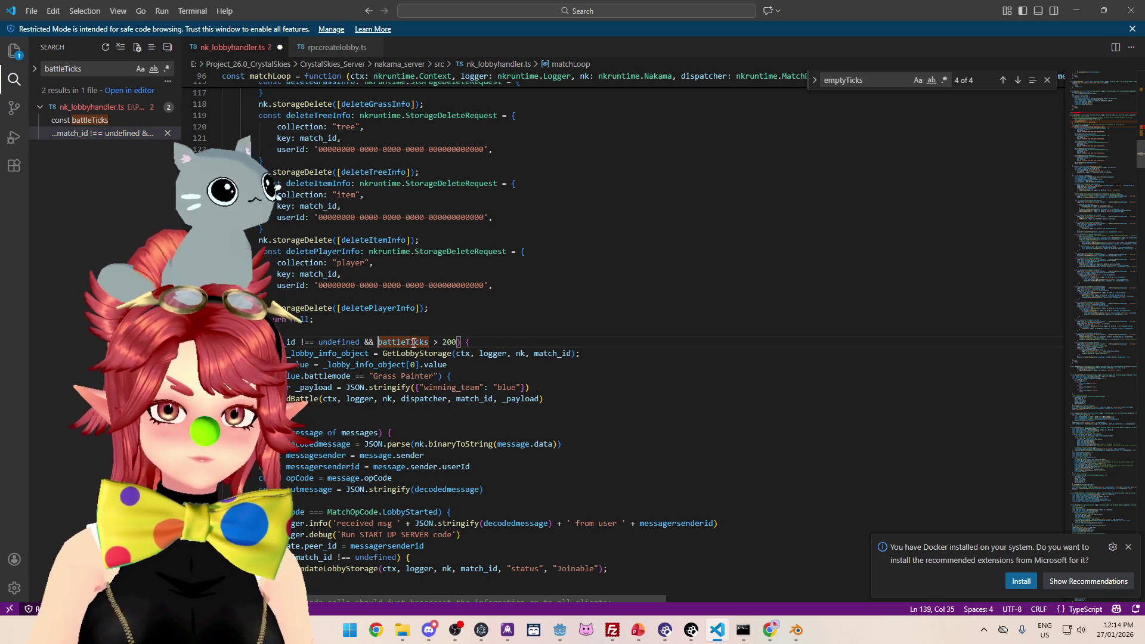
key("F4")
left_click(433, 345)
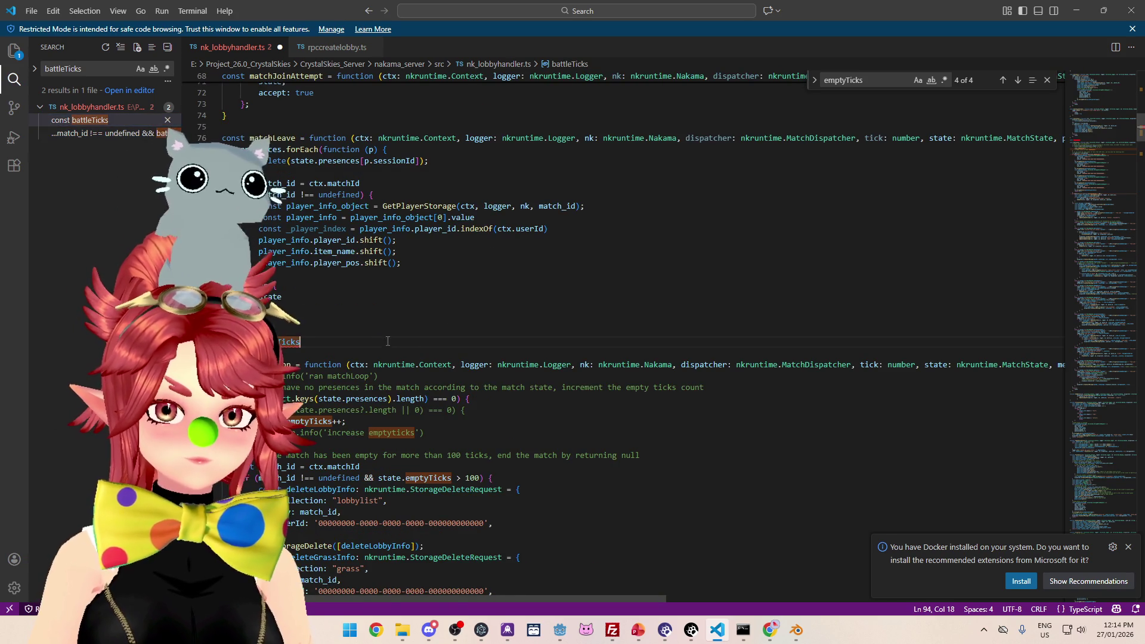
scroll(275, 253, "down", 3)
key("Up")
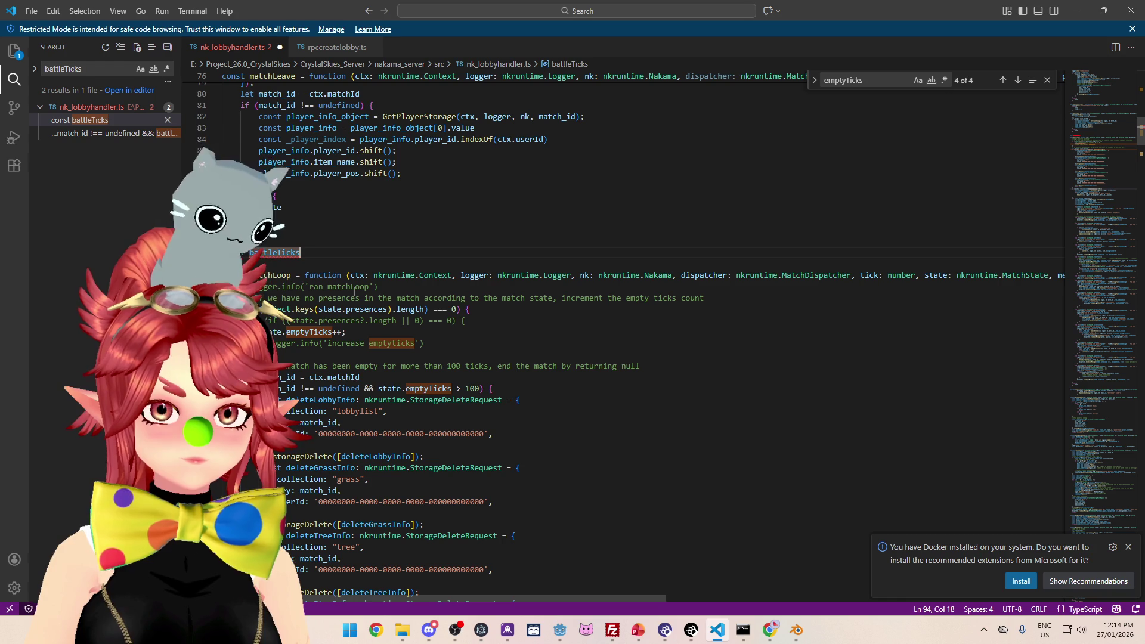
mouse_move(269, 258)
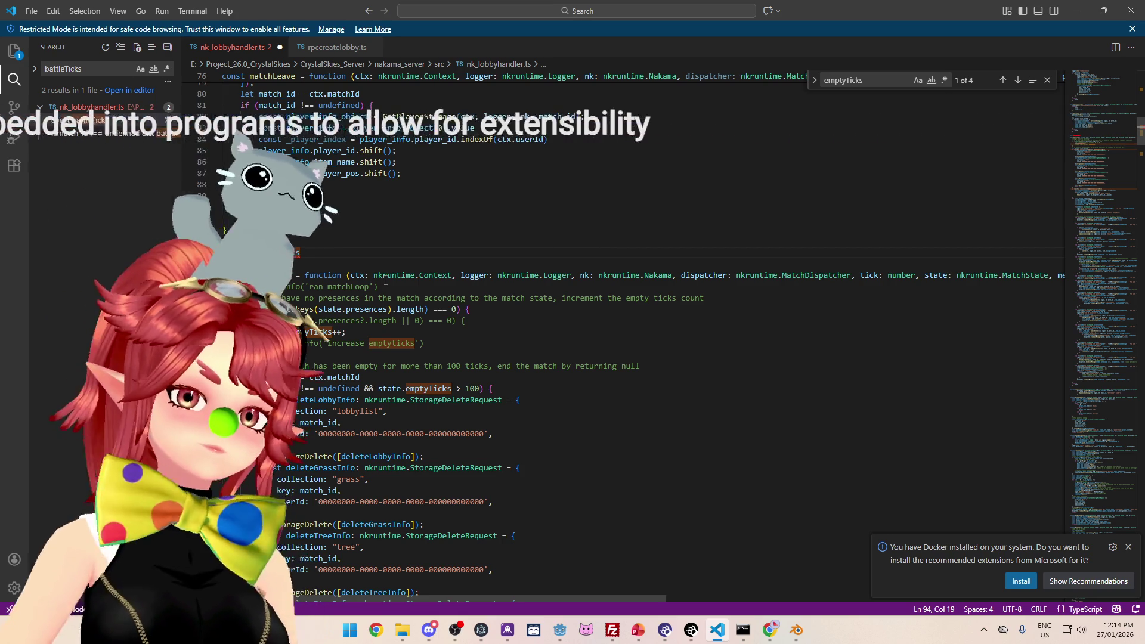
scroll(384, 280, "up", 4)
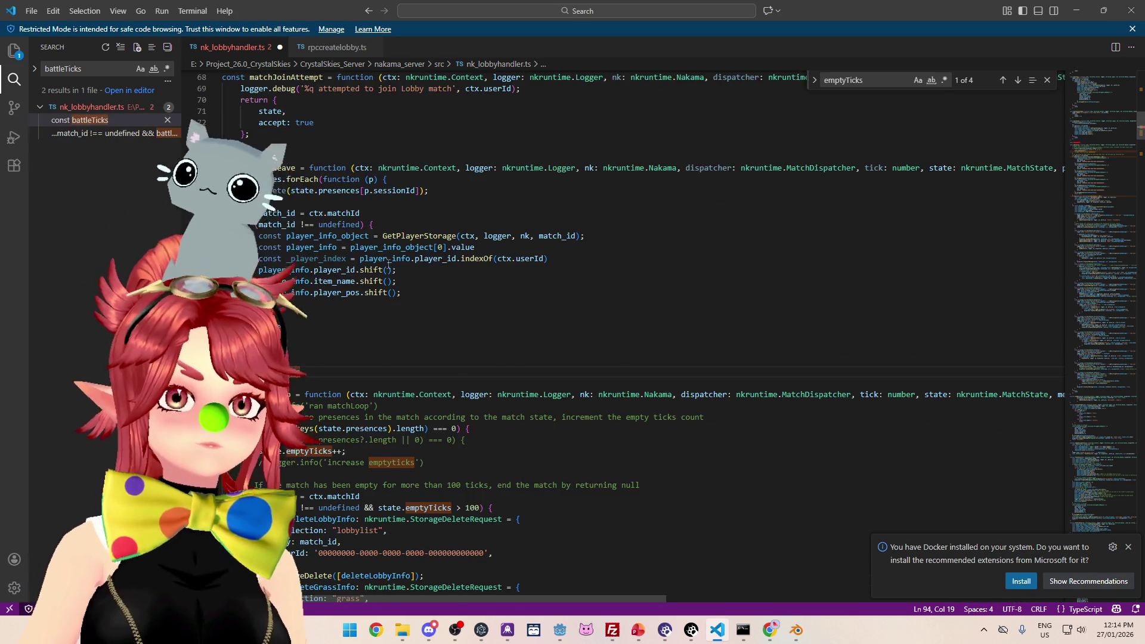
scroll(389, 265, "down", 4)
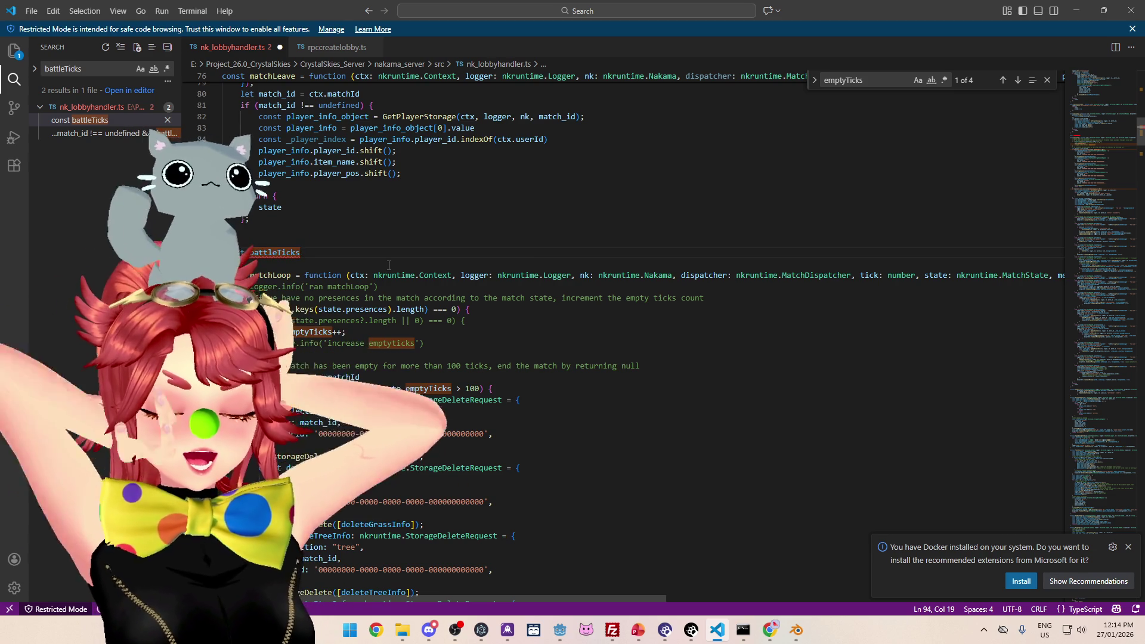
Step: Delete the stray battleTicks line
key("shift+Right")
key("BackSpace")
key("BackSpace")
key("BackSpace")
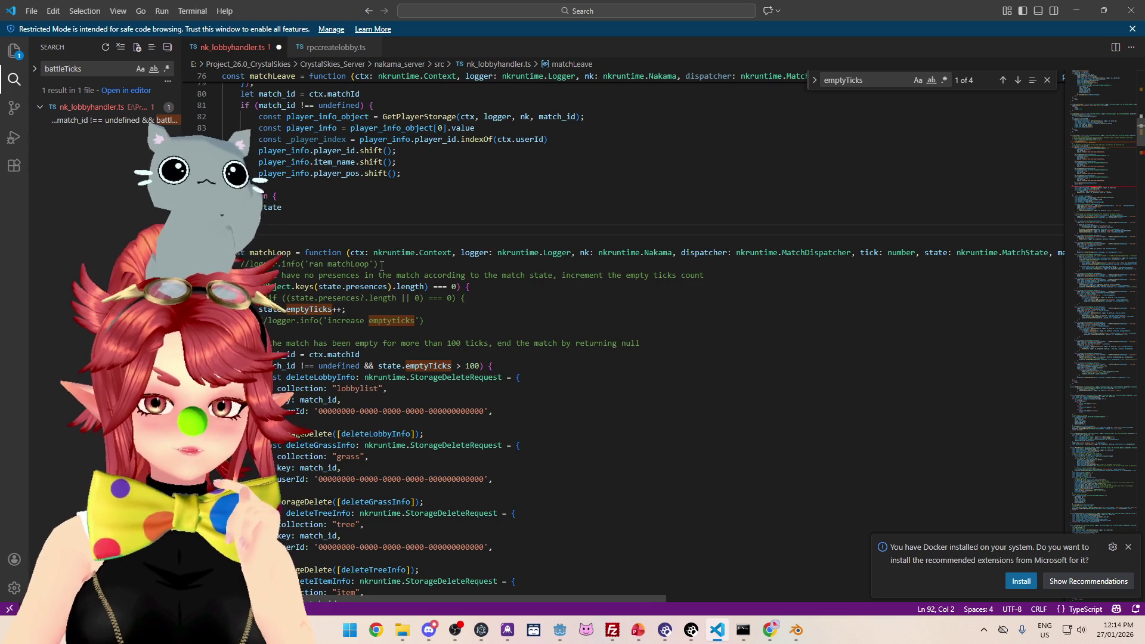
scroll(381, 265, "down", 3)
scroll(382, 266, "down", 2)
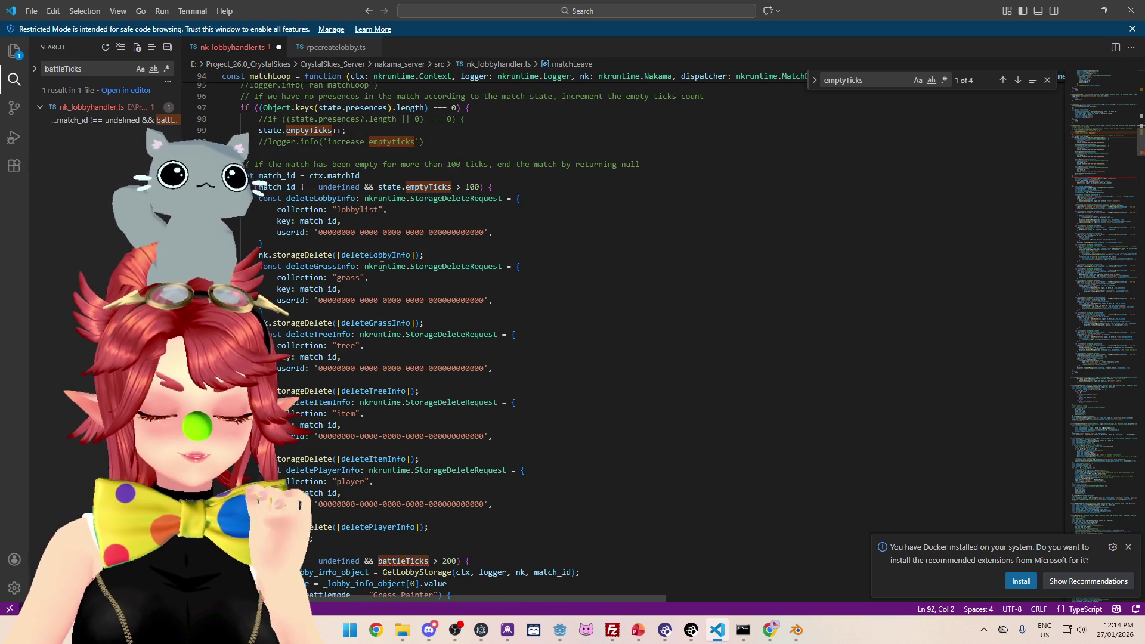
scroll(381, 266, "down", 4)
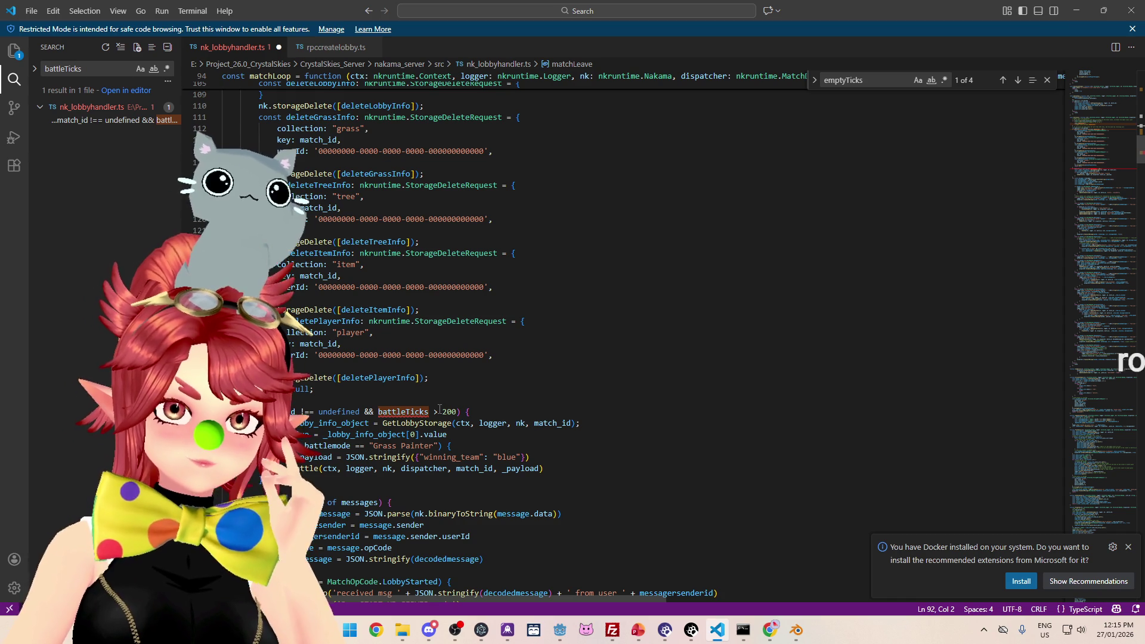
Step: Inspect the undefined battleTicks reference in the timeout check of matchLoop
left_click(461, 405)
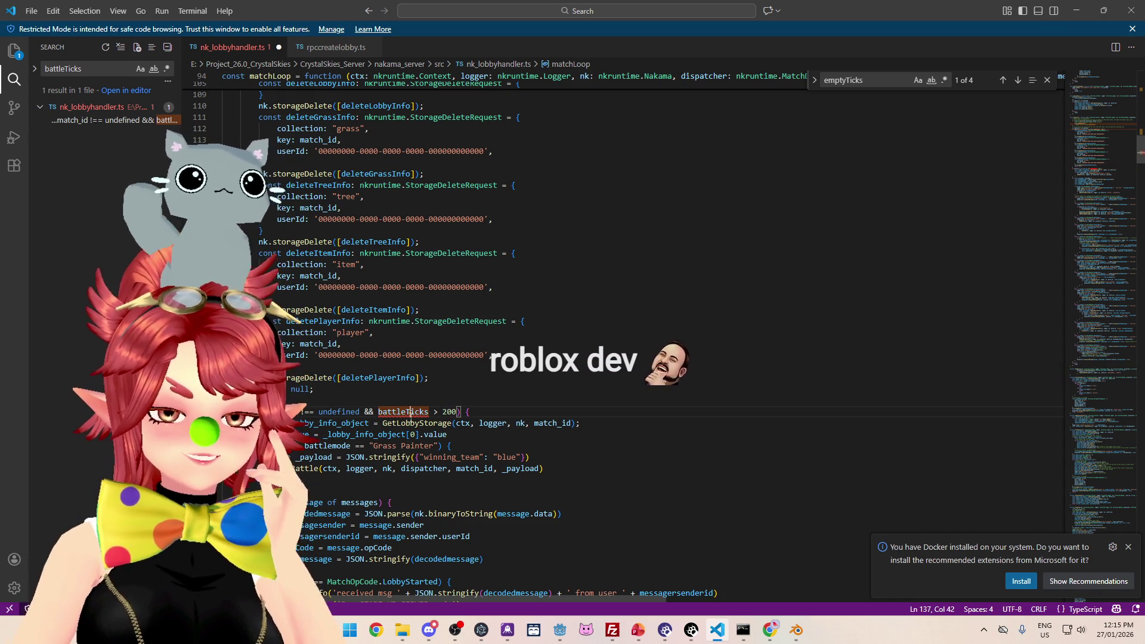
left_click(377, 411)
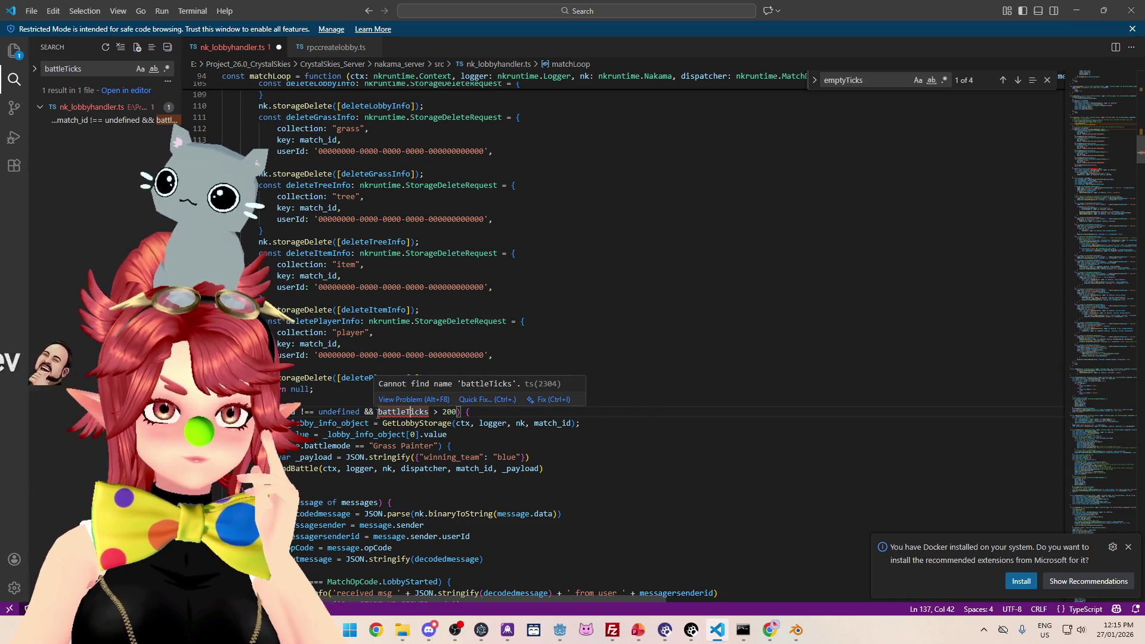
scroll(379, 412, "up", 9)
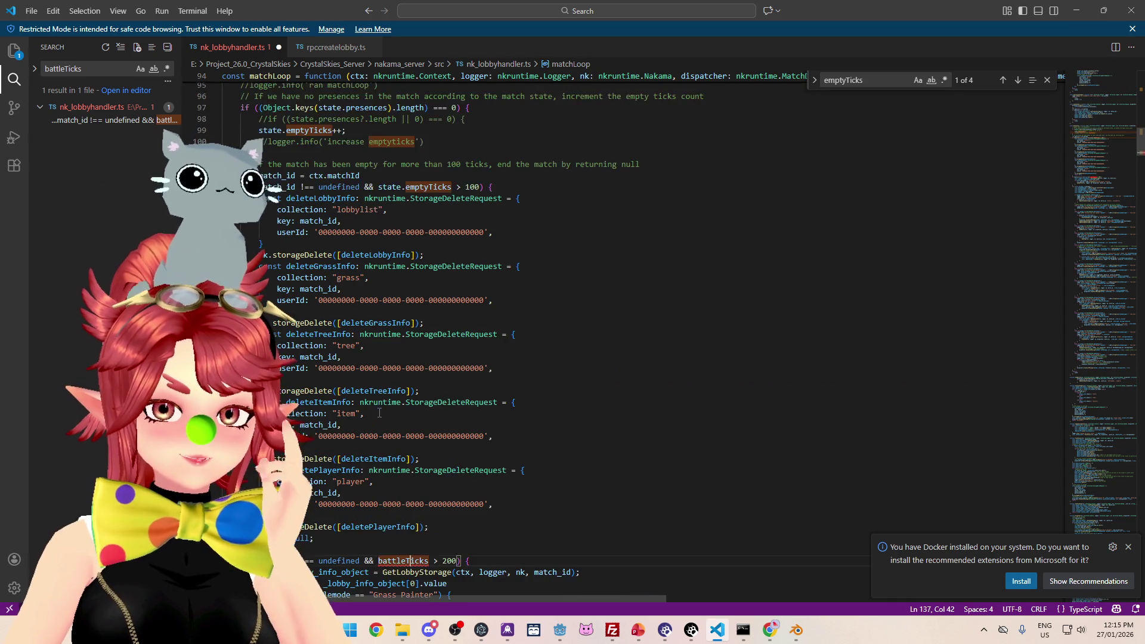
scroll(380, 413, "down", 4)
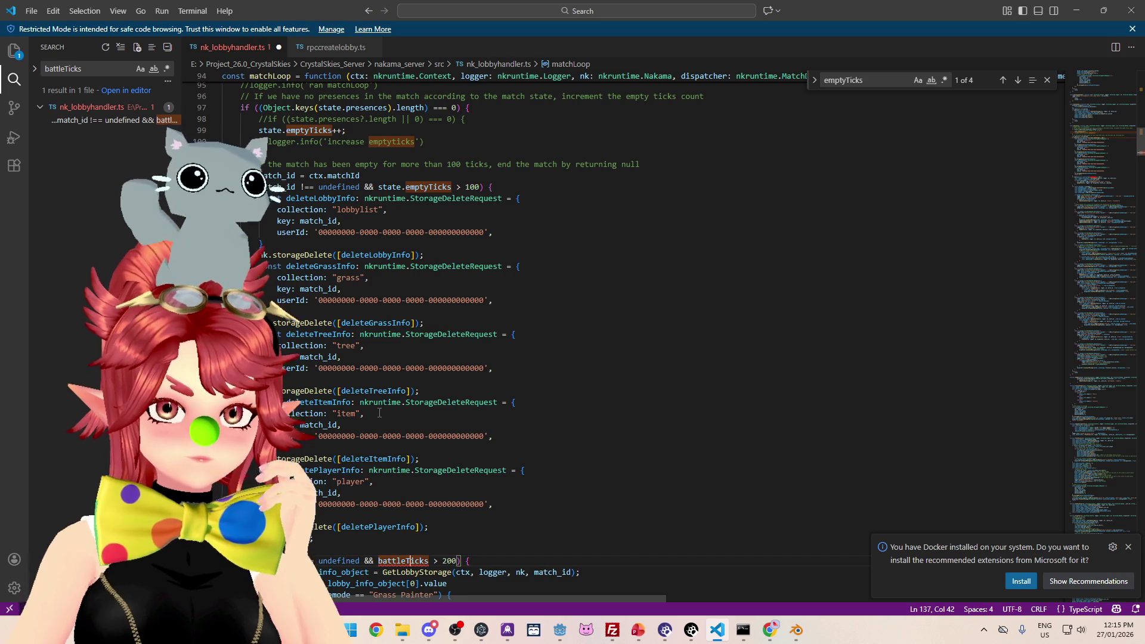
scroll(379, 412, "down", 4)
mouse_move(385, 413)
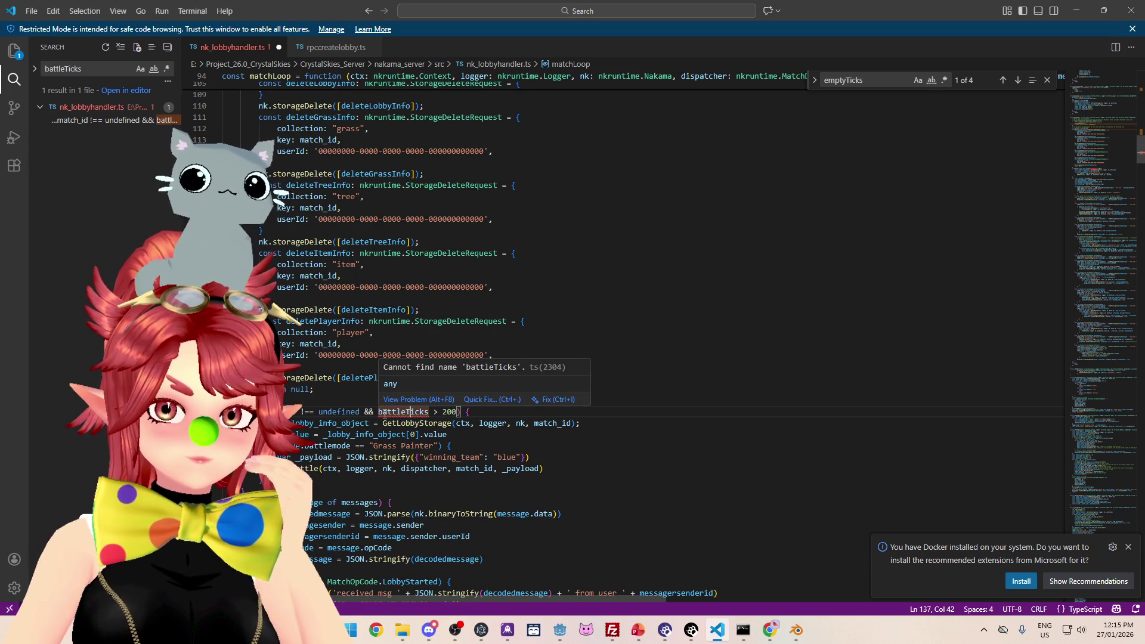
scroll(385, 413, "up", 5)
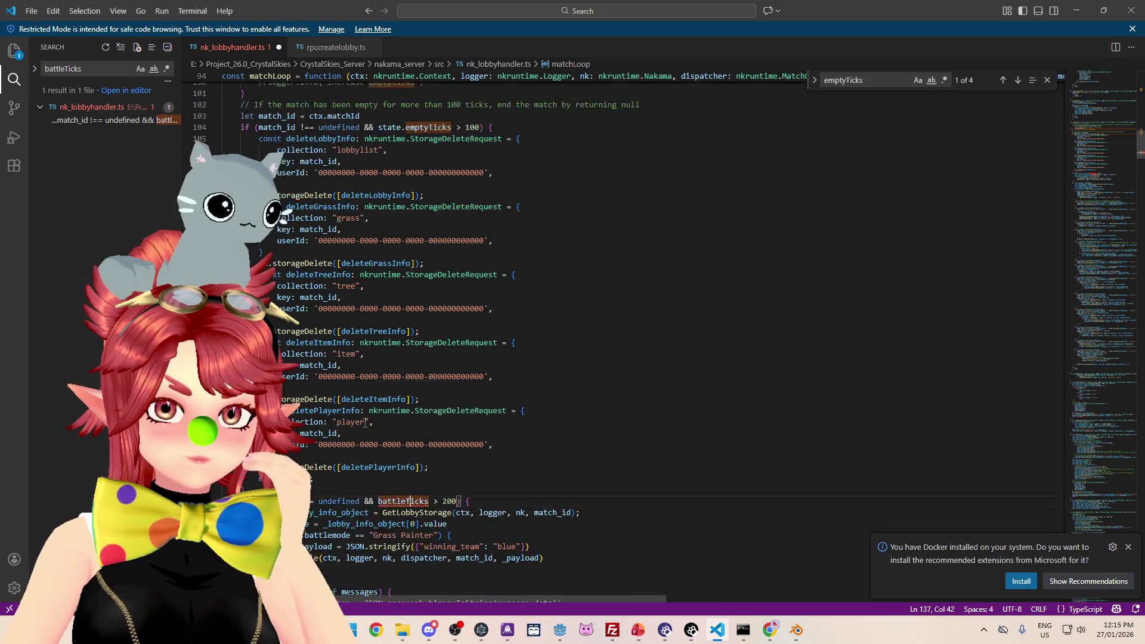
scroll(366, 423, "down", 5)
scroll(366, 423, "down", 2)
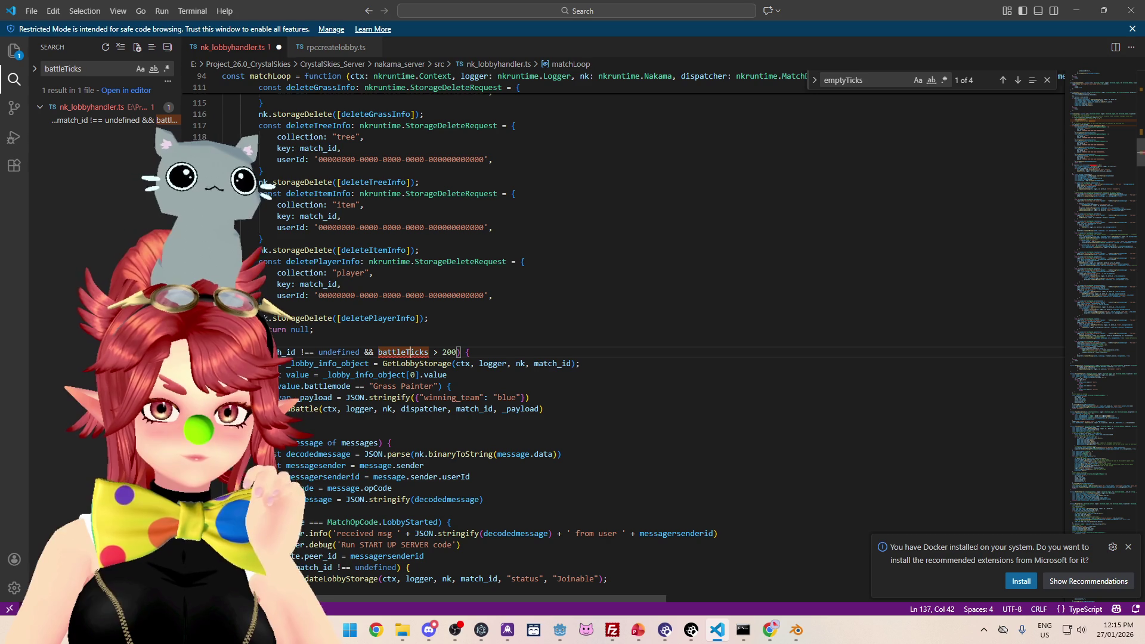
Step: Delete the battleTicks > 200 condition and its Grass Painter winner block
left_click_drag(456, 352, 452, 352)
key("shift+Home")
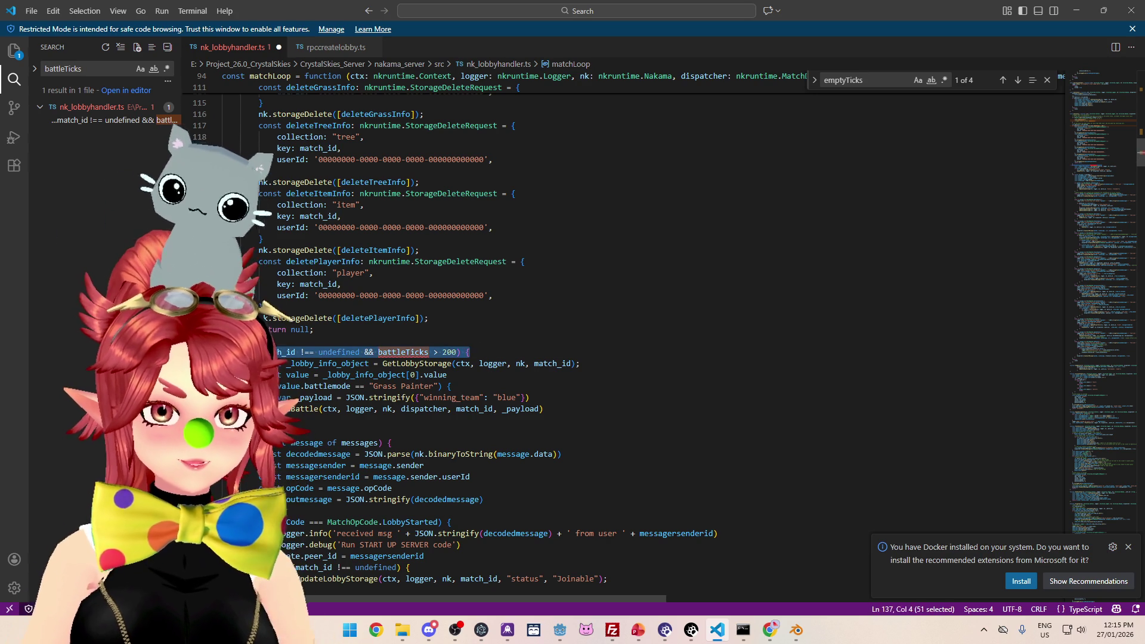
key("BackSpace")
left_click_drag(352, 420, 221, 363)
key("BackSpace")
scroll(351, 405, "down", 15)
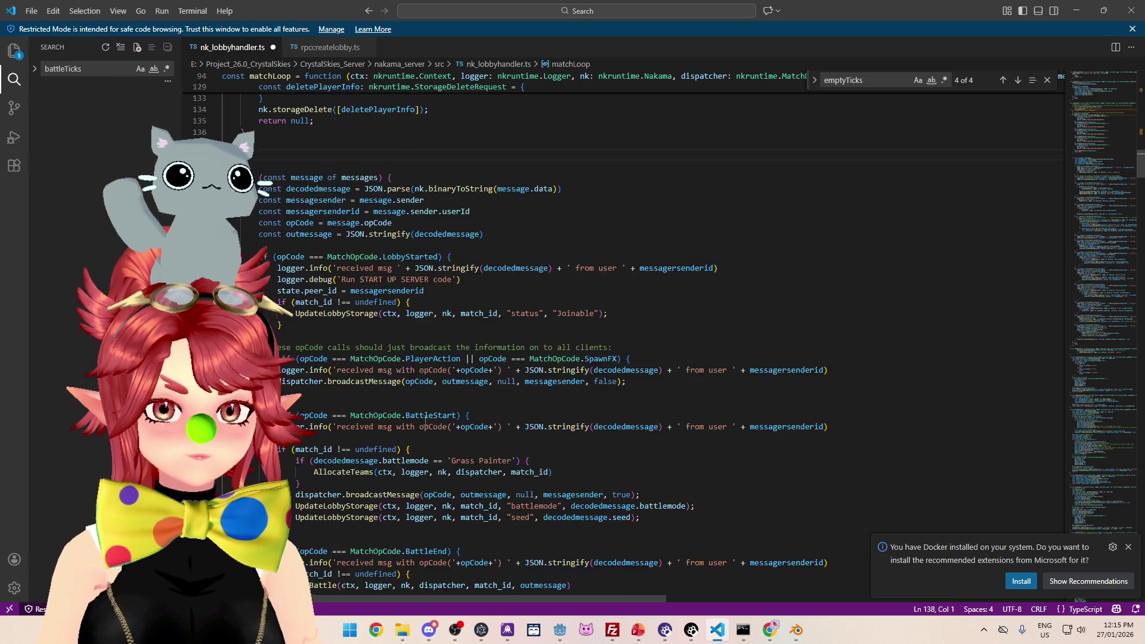
Step: Jump from the EndBattle call in the BattleEnd handler to its function definition
scroll(372, 421, "up", 4)
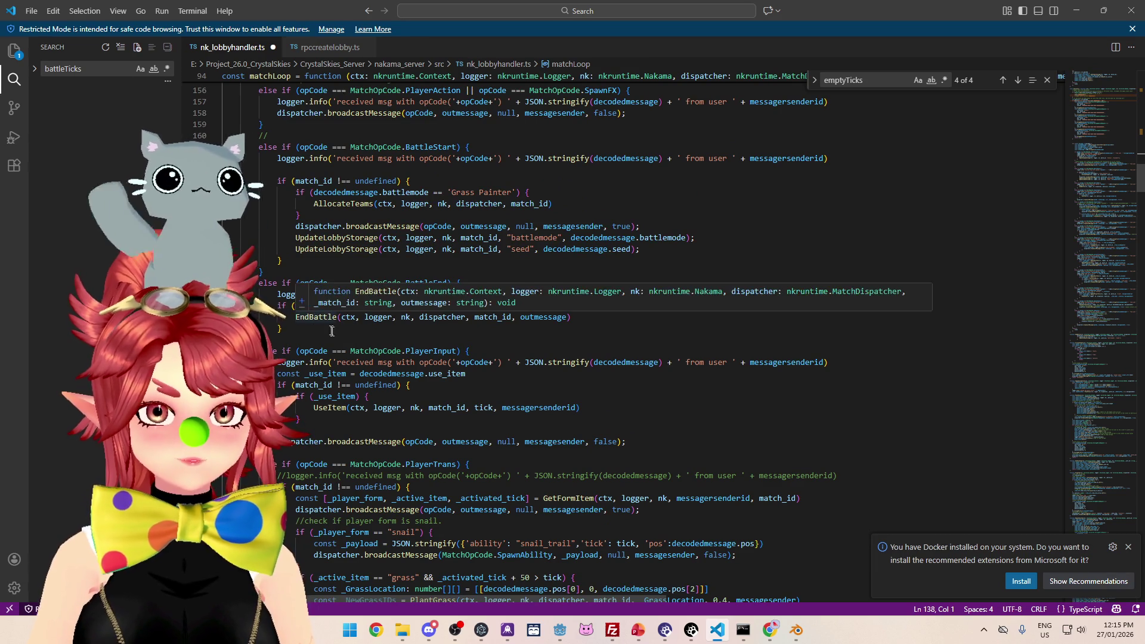
mouse_move(319, 323)
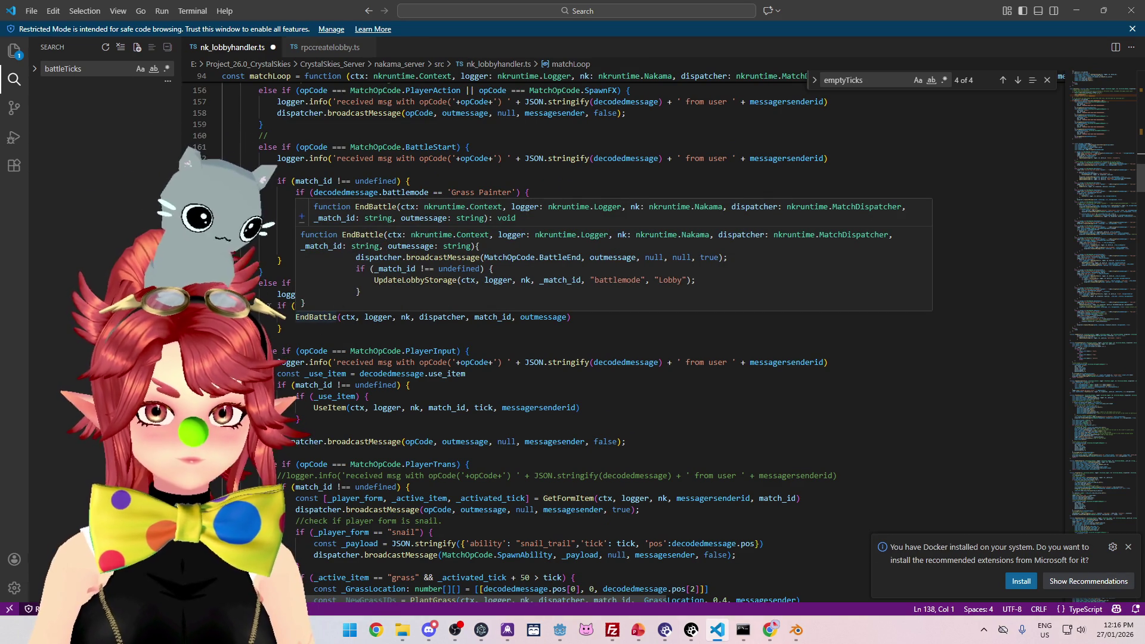
left_click(301, 305)
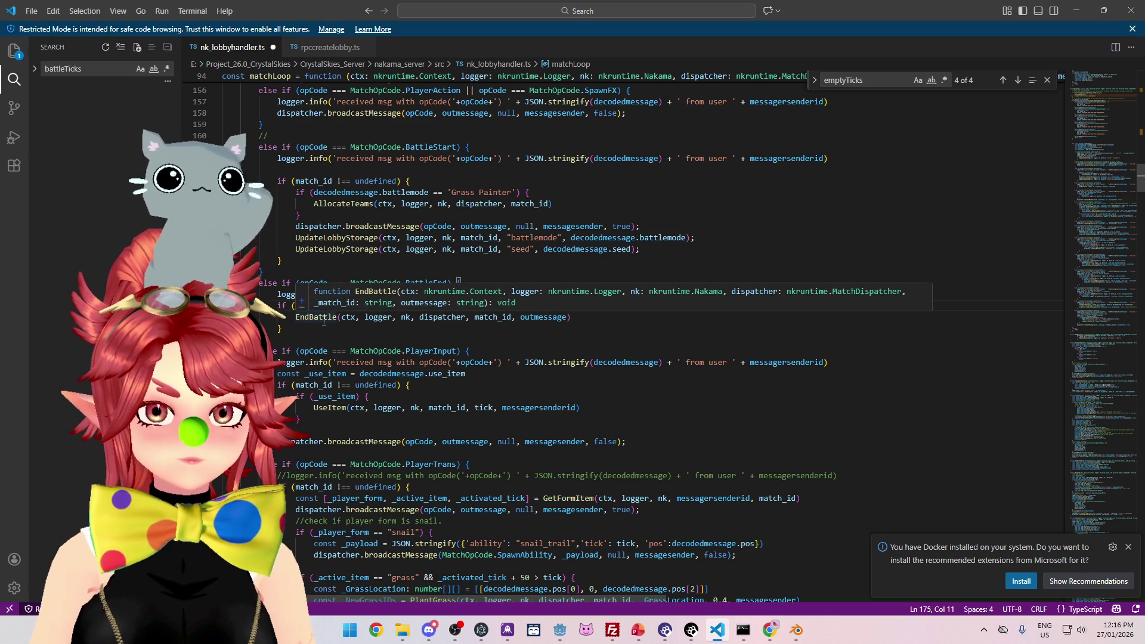
left_click(322, 318)
left_click(322, 318, "ctrl")
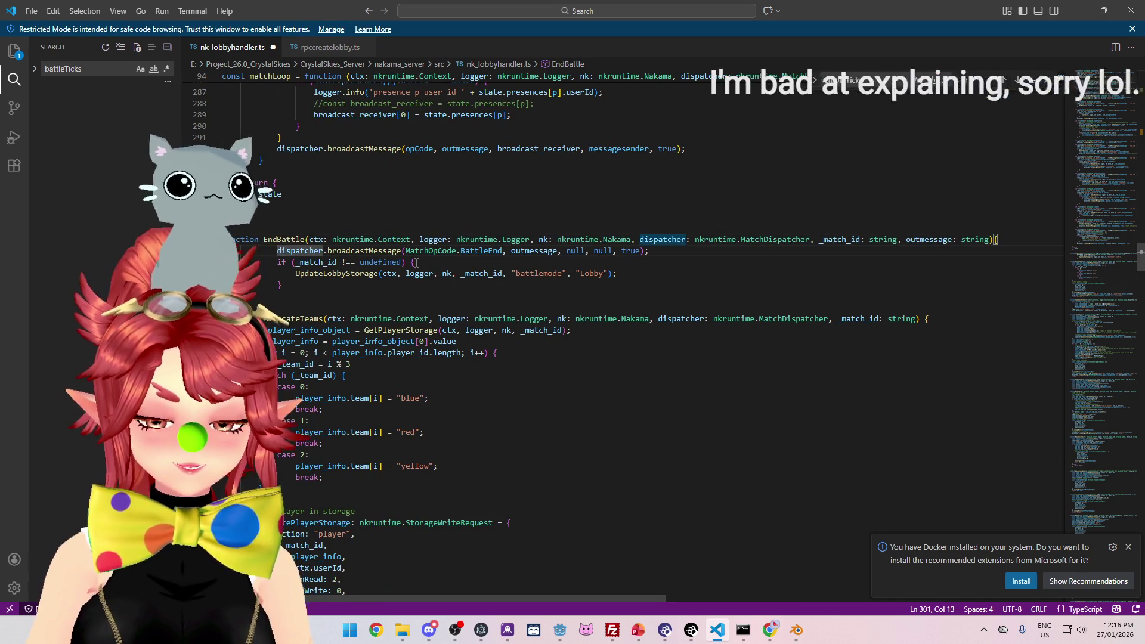
Step: Paste the Grass Painter winner block into EndBattle and inspect its GetLobbyStorage and mode checks
key("End")
key("Return")
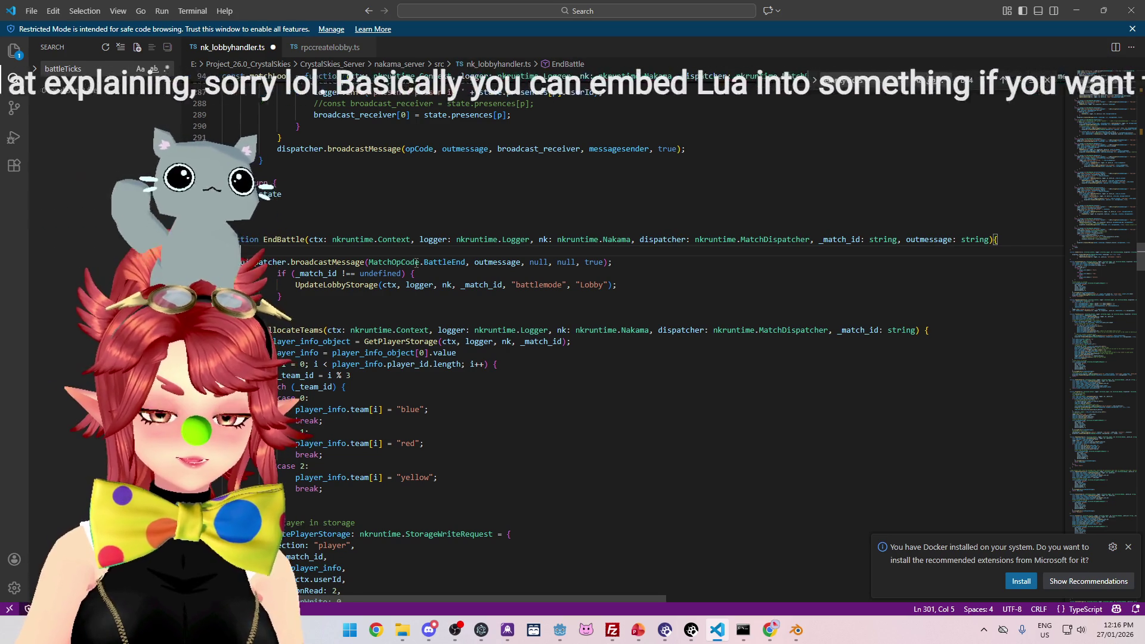
key("ctrl+v")
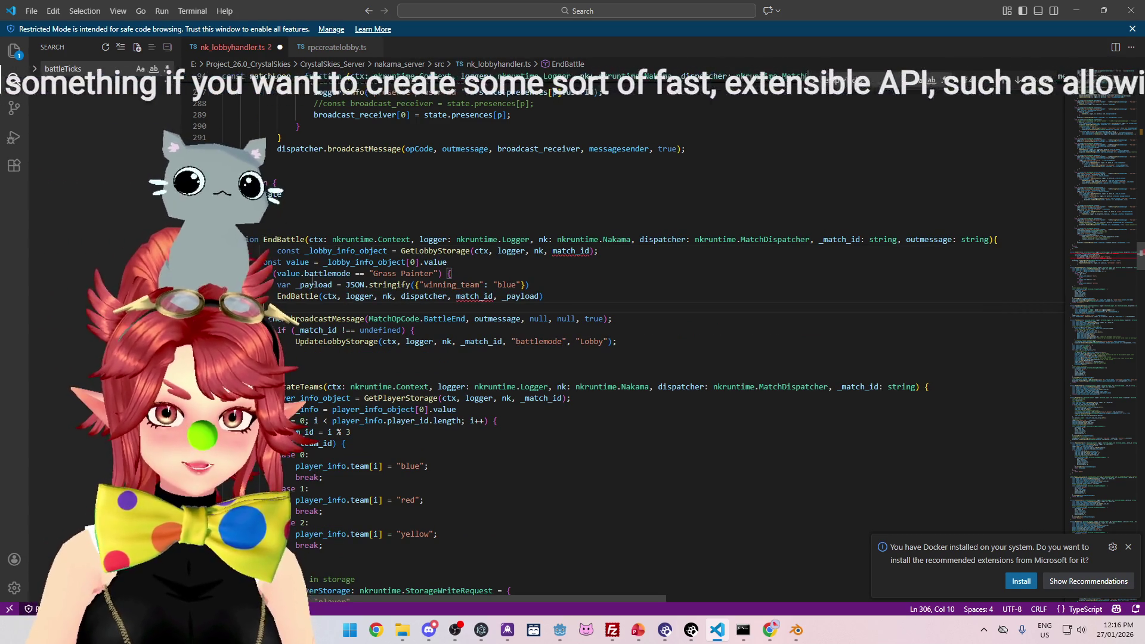
left_click(417, 250)
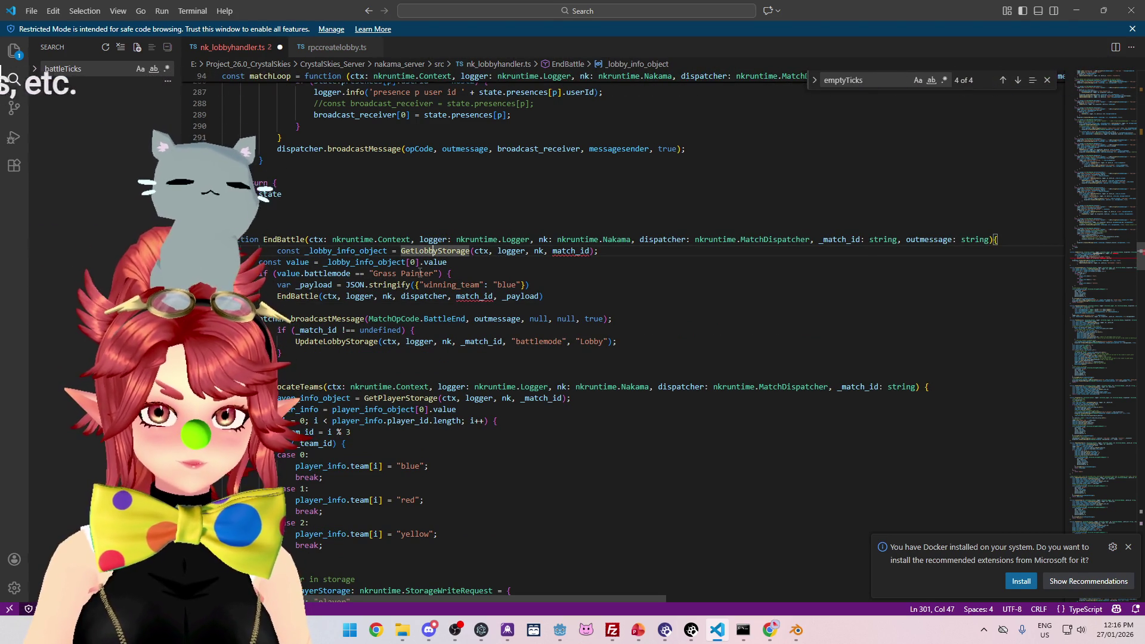
left_click(419, 274)
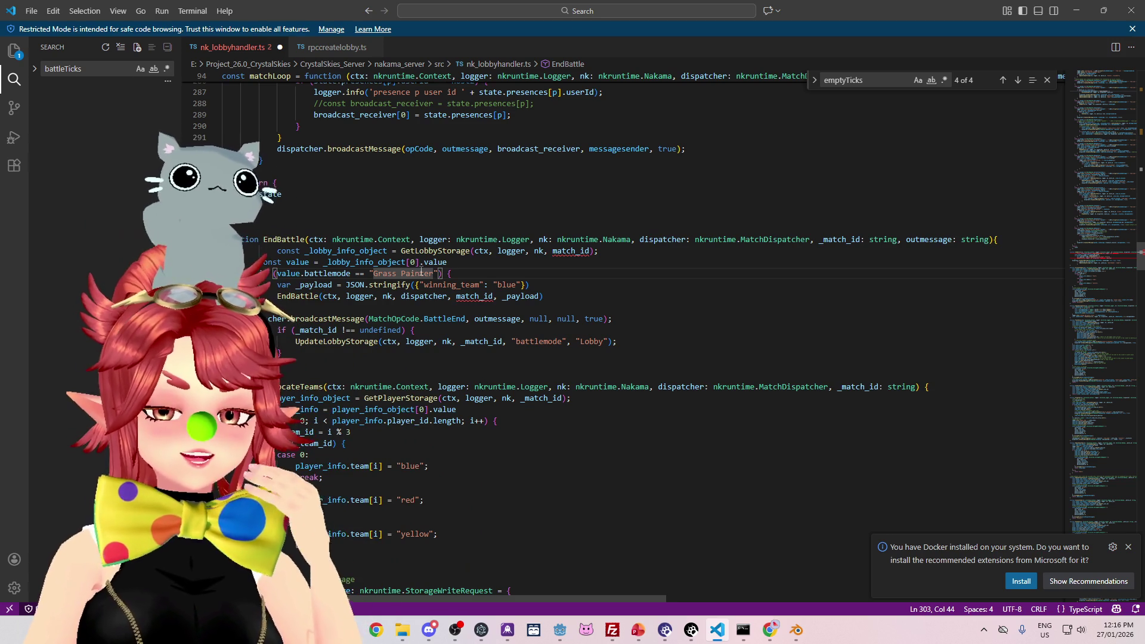
Step: Delete the pasted Grass Painter block and the leftover empty line
left_click_drag(297, 307, 222, 250)
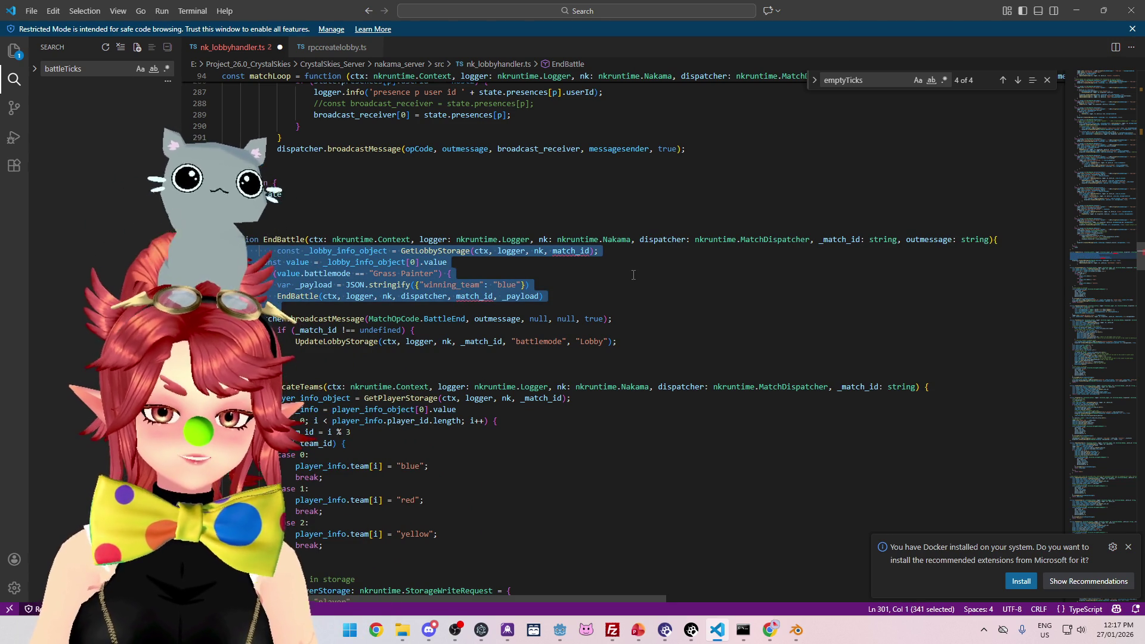
key("Delete")
key("BackSpace")
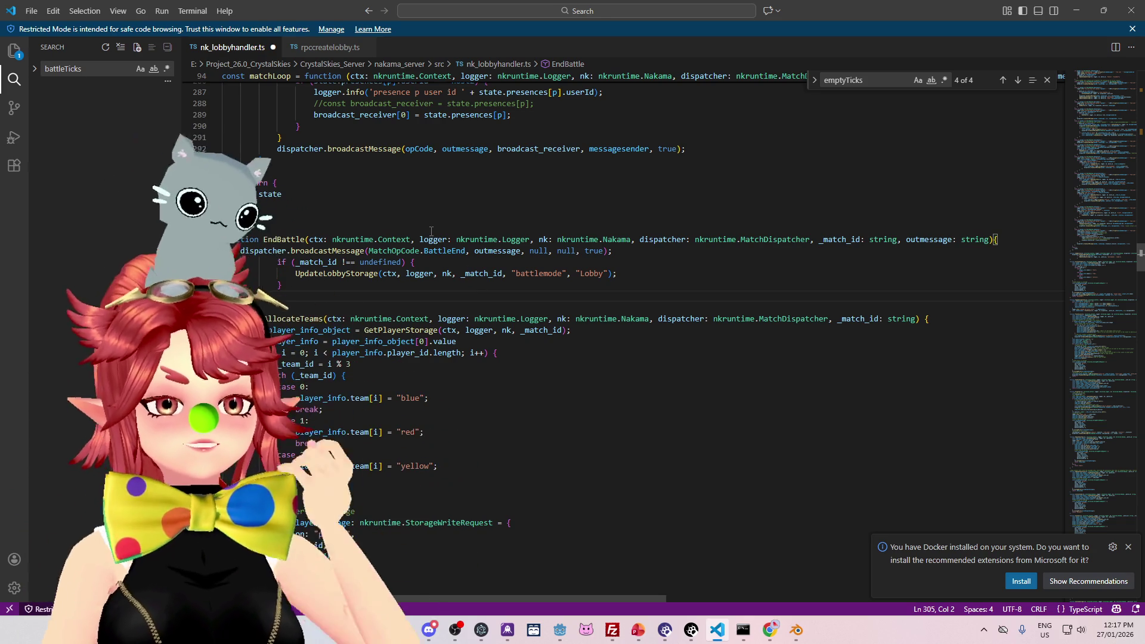
Step: Check the blank lines around EndBattle, then return to game_manager.gd in Godot
left_click(358, 285)
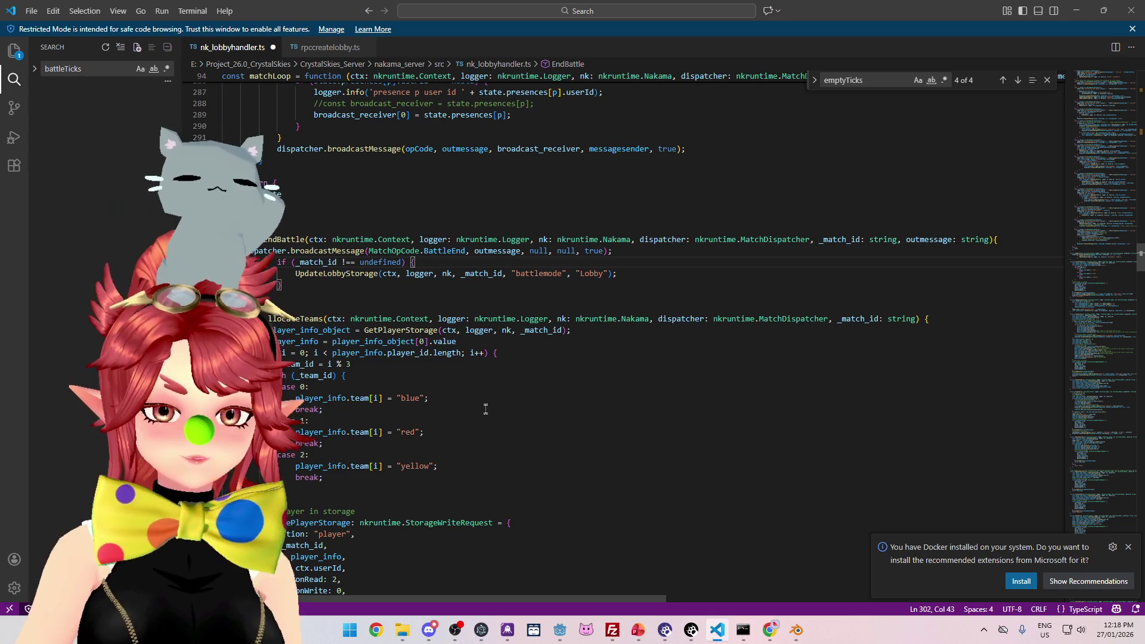
scroll(477, 390, "up", 3)
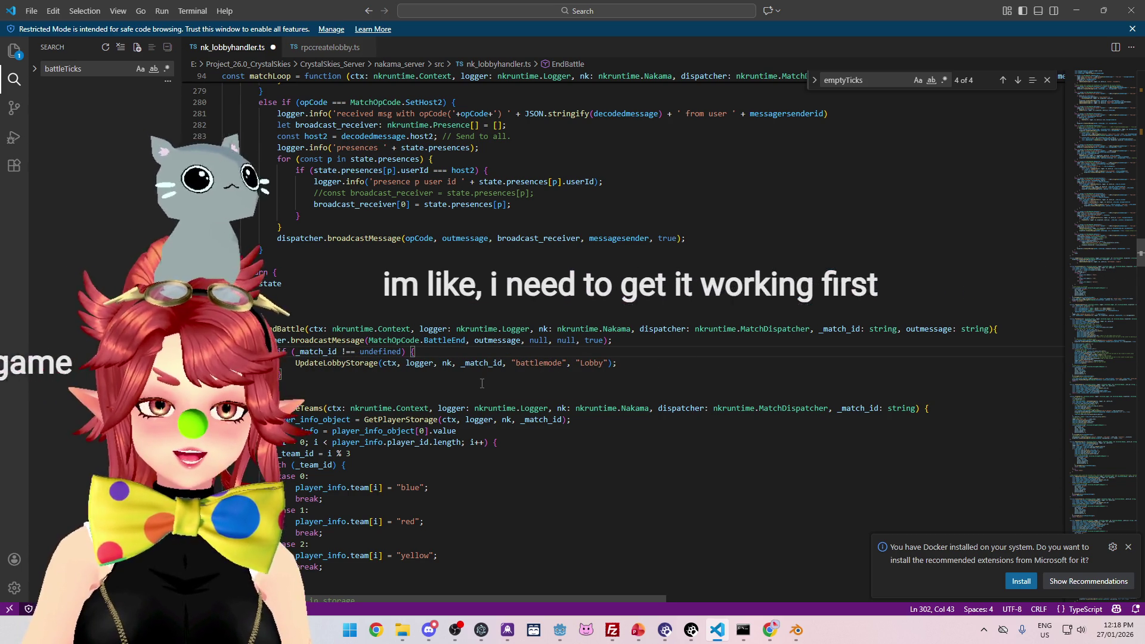
left_click(457, 295)
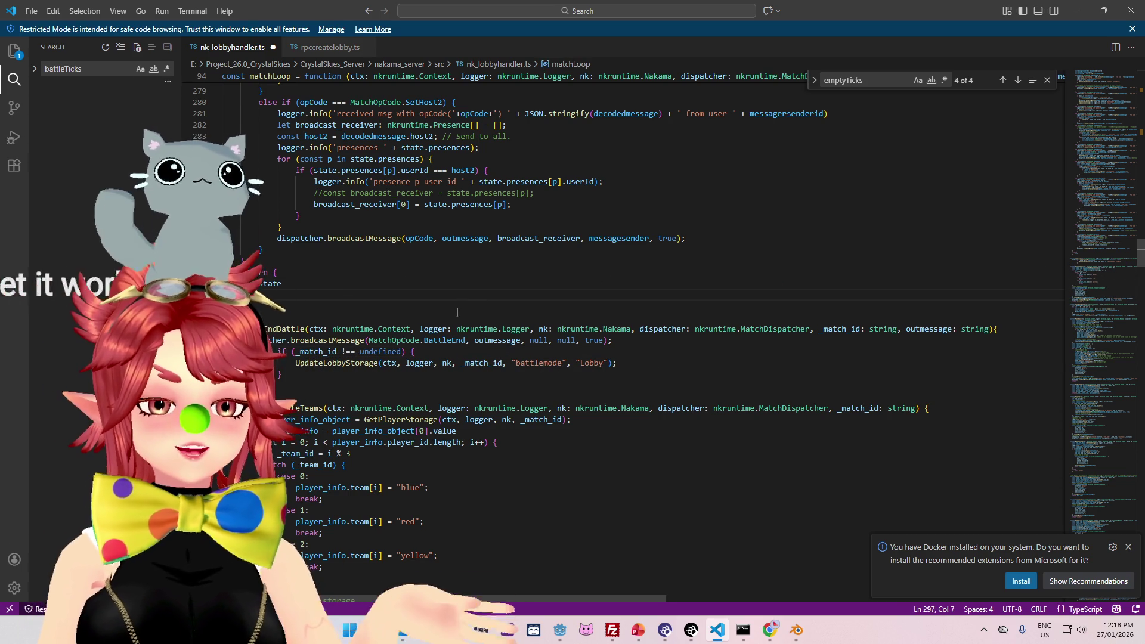
left_click(413, 395)
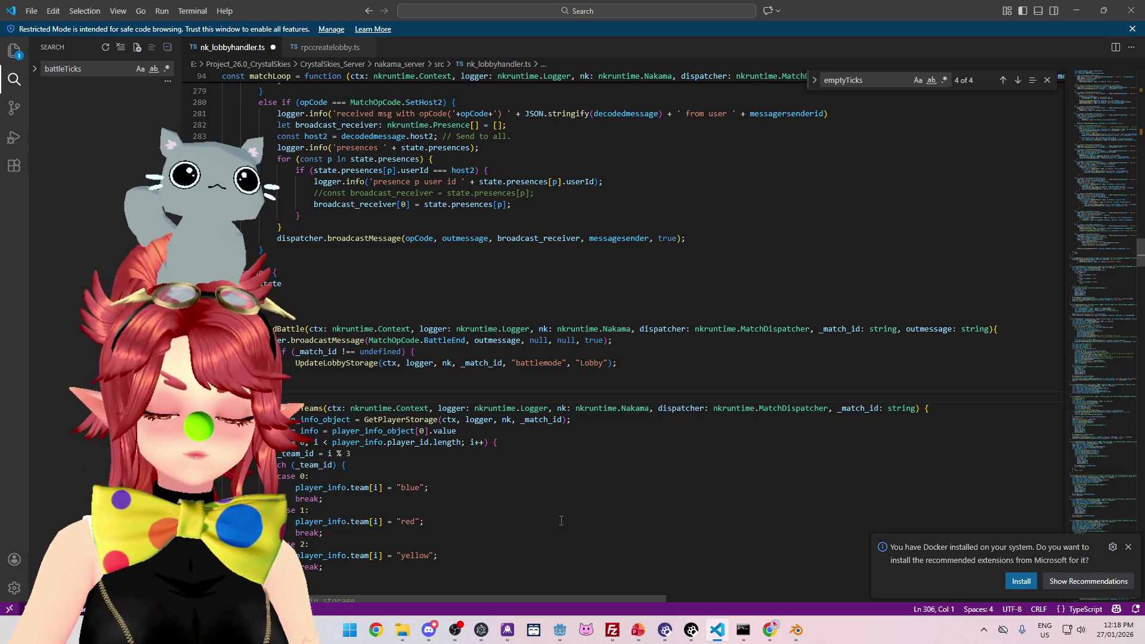
key("alt+Tab")
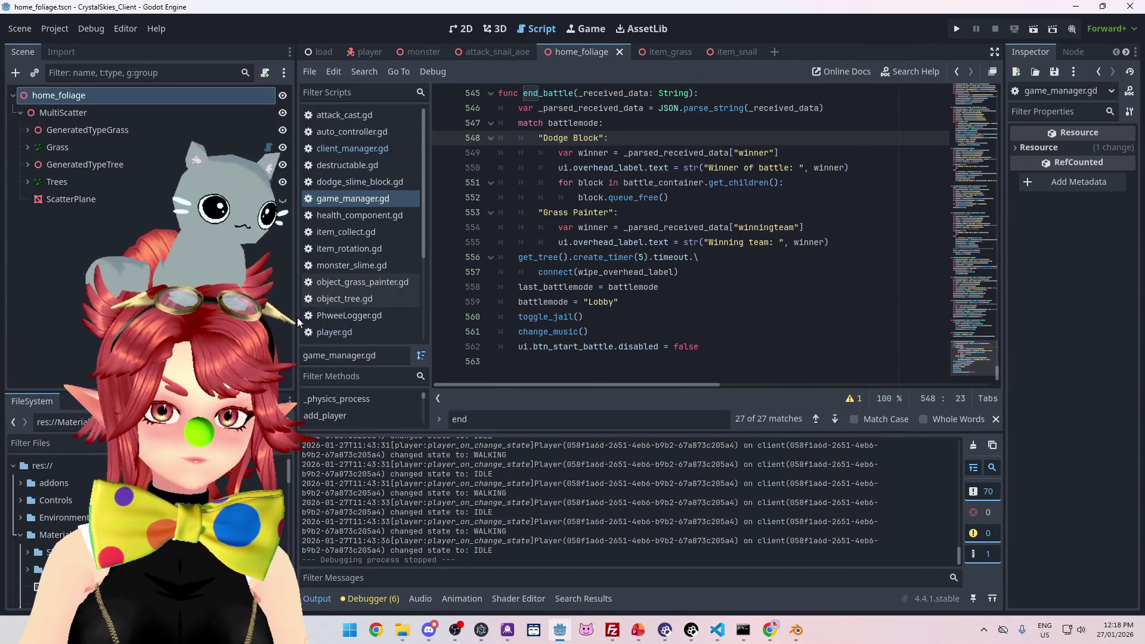
Step: Review the code around end_battle in game_manager.gd
left_click_drag(297, 317, 152, 317)
scroll(608, 310, "up", 5)
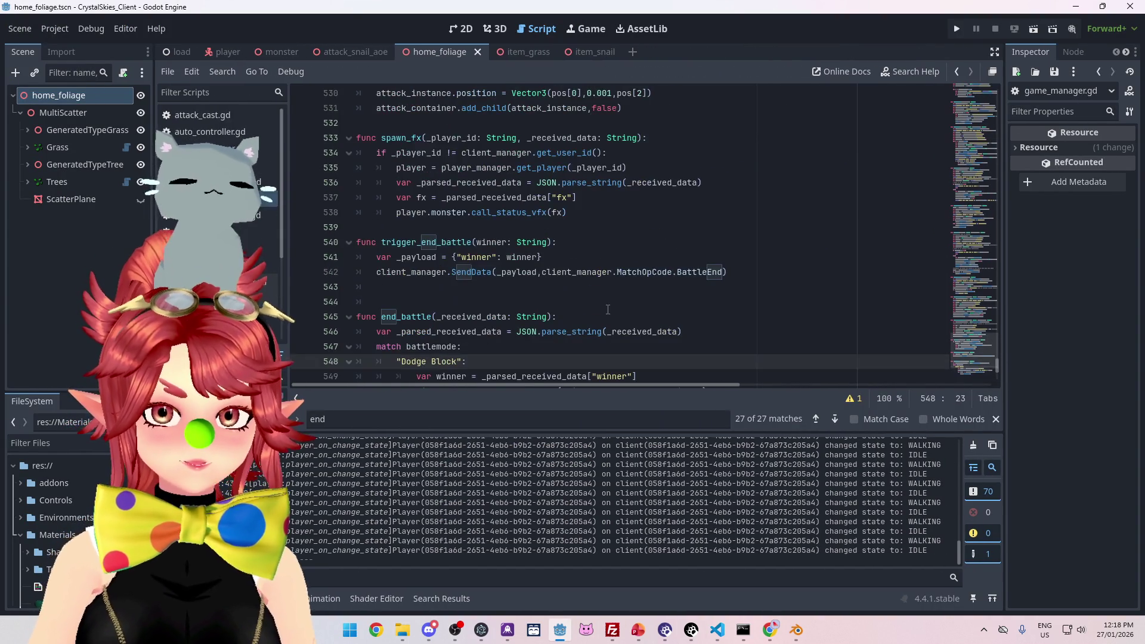
scroll(608, 309, "down", 3)
left_click(412, 169)
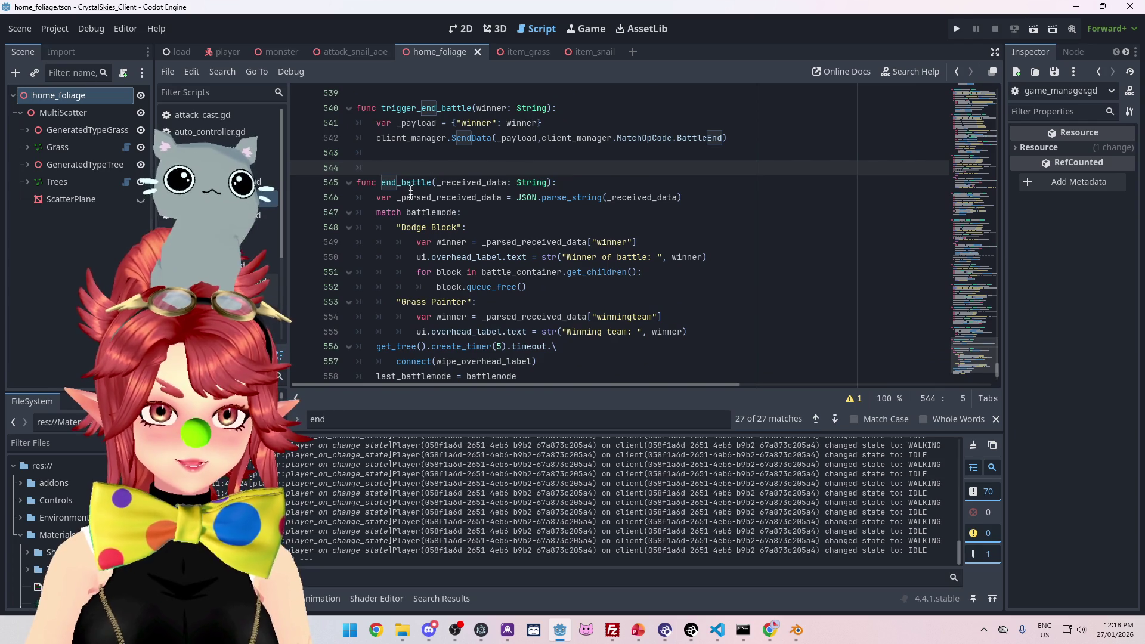
scroll(410, 191, "up", 4)
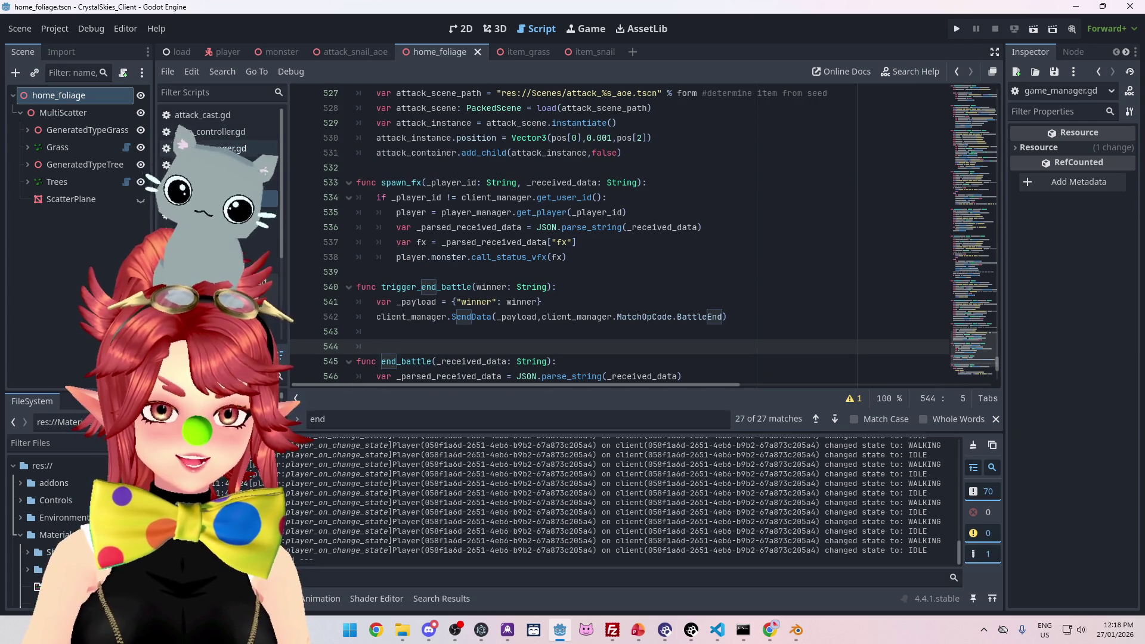
scroll(447, 246, "down", 2)
scroll(447, 246, "down", 4)
scroll(453, 268, "up", 2)
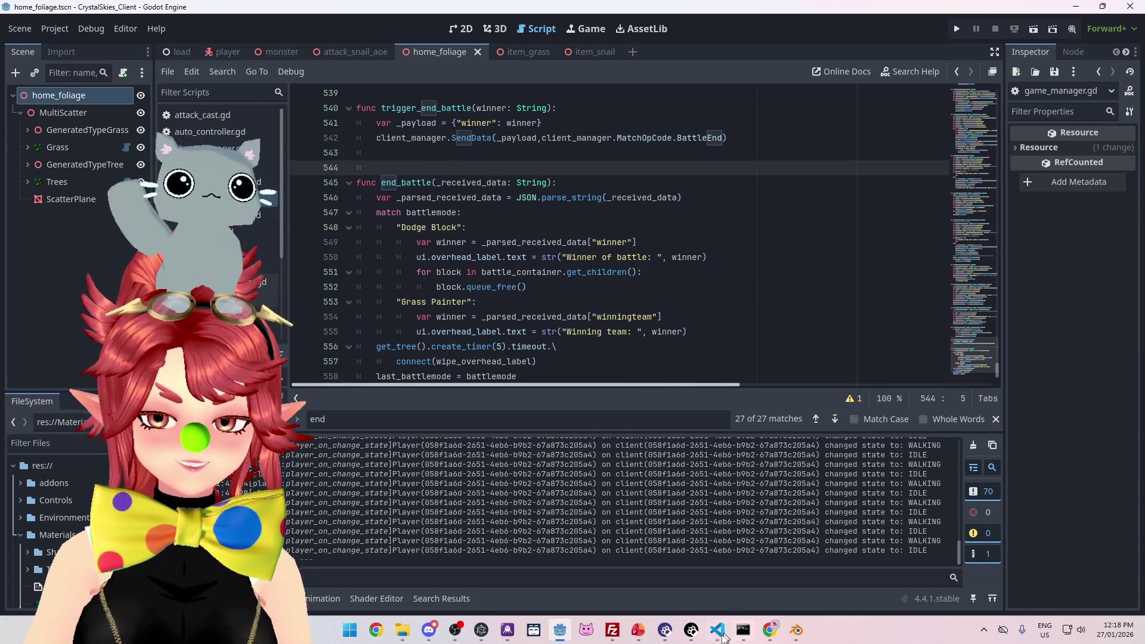
Step: Save the Godot scene, stop the running game, and bring up the Command Prompt
left_click(718, 630)
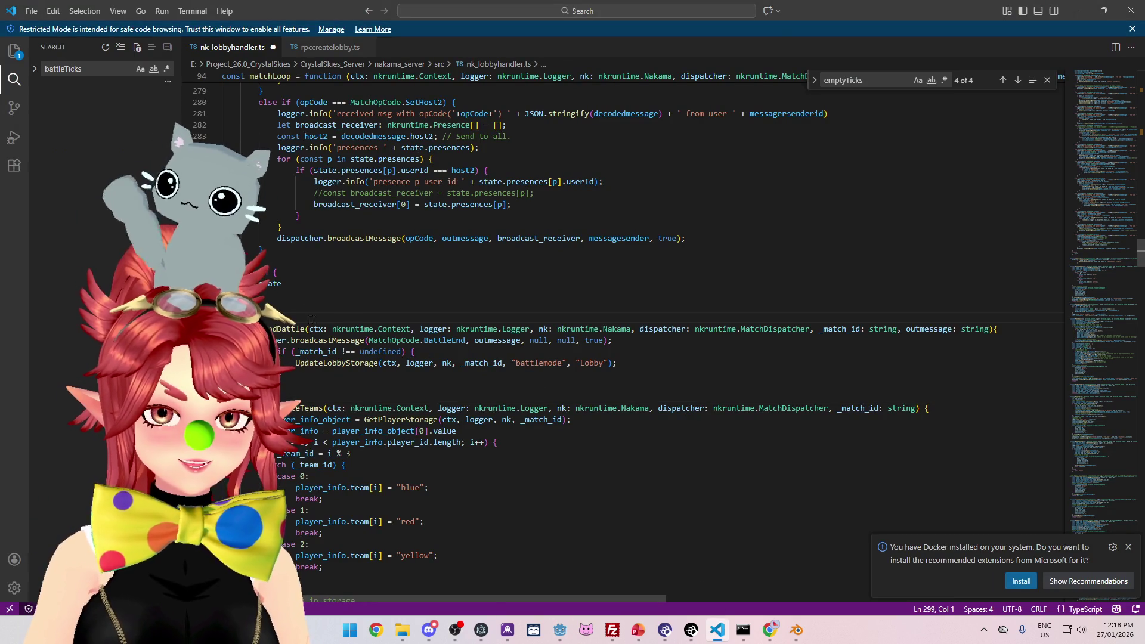
scroll(311, 320, "up", 6)
scroll(312, 321, "down", 3)
left_click(560, 630)
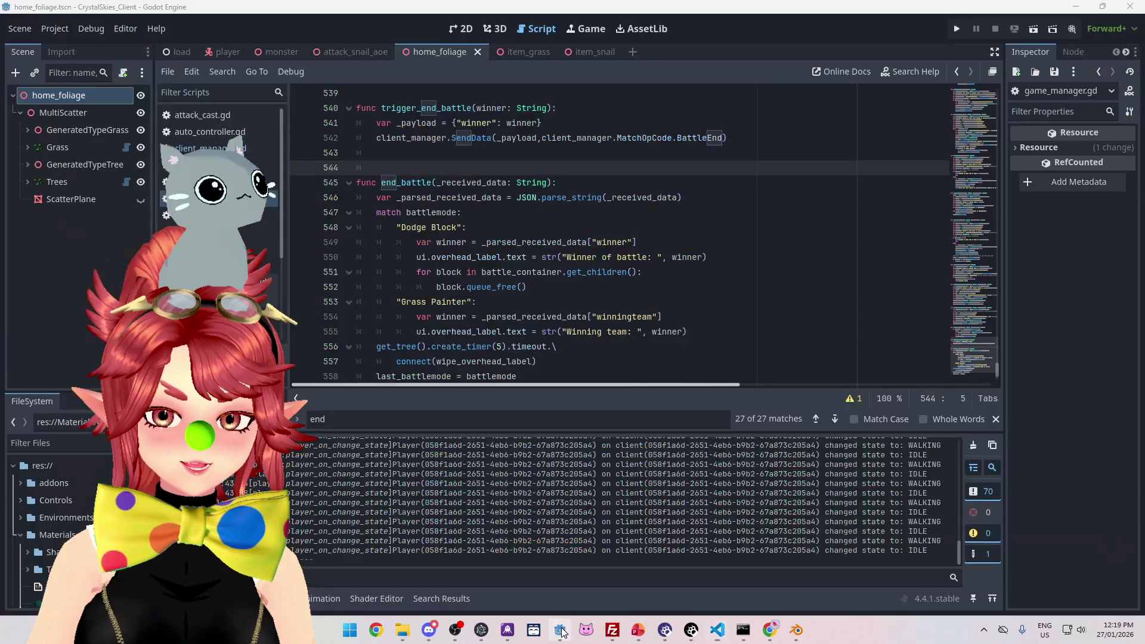
key("ctrl+s")
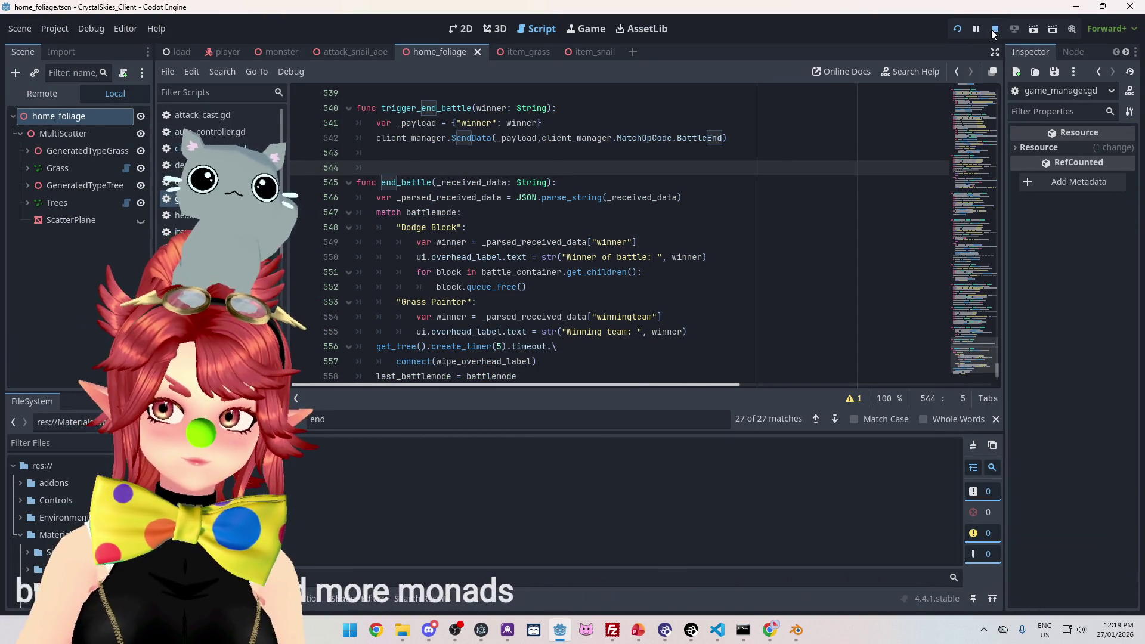
left_click(995, 30)
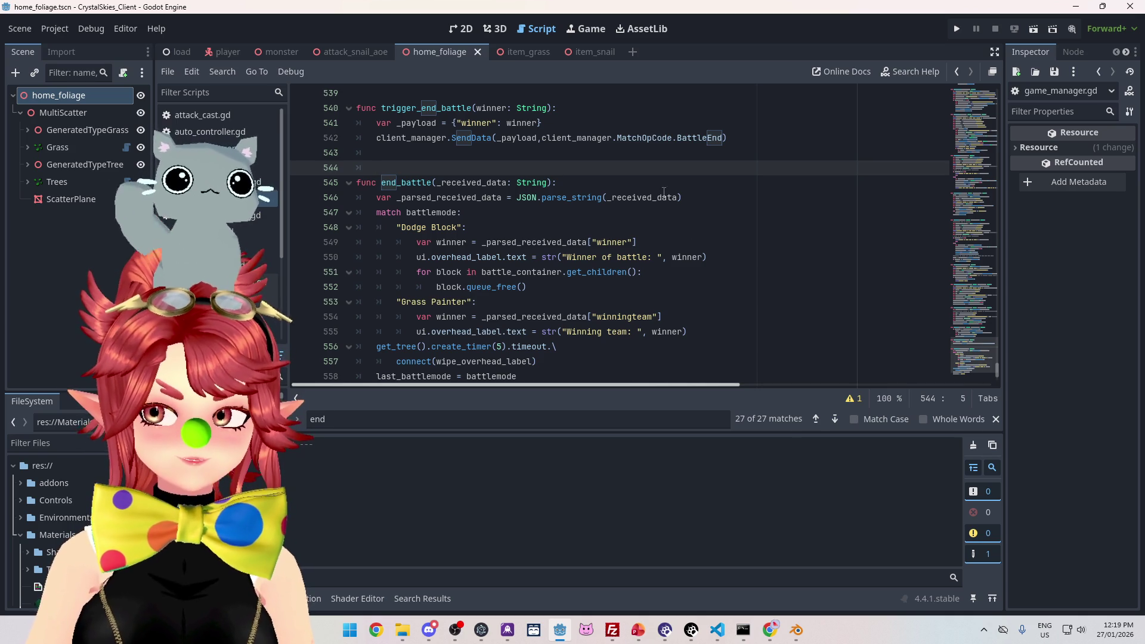
left_click(743, 632)
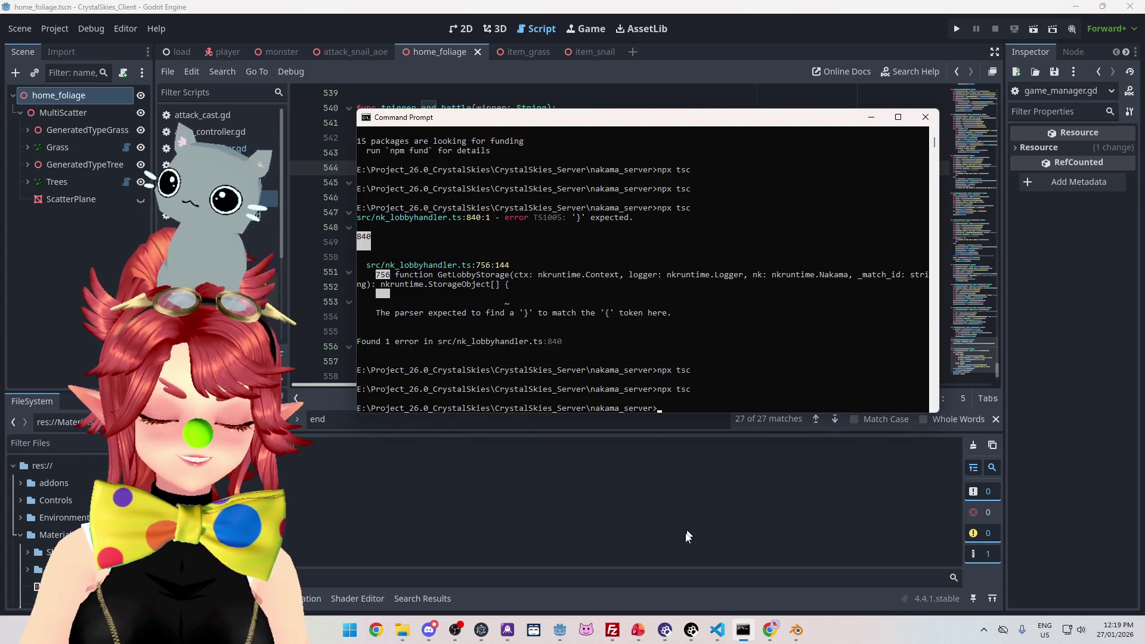
Step: Rerun npx tsc in Command Prompt to recompile the Nakama server TypeScript
left_click(718, 632)
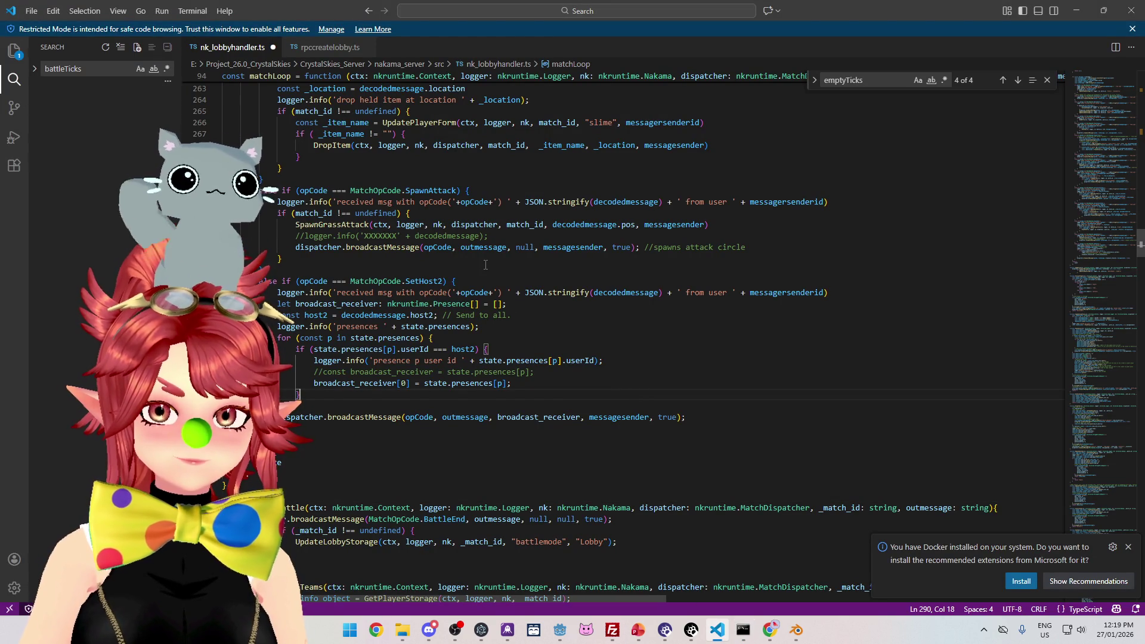
left_click(743, 633)
key("Up")
key("Return")
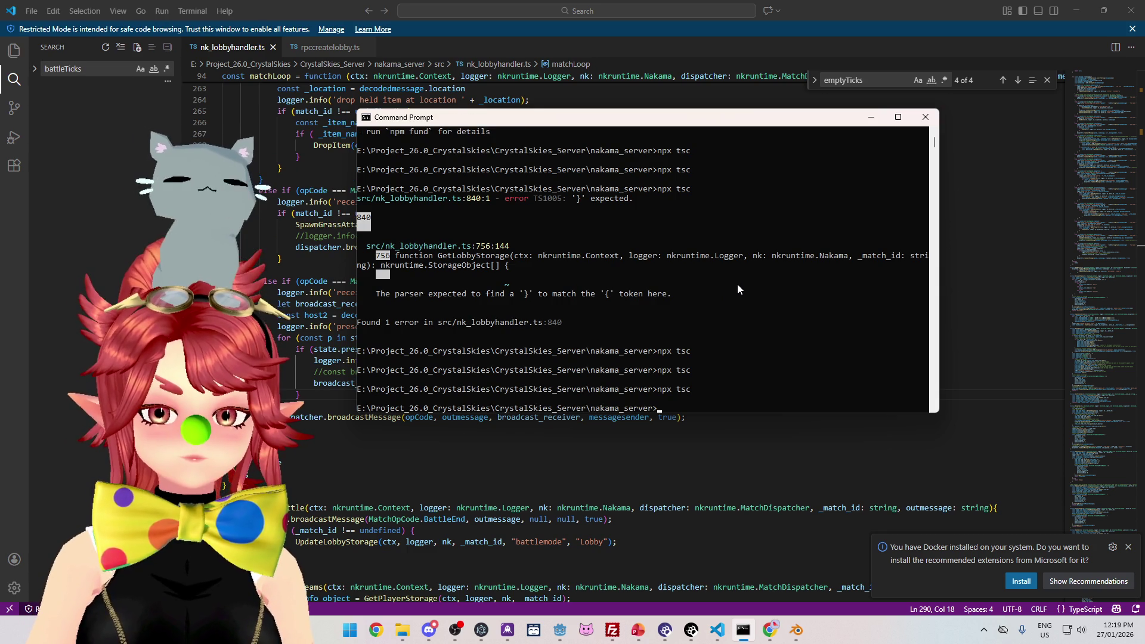
left_click(613, 630)
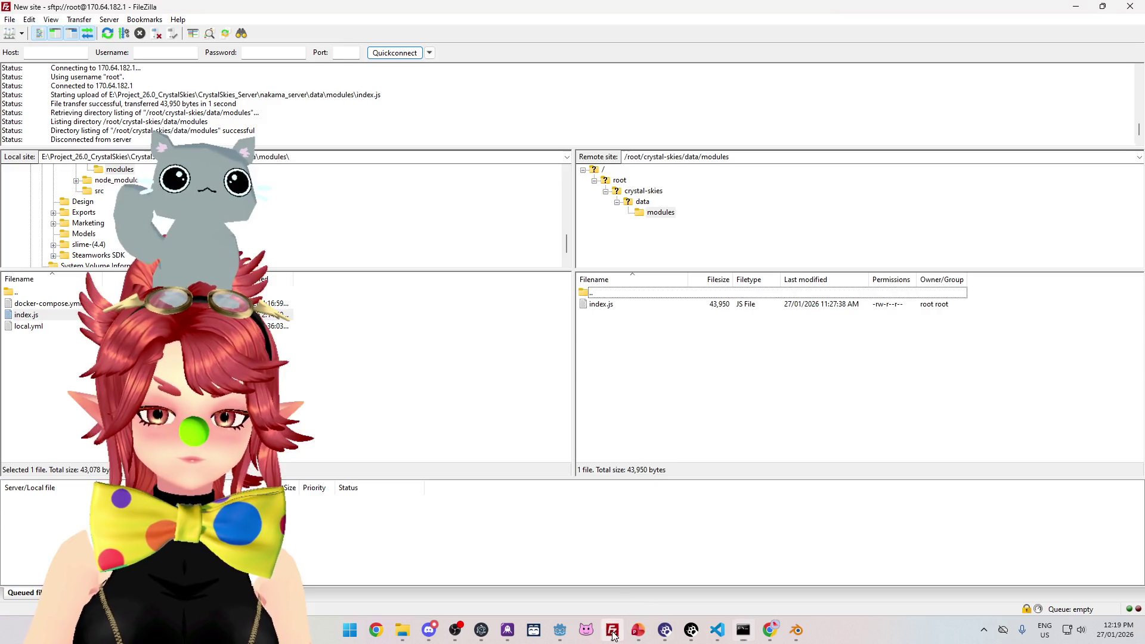
Step: Delete the old index.js in /root/crystal-skies/data/modules and upload the new local build
left_click(623, 304)
key("Delete")
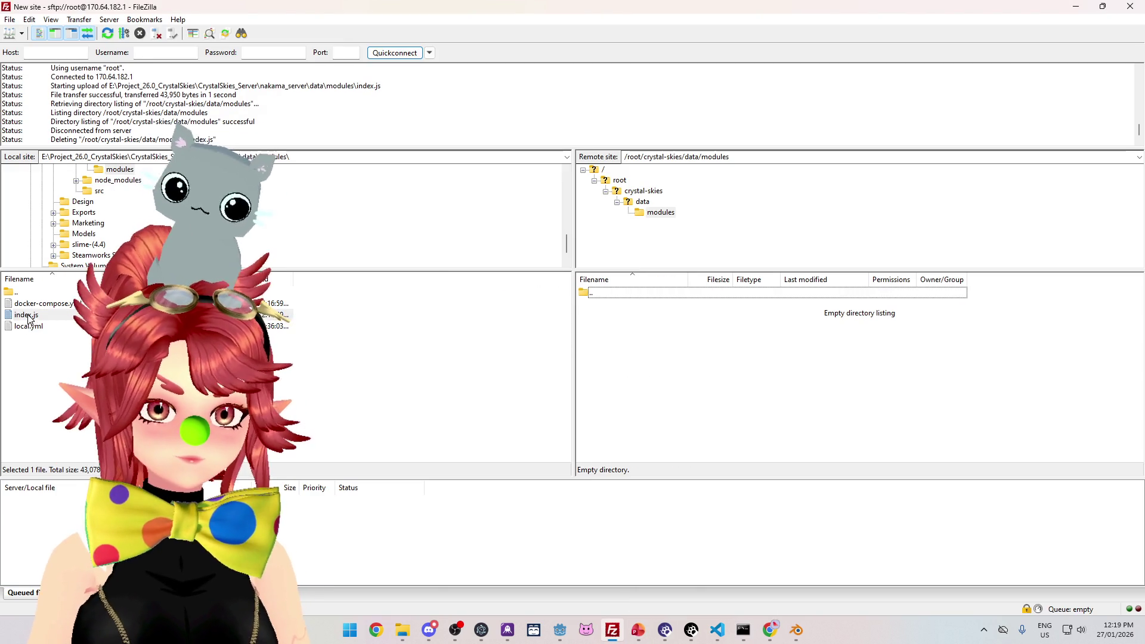
left_click_drag(28, 317, 665, 387)
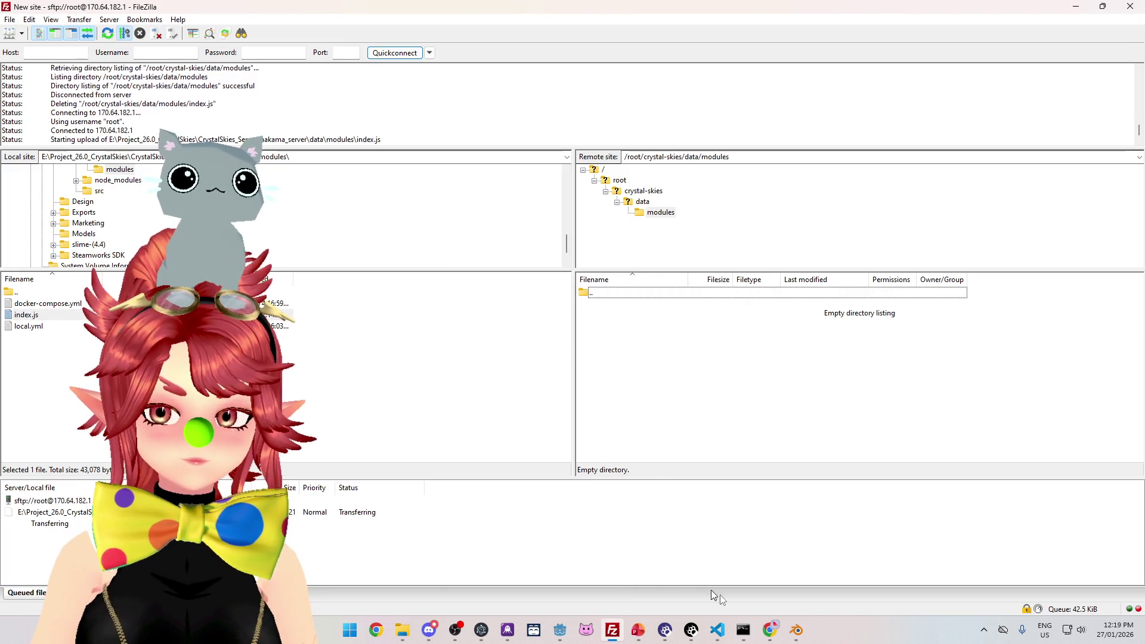
mouse_move(770, 630)
left_click(840, 567)
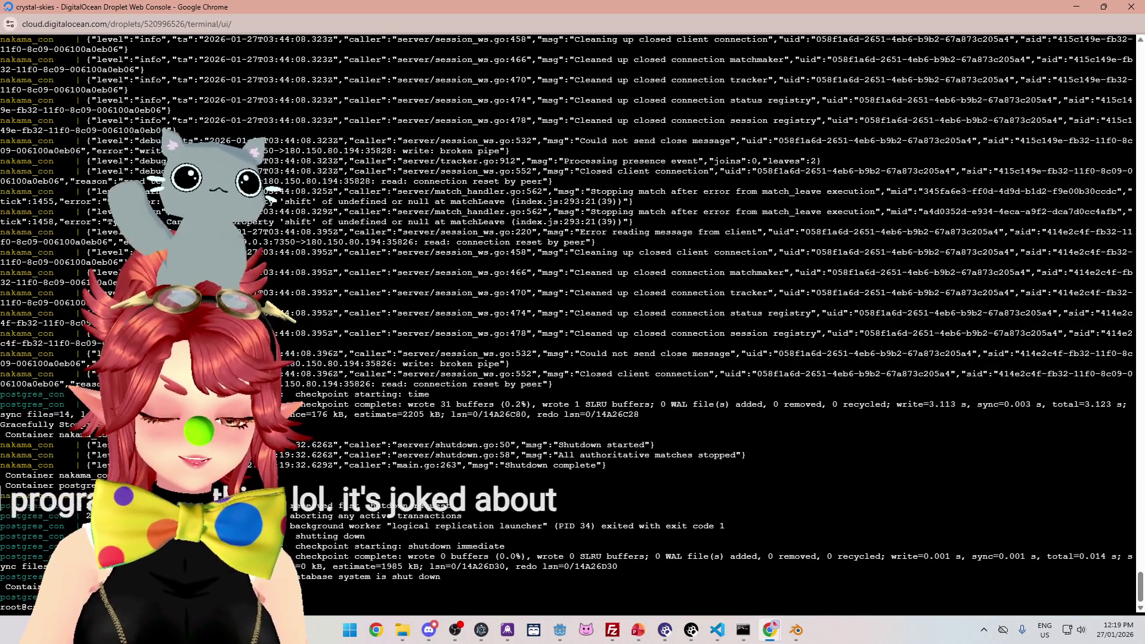
Step: Restart the Nakama containers on the droplet, wait for 'Startup done', then go back to Godot
key("Return")
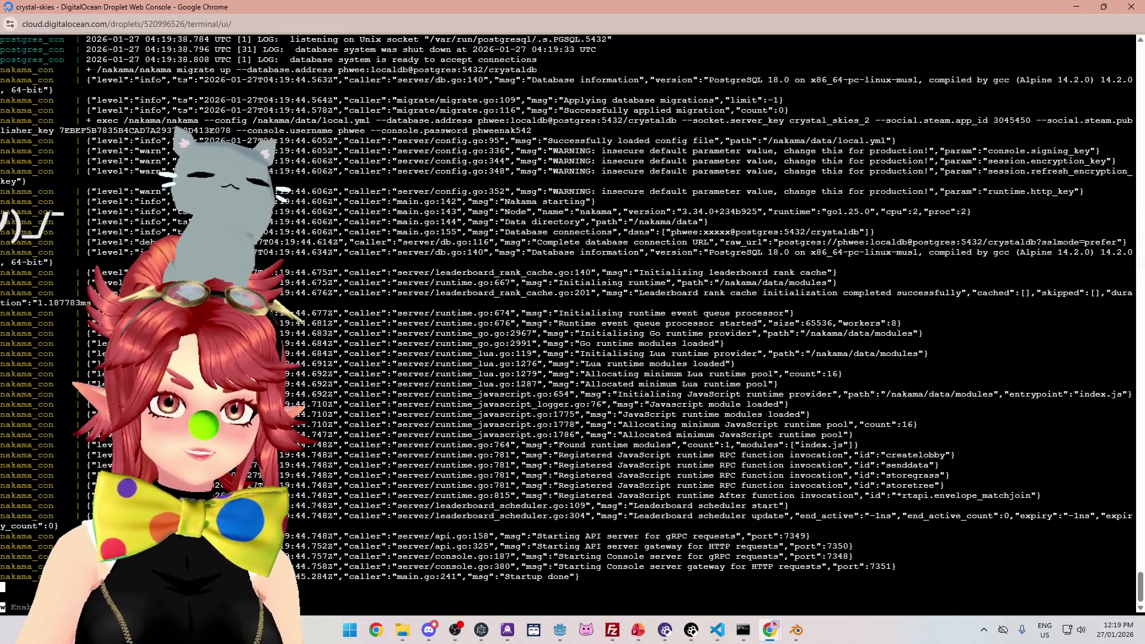
left_click(776, 24)
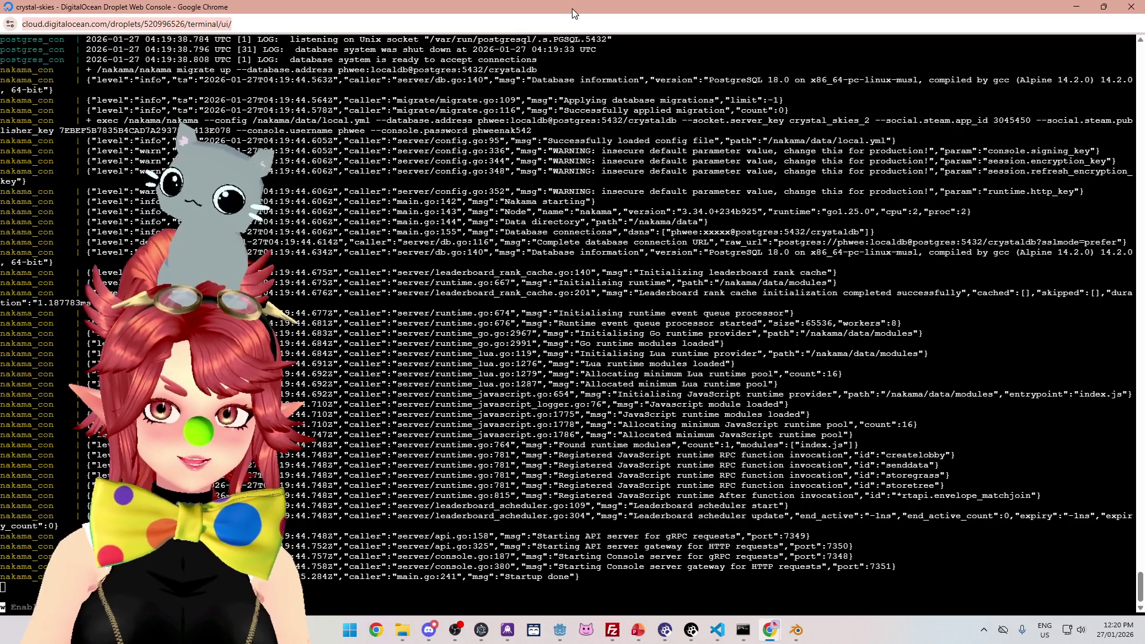
left_click(573, 591)
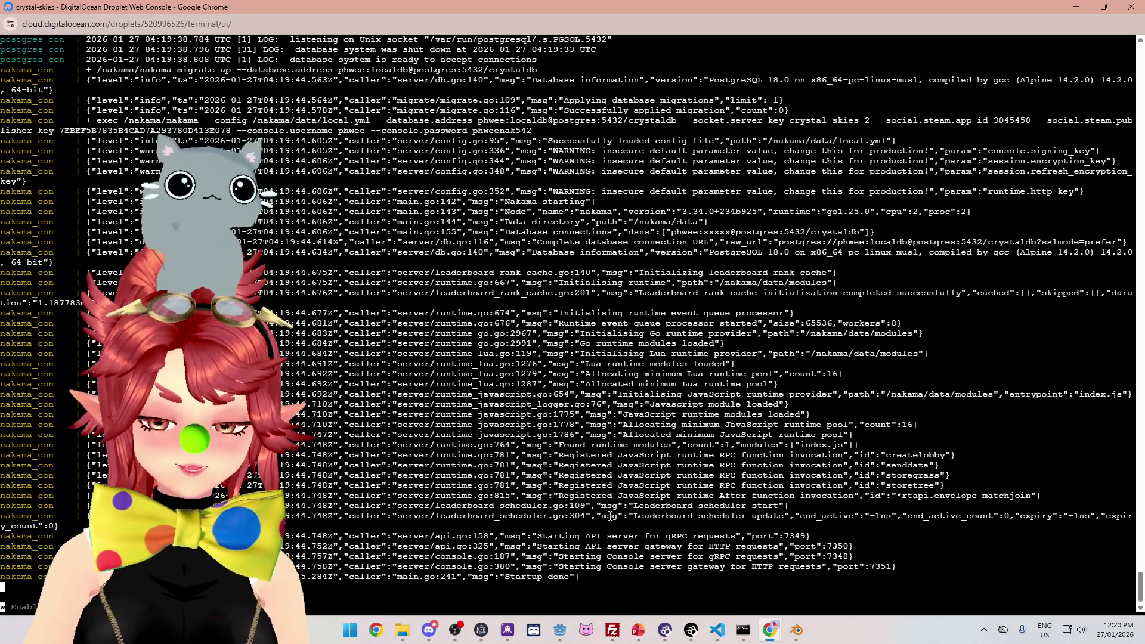
mouse_move(564, 631)
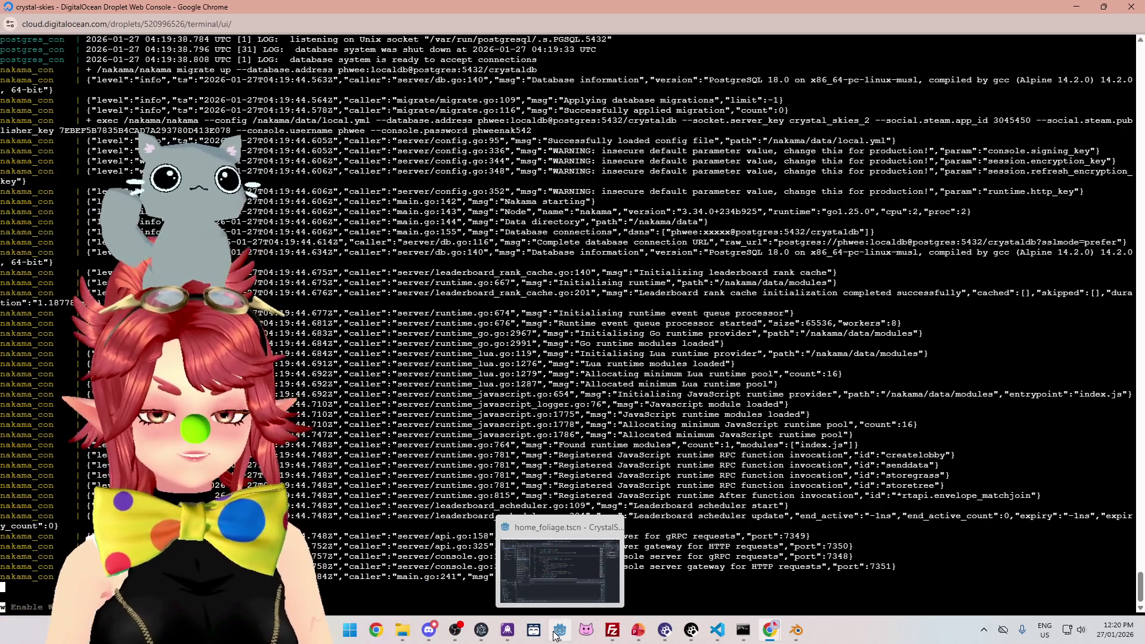
left_click(577, 556)
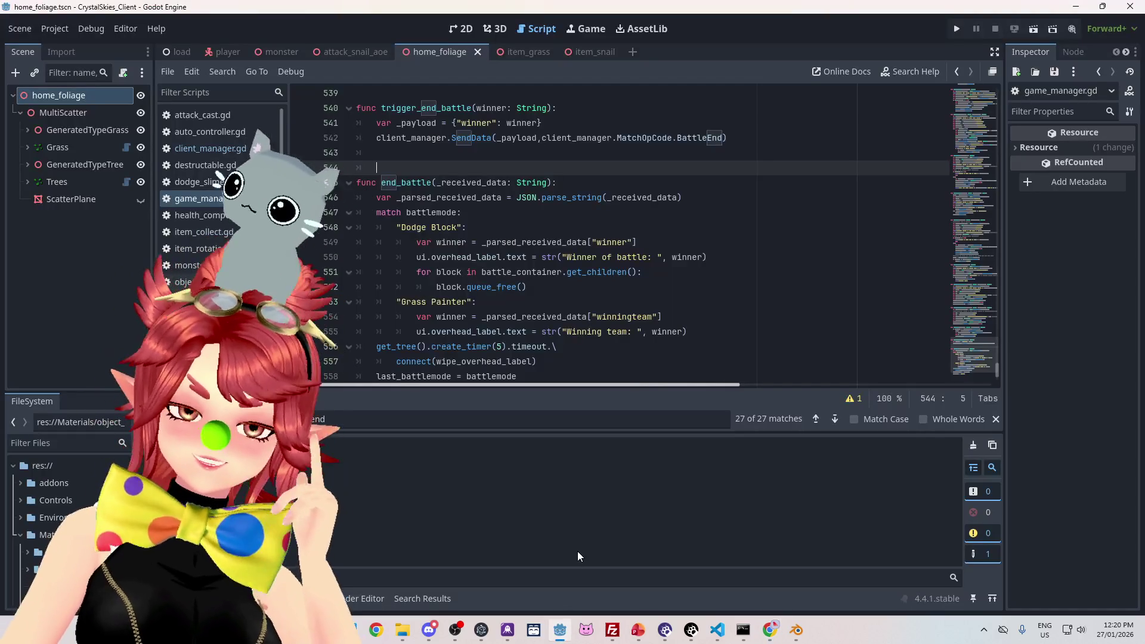
Step: Recheck the server console output, then scroll back up through game_manager.gd in Godot
mouse_move(770, 630)
left_click(838, 563)
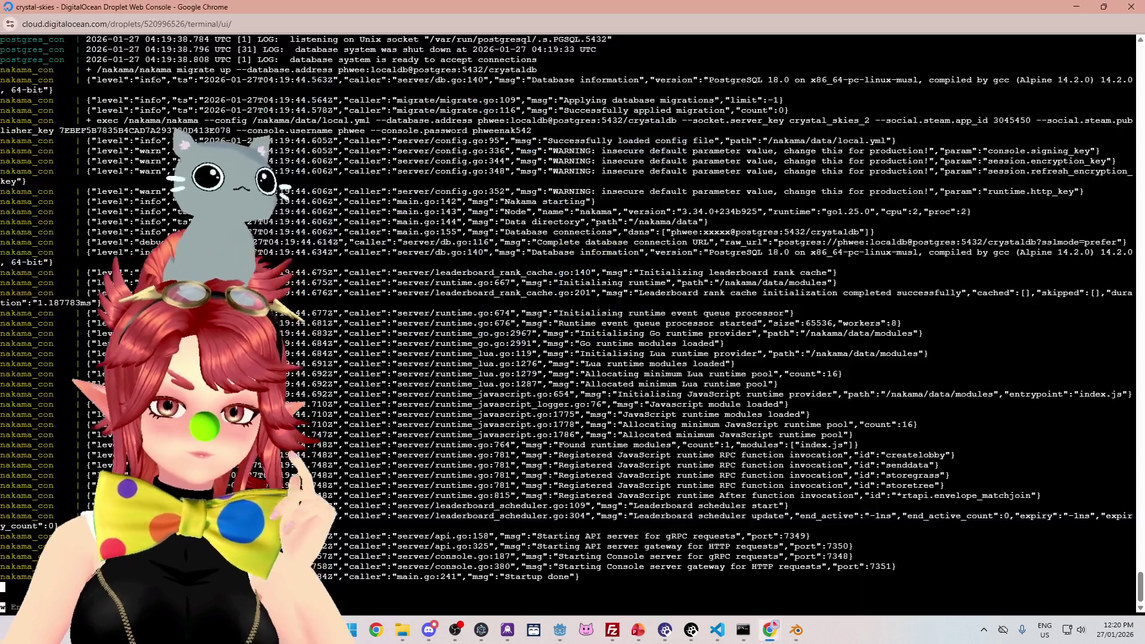
left_click(561, 637)
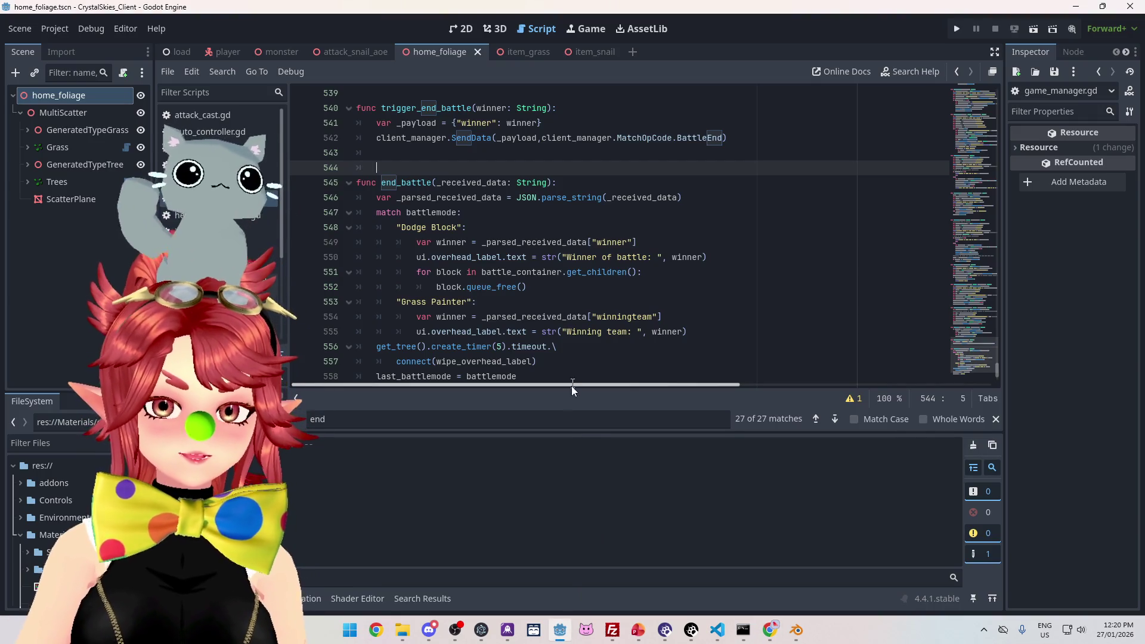
left_click_drag(566, 433, 566, 457)
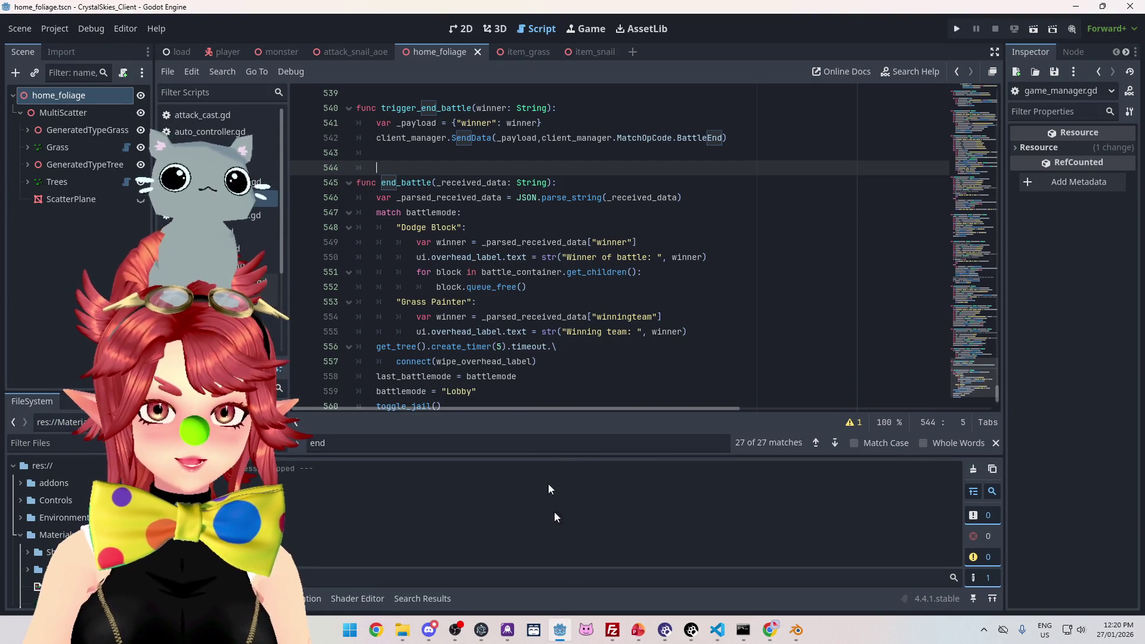
scroll(497, 281, "up", 4)
scroll(522, 292, "down", 1)
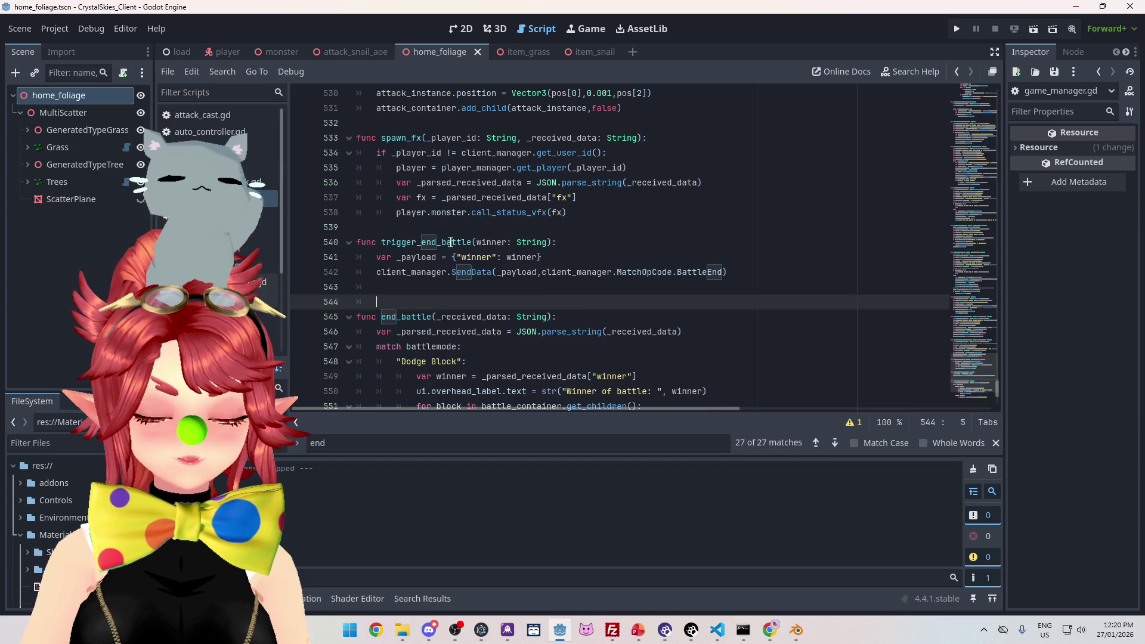
scroll(450, 242, "up", 15)
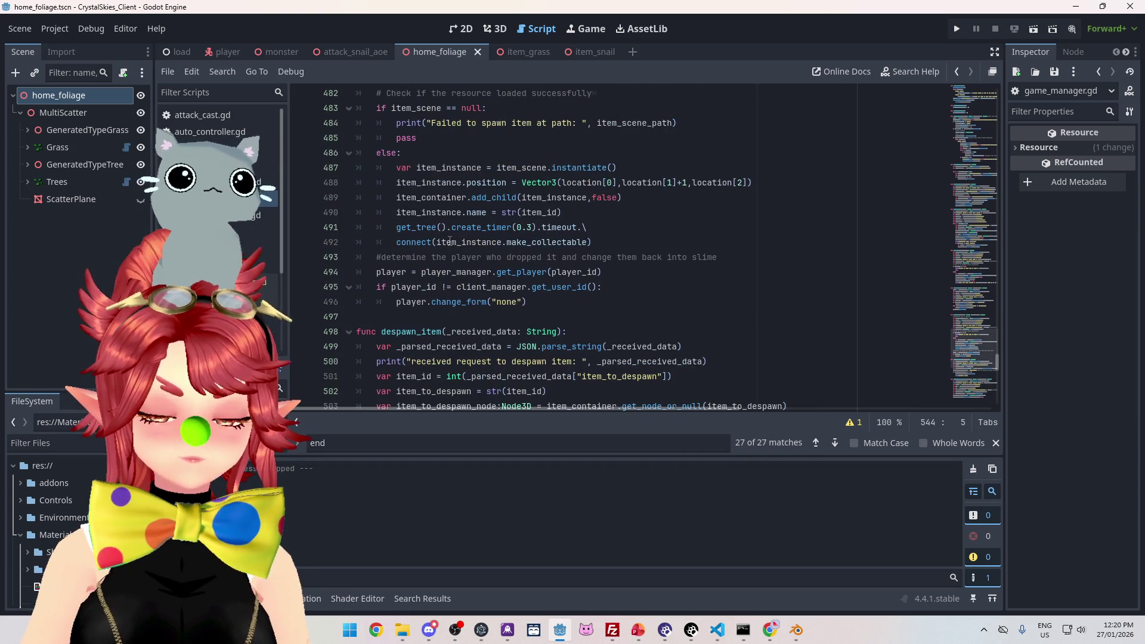
scroll(466, 224, "up", 15)
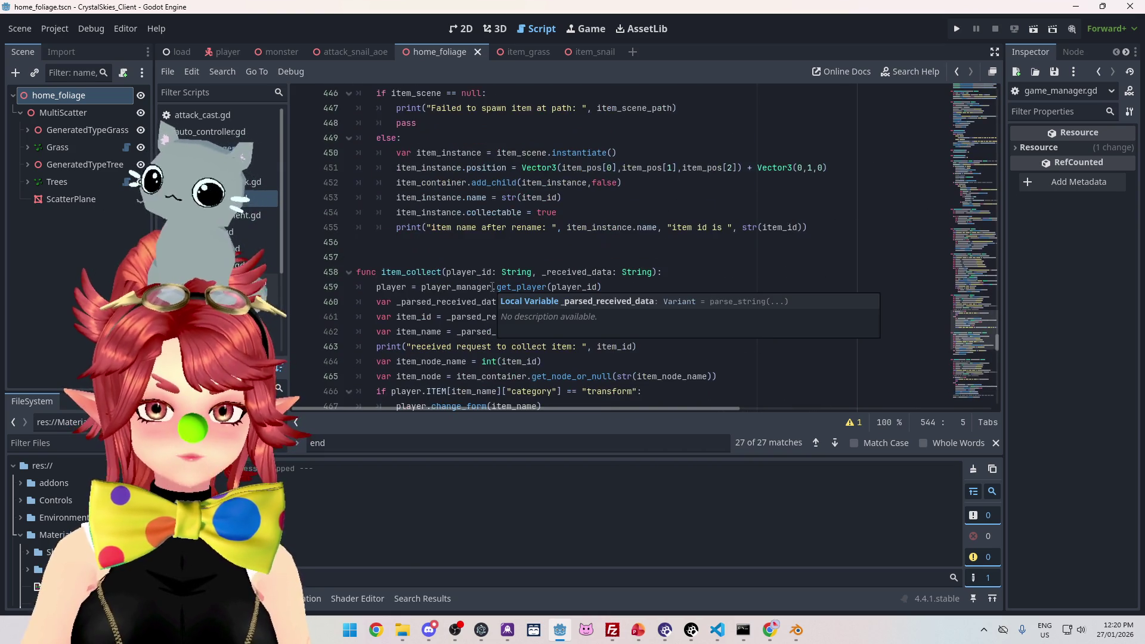
scroll(493, 288, "up", 10)
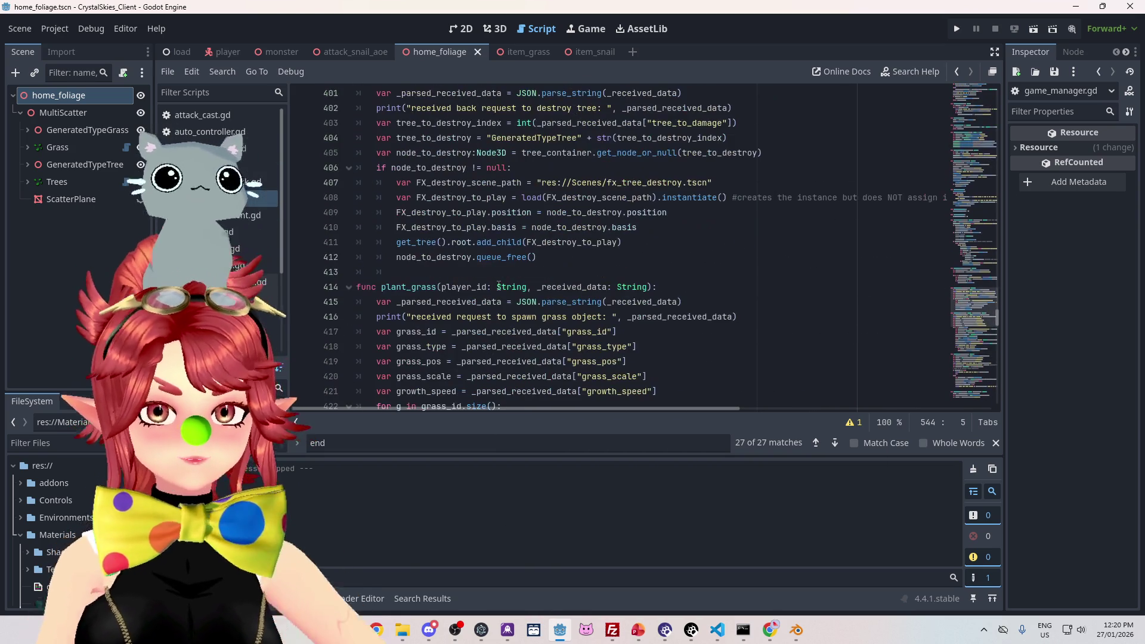
scroll(499, 286, "up", 15)
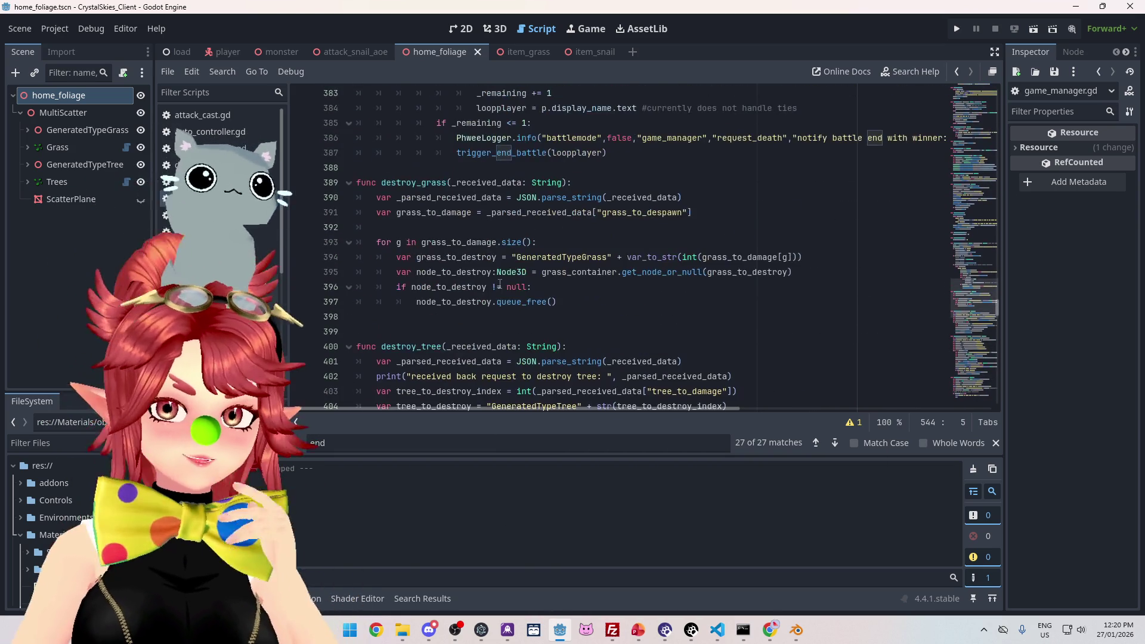
scroll(499, 285, "up", 6)
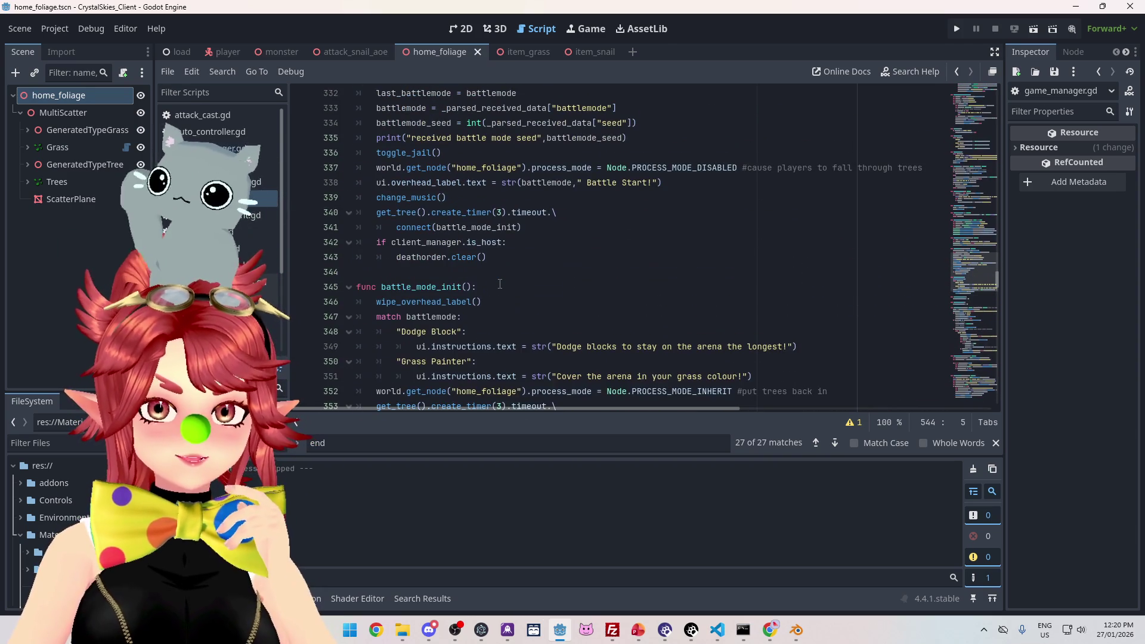
scroll(499, 283, "down", 6)
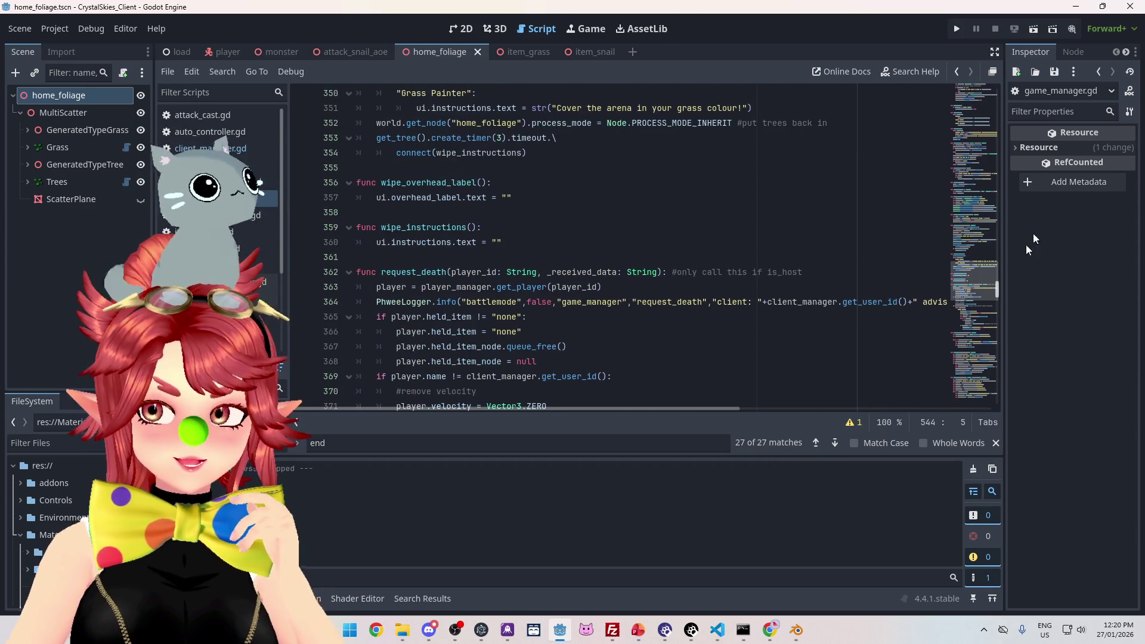
left_click_drag(1000, 293, 1000, 397)
scroll(573, 272, "up", 8)
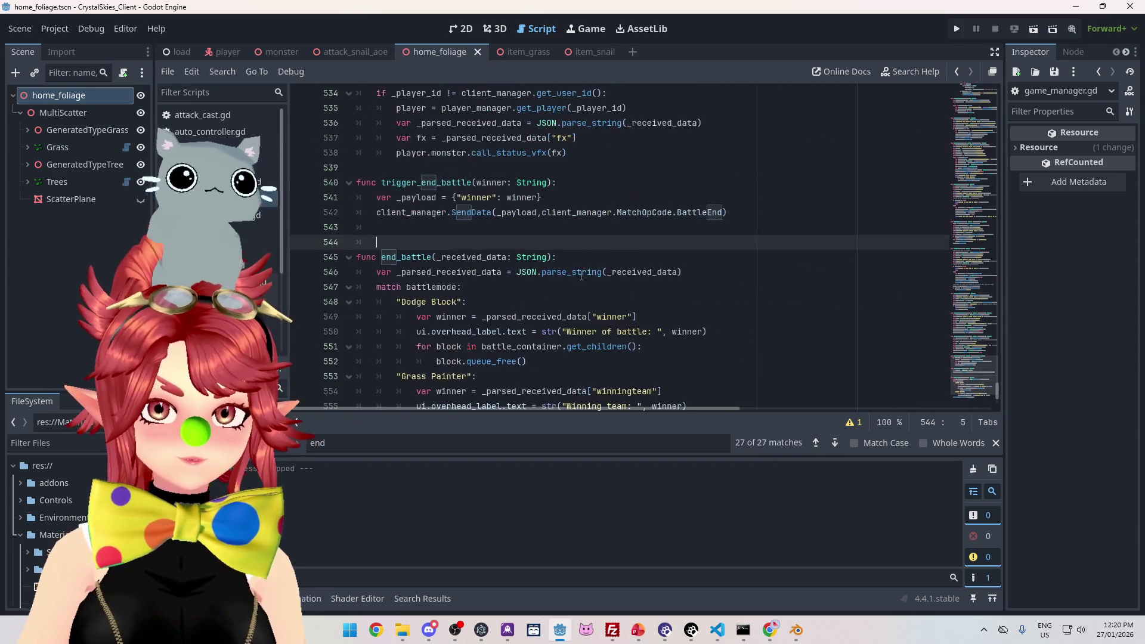
scroll(573, 271, "up", 3)
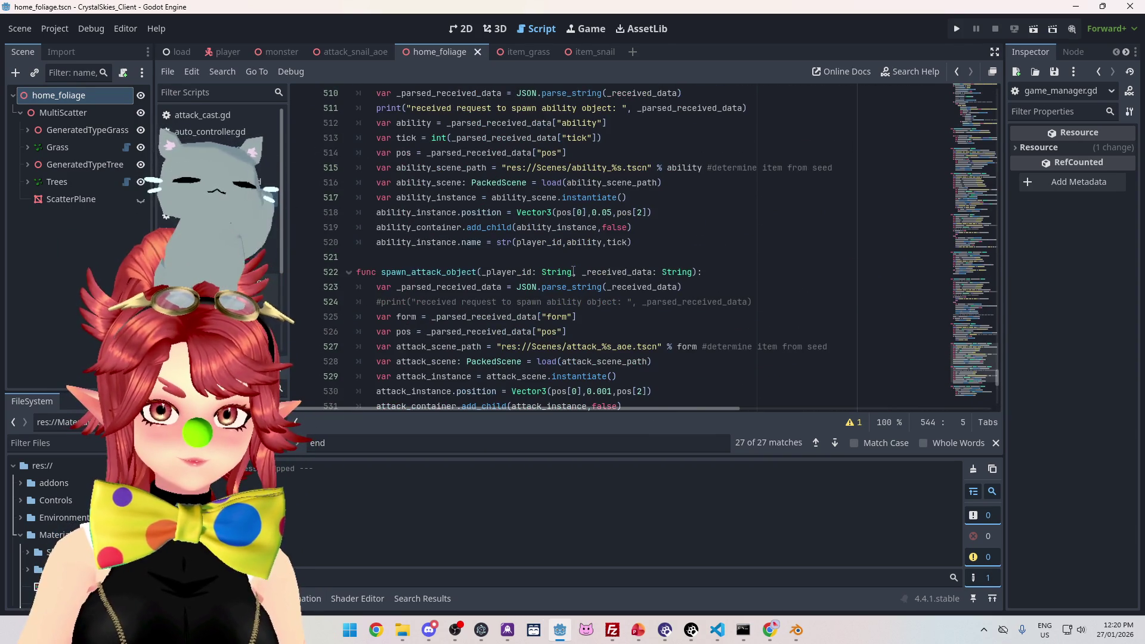
scroll(573, 272, "up", 12)
scroll(573, 271, "up", 17)
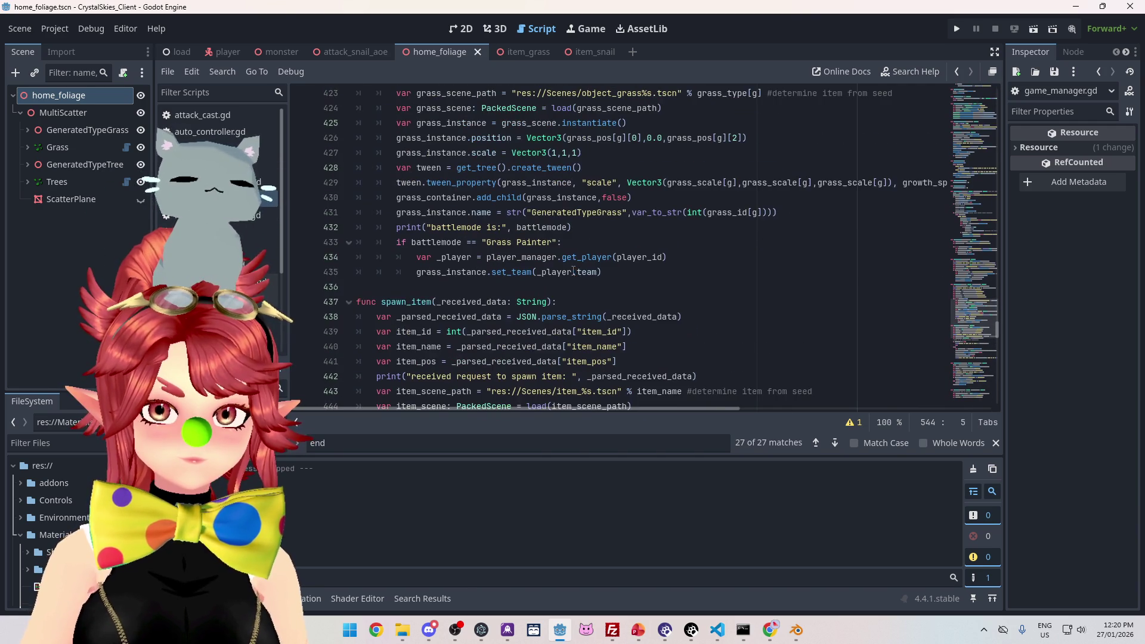
Step: Search the script for 'trigg' and step back to the trigger_start_battle match
type("tri")
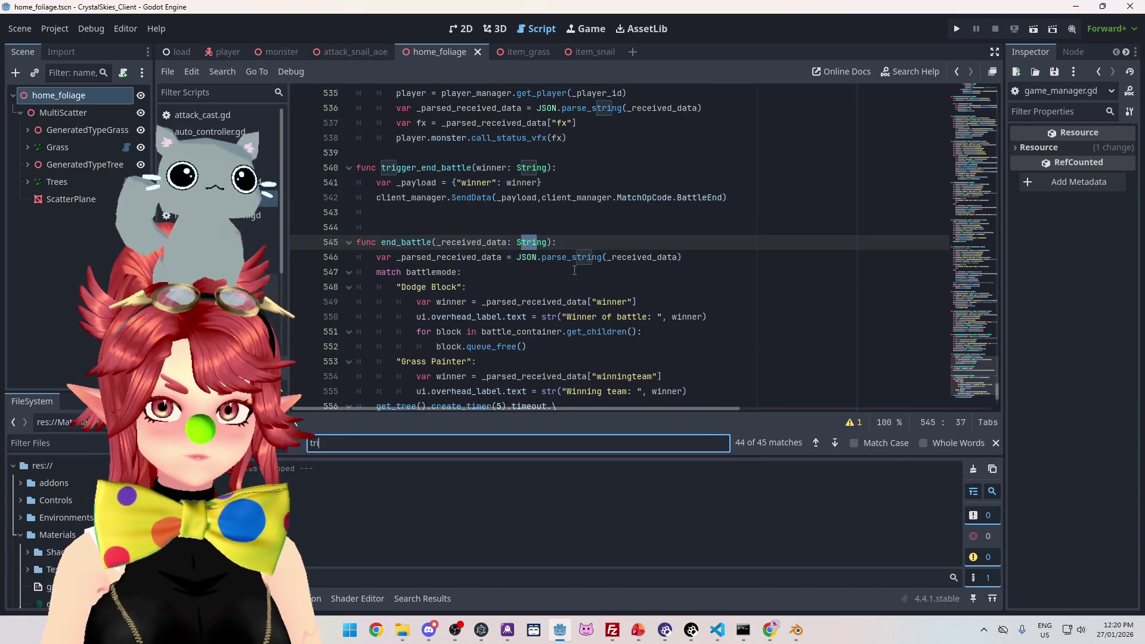
type("gg")
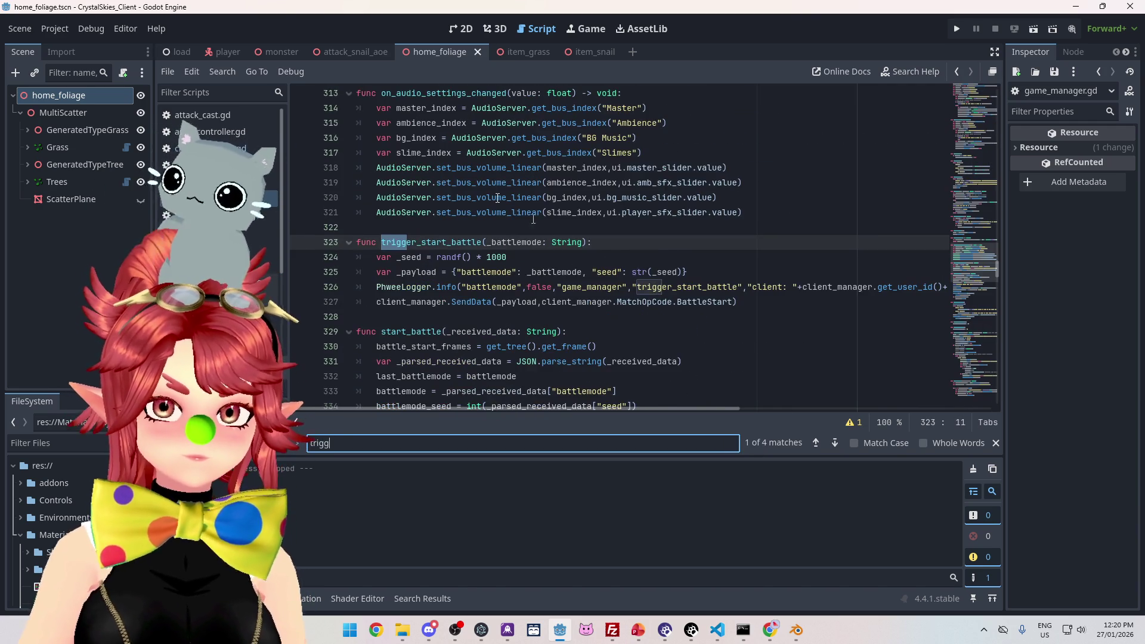
left_click(814, 443)
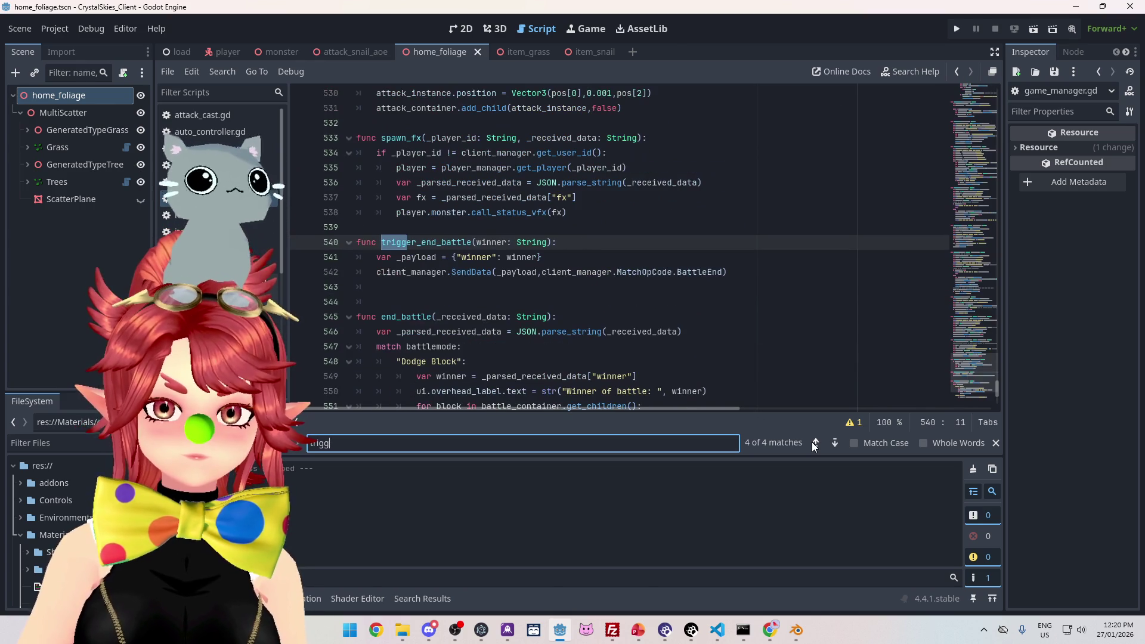
left_click(814, 444)
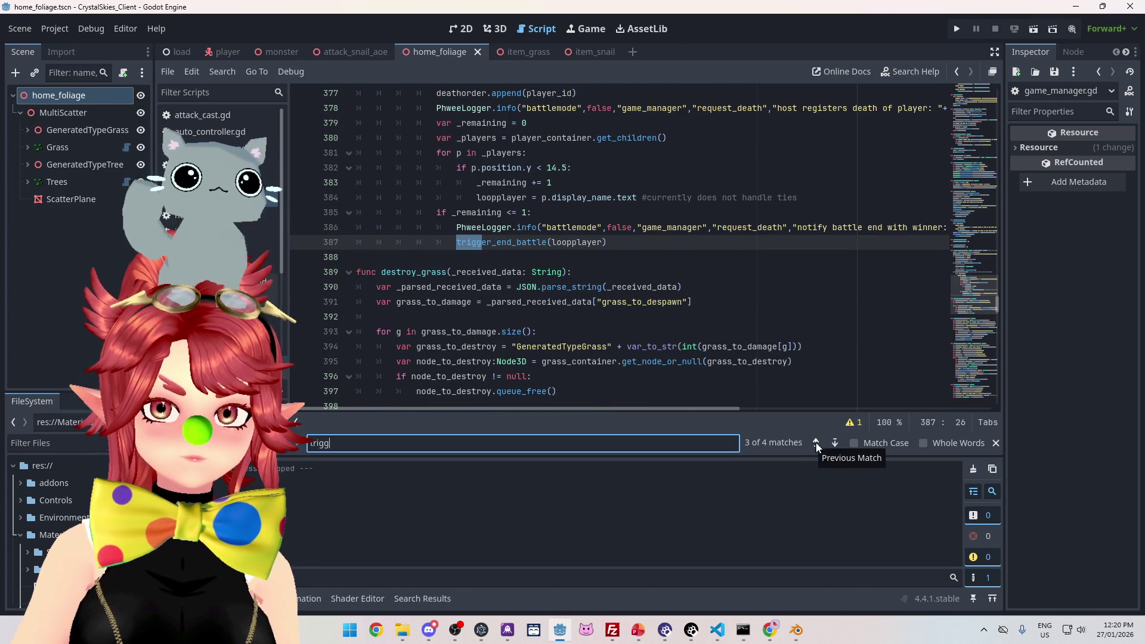
left_click(815, 442)
left_click(451, 199)
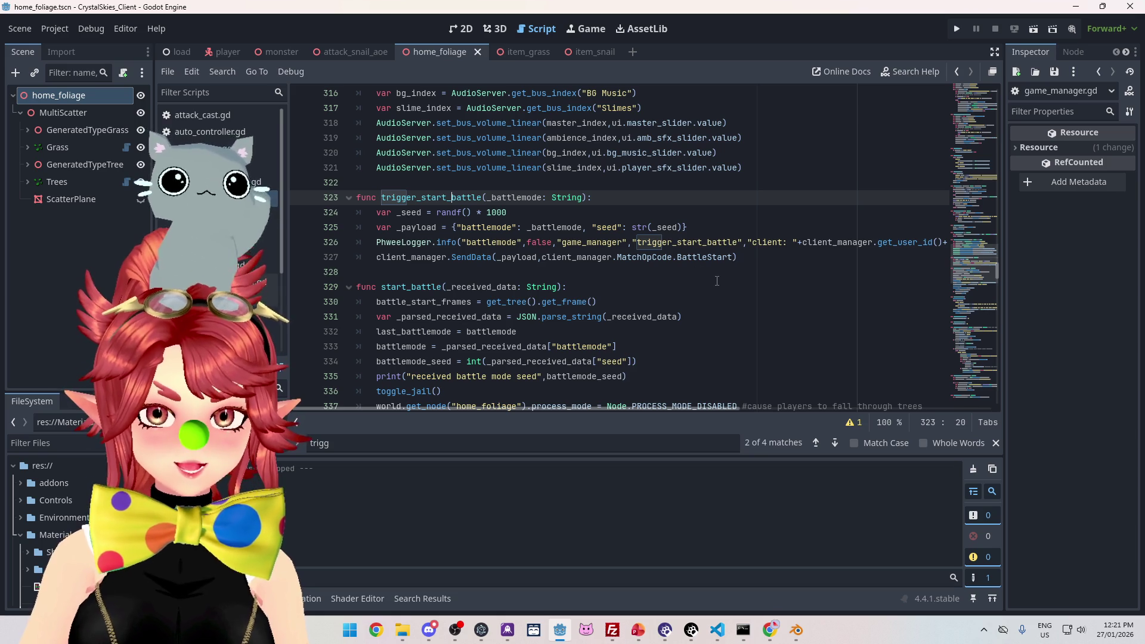
Step: Read through start_battle(), around the Battle Start! label and the toggle_jail() call
scroll(717, 280, "down", 4)
scroll(674, 122, "up", 1)
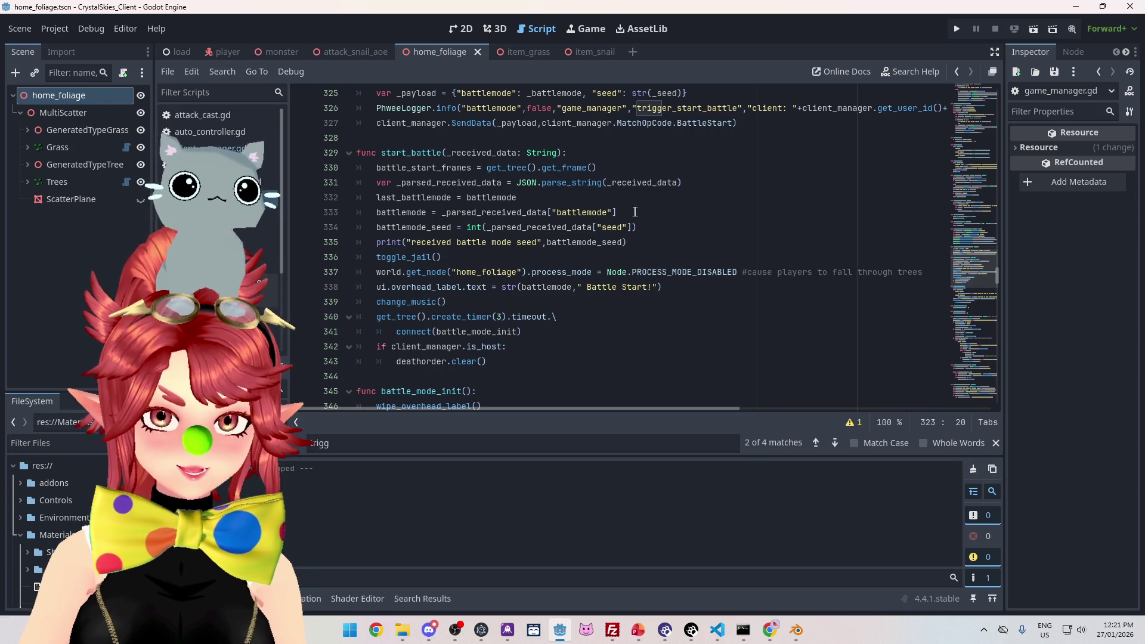
scroll(582, 214, "down", 1)
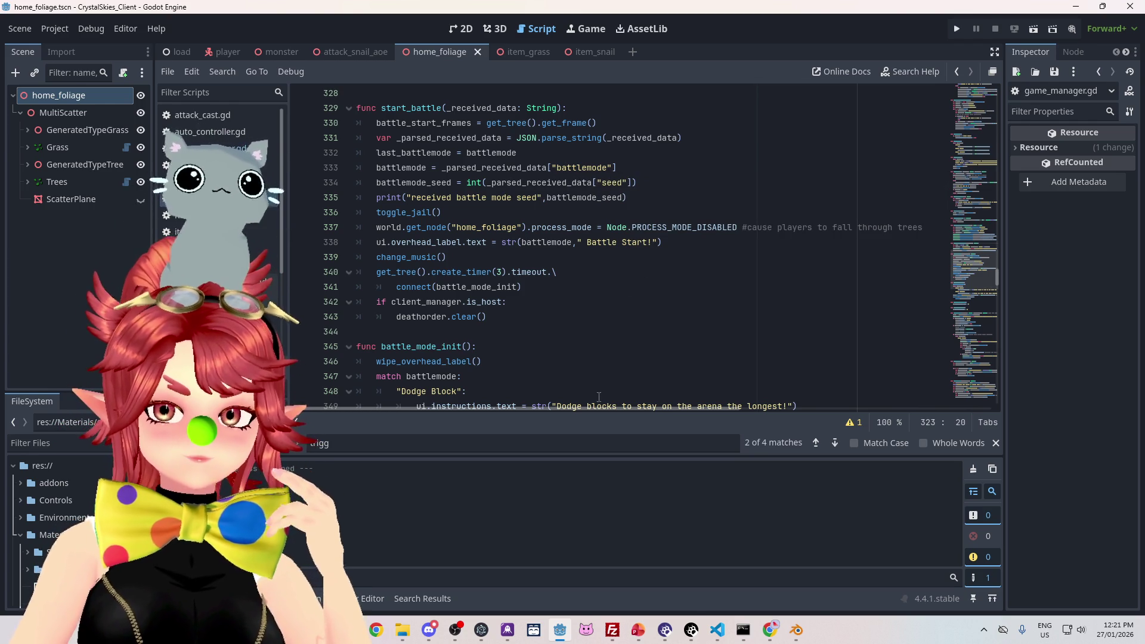
left_click(671, 242)
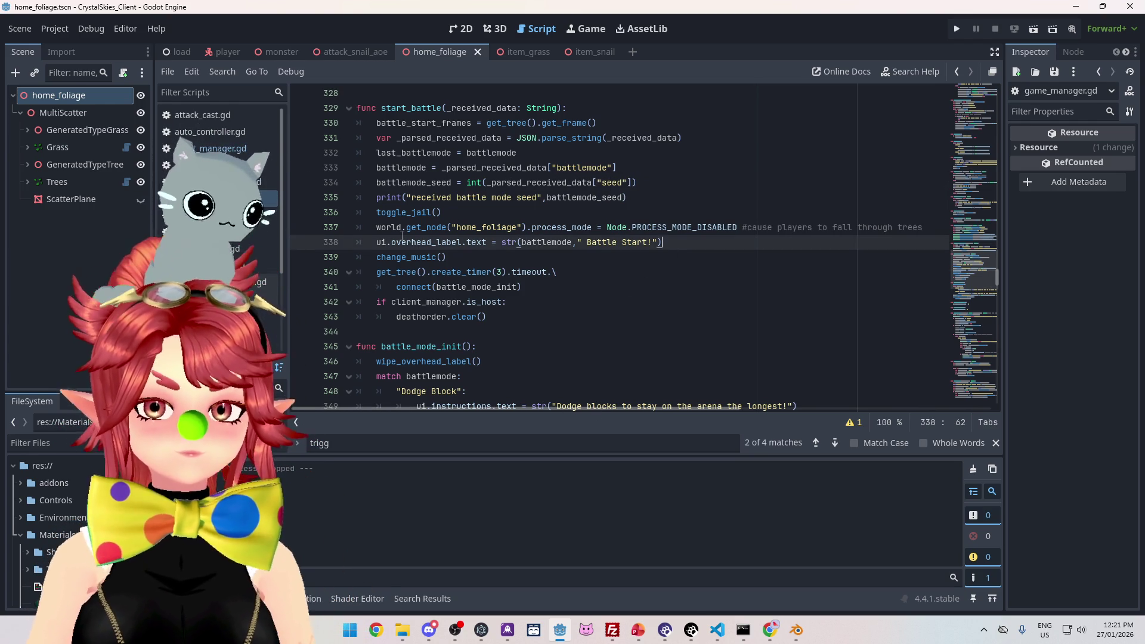
left_click(465, 213)
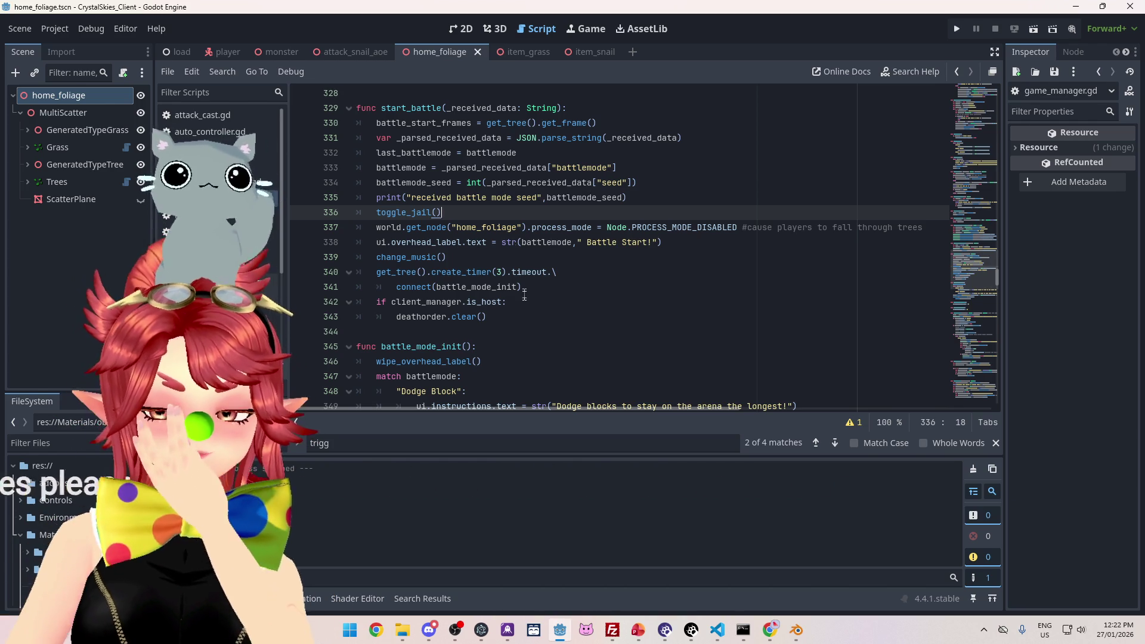
left_click(692, 635)
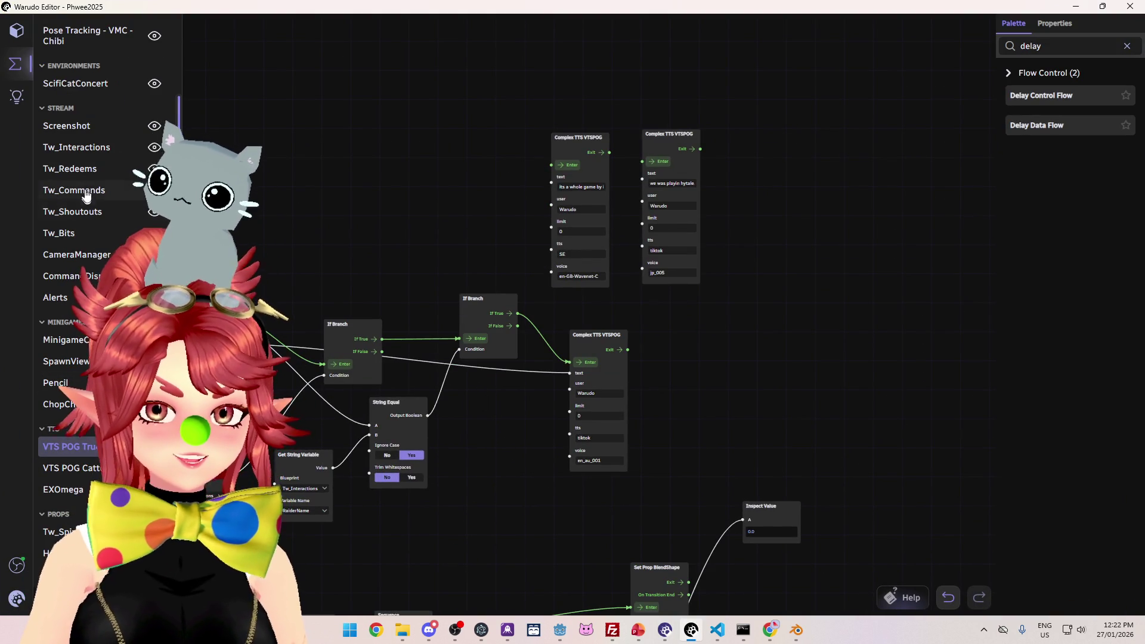
Step: Open the Tw_Redeems blueprint and pan to the clown expression nodes
left_click(77, 147)
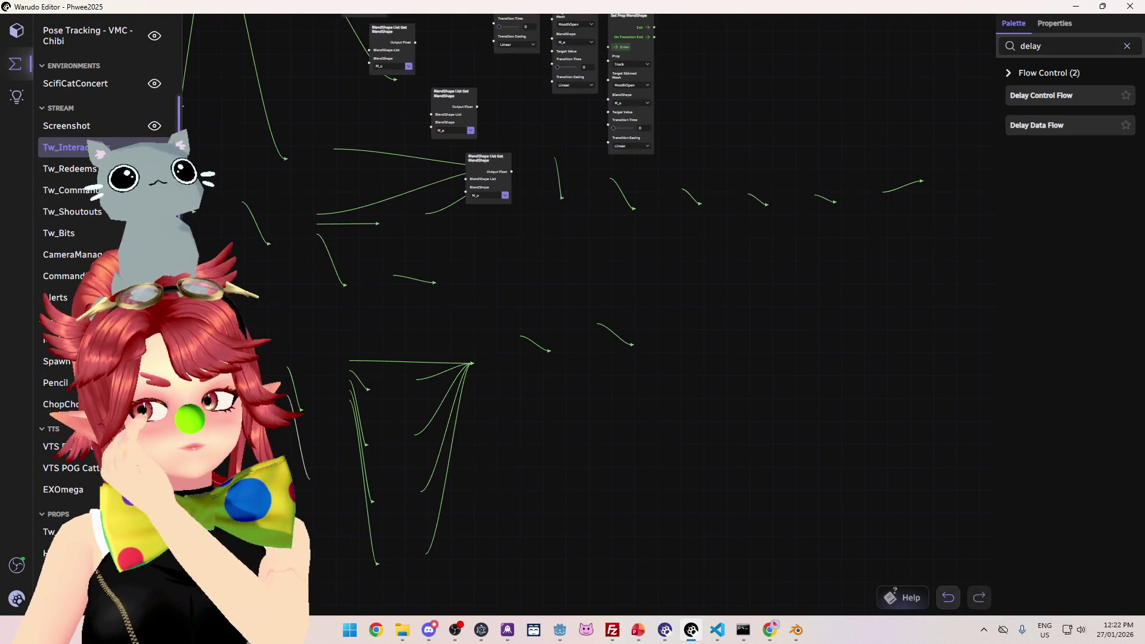
left_click(93, 173)
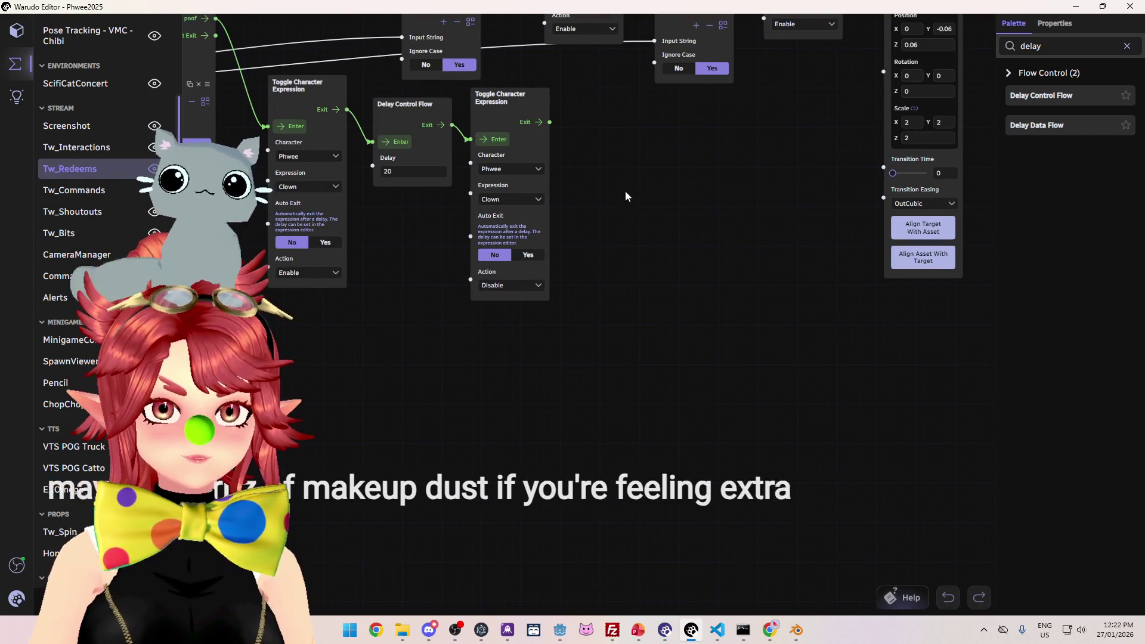
left_click_drag(625, 175, 692, 266)
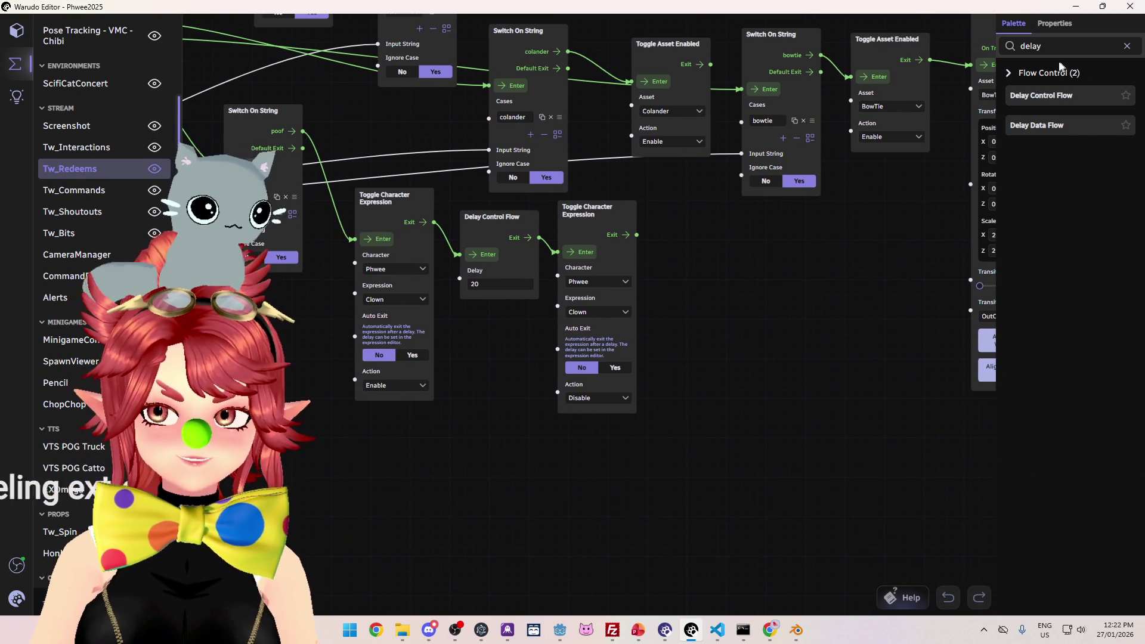
Step: Search the node palette for 'sound' and drag a Play Sound node onto the graph
type("sound")
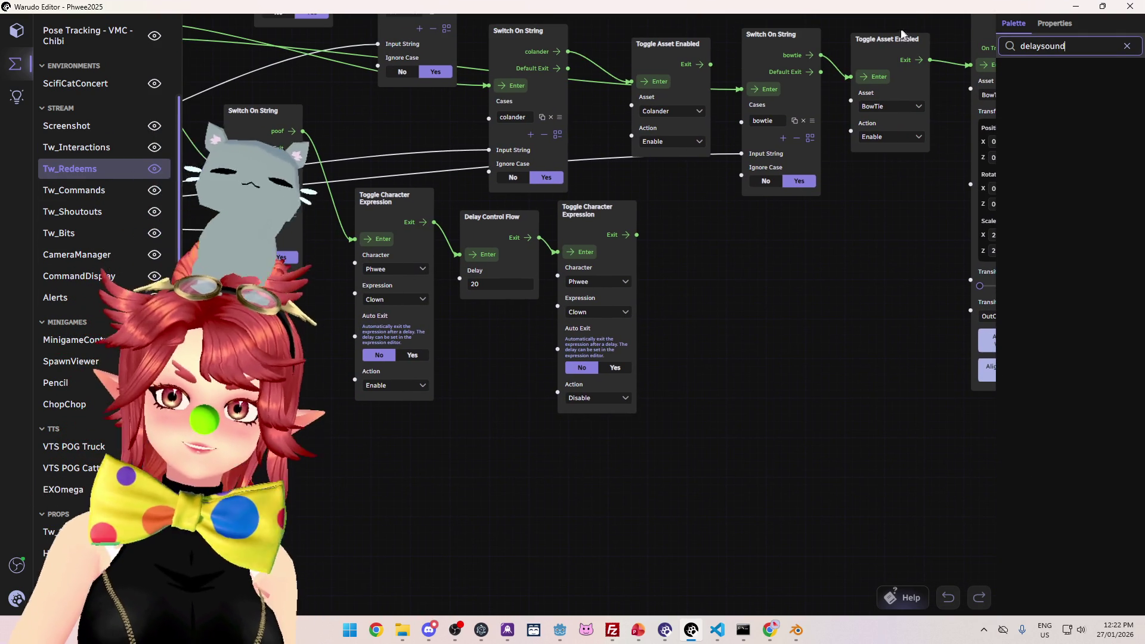
key("ctrl+a")
key("BackSpace")
type("sound")
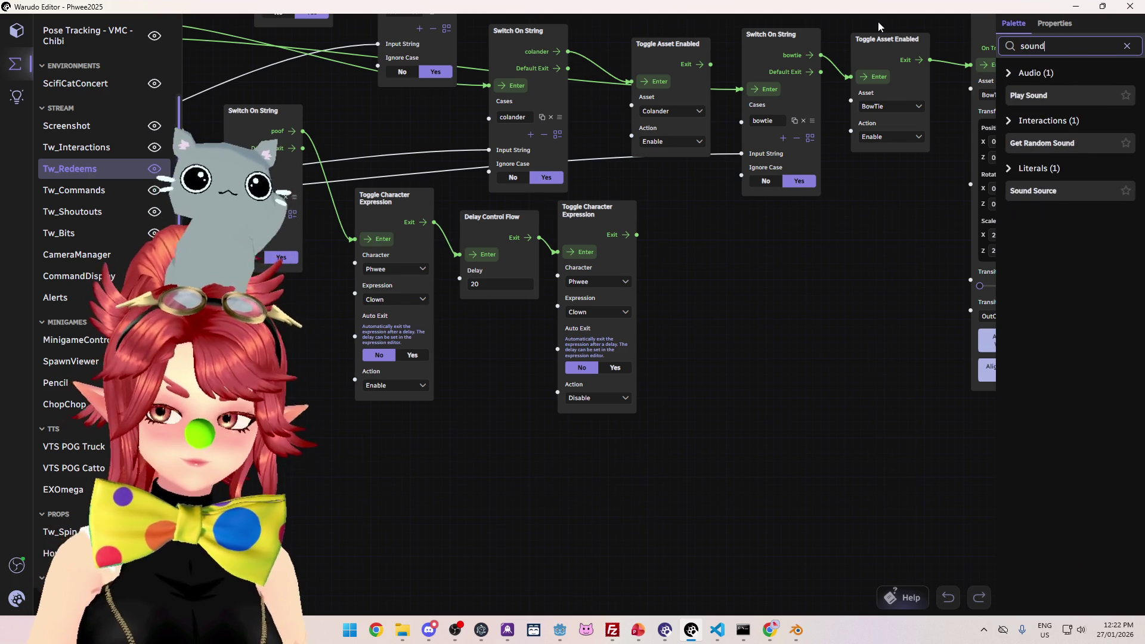
mouse_move(1069, 98)
left_mouse_down()
mouse_move(889, 290)
mouse_move(754, 293)
left_mouse_up()
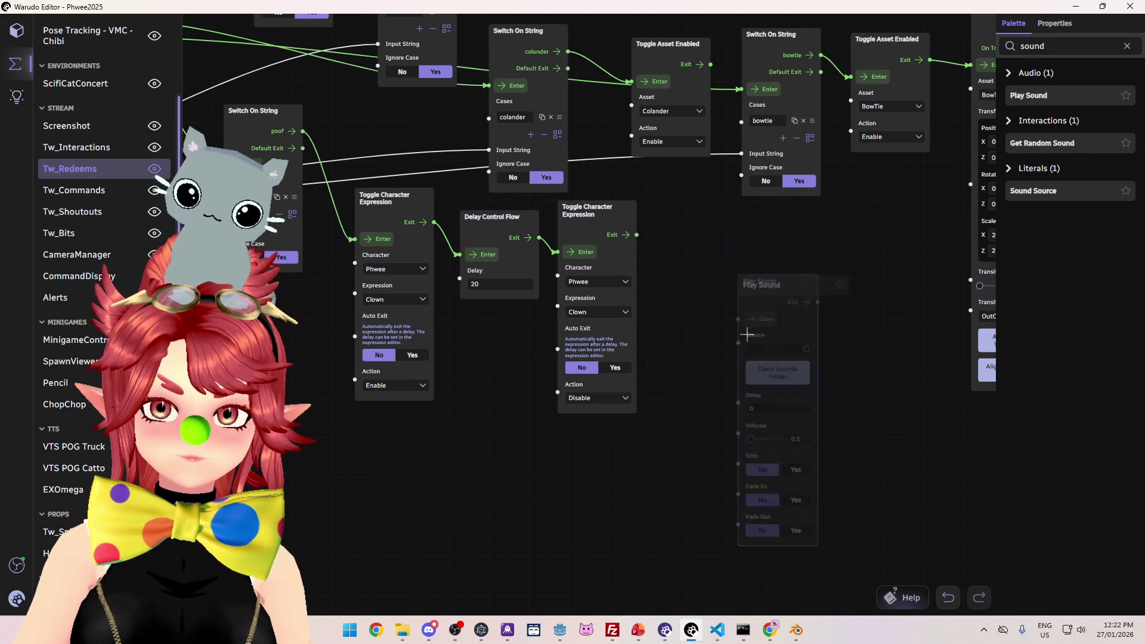
Step: Try Confetti.mp3, Punch Light 02 and Whoosh 01 as the Play Sound source, moving the node nearer the expressions
left_click(791, 352)
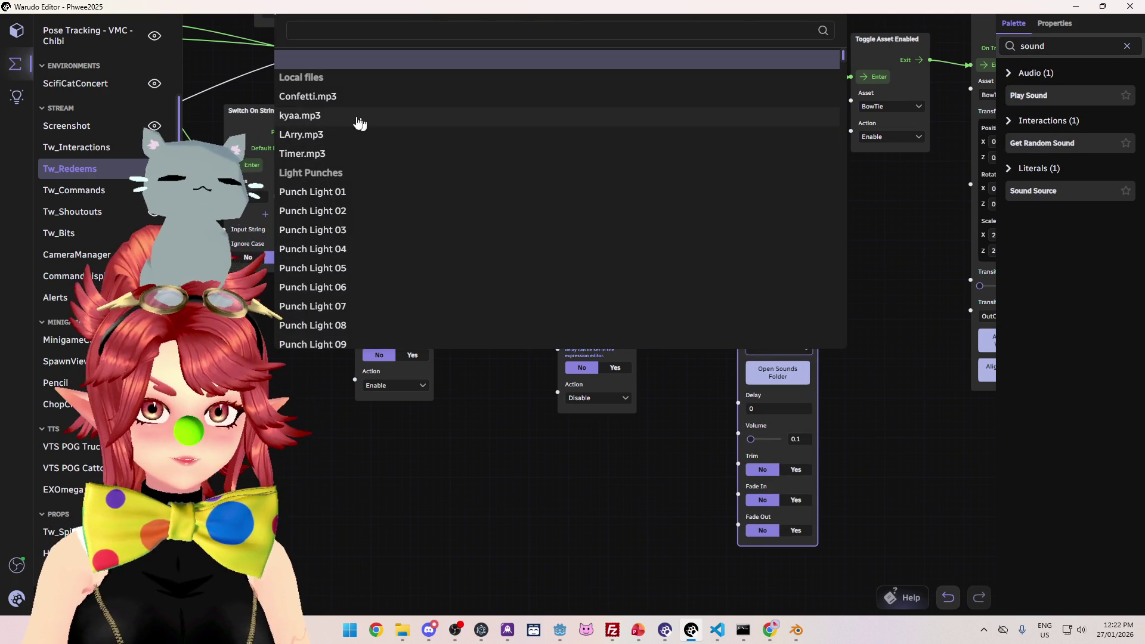
left_click(350, 96)
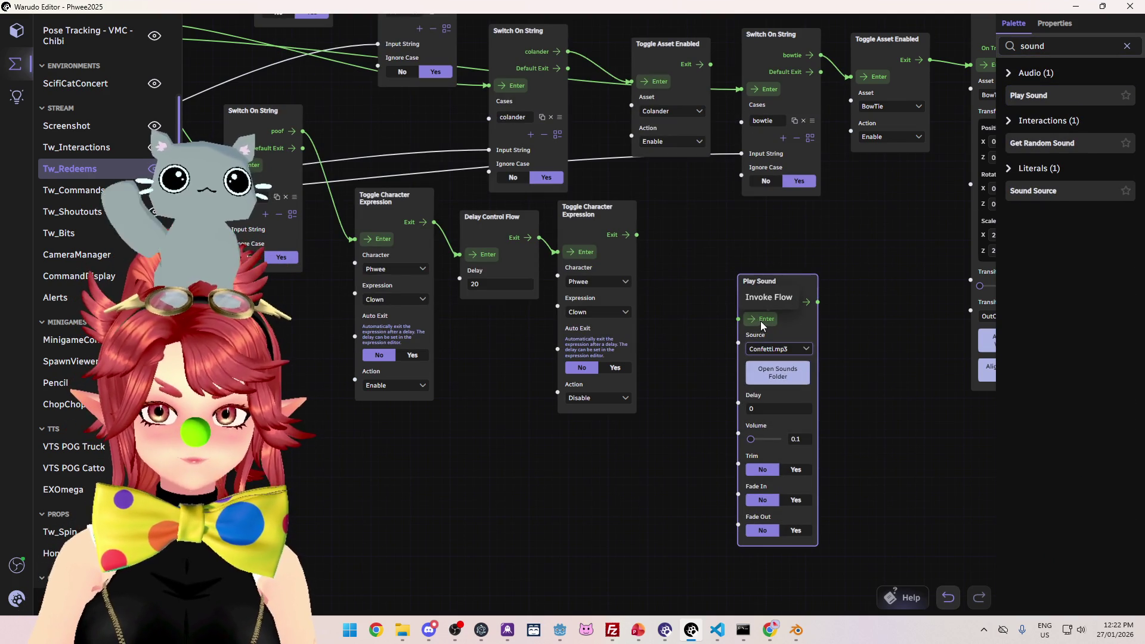
left_click_drag(773, 276, 746, 225)
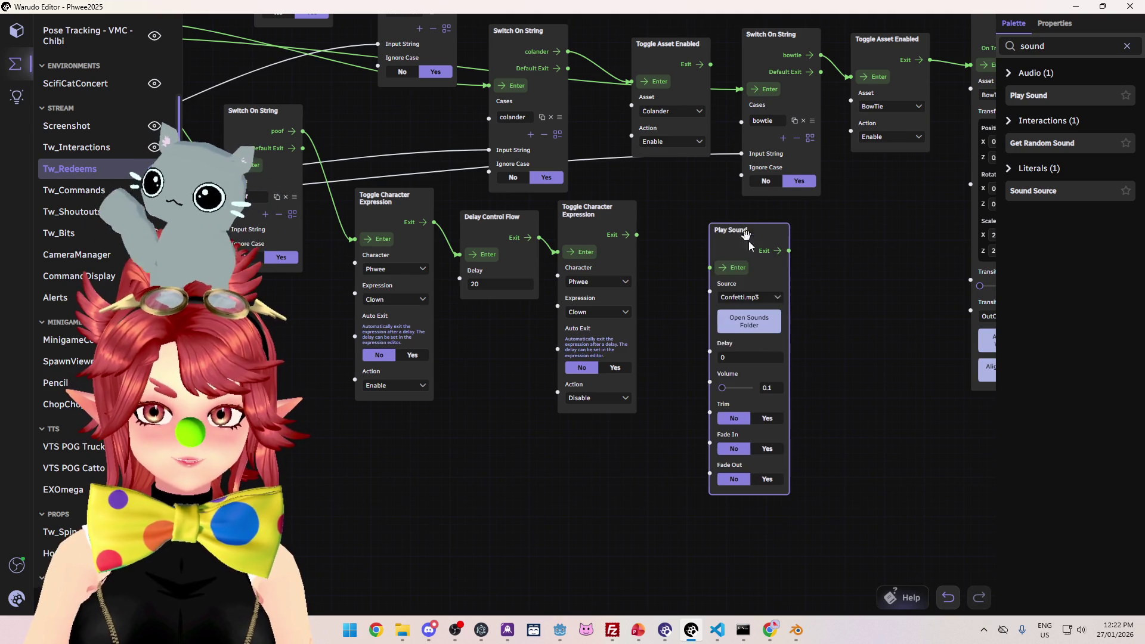
left_click(757, 298)
scroll(308, 215, "down", 3)
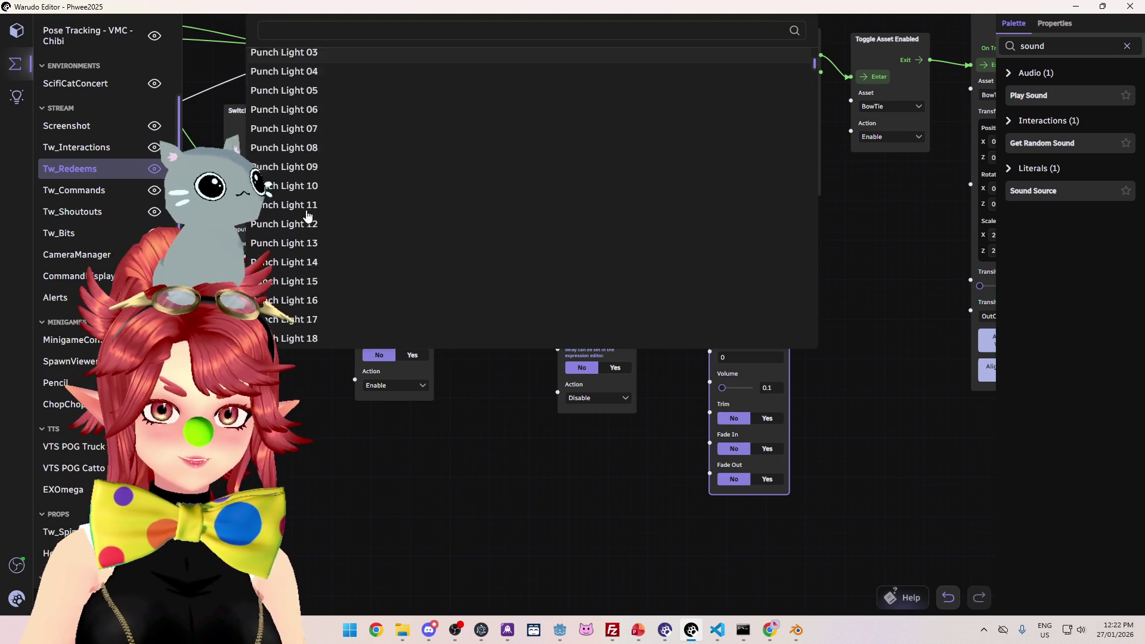
scroll(320, 223, "up", 3)
left_click(310, 209)
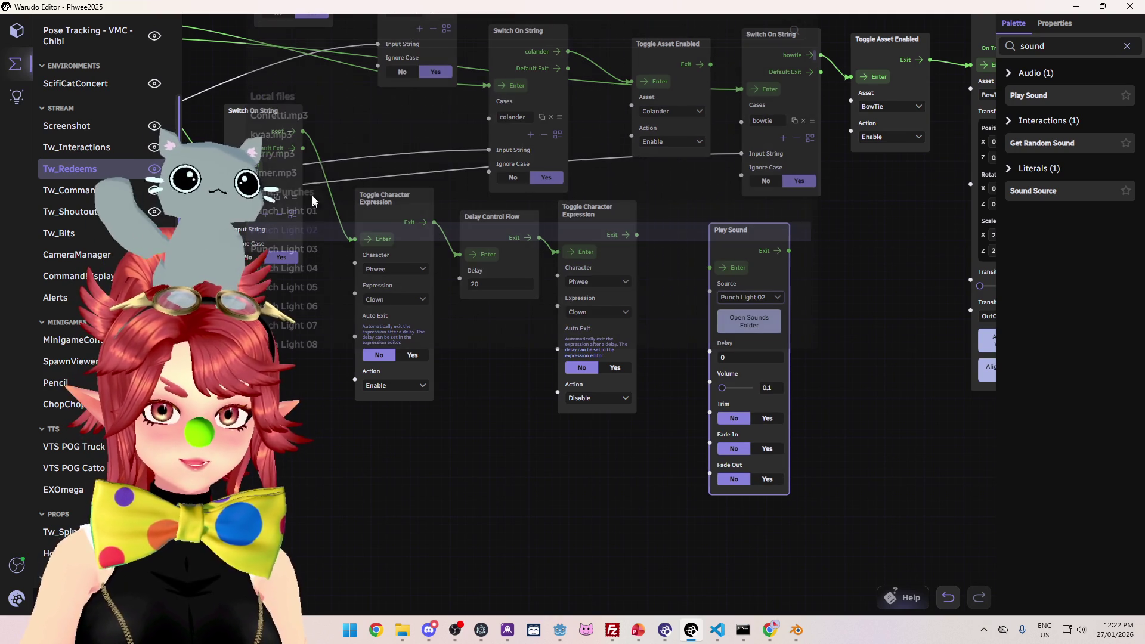
left_click(756, 298)
scroll(419, 282, "down", 8)
scroll(362, 271, "down", 15)
scroll(385, 271, "down", 15)
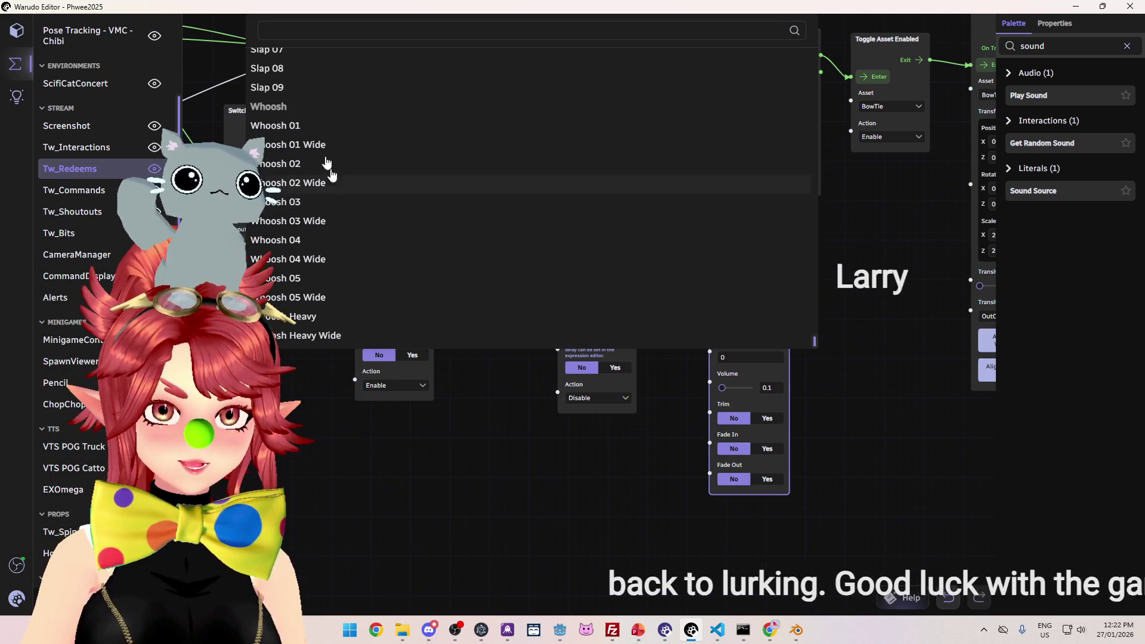
left_click(310, 125)
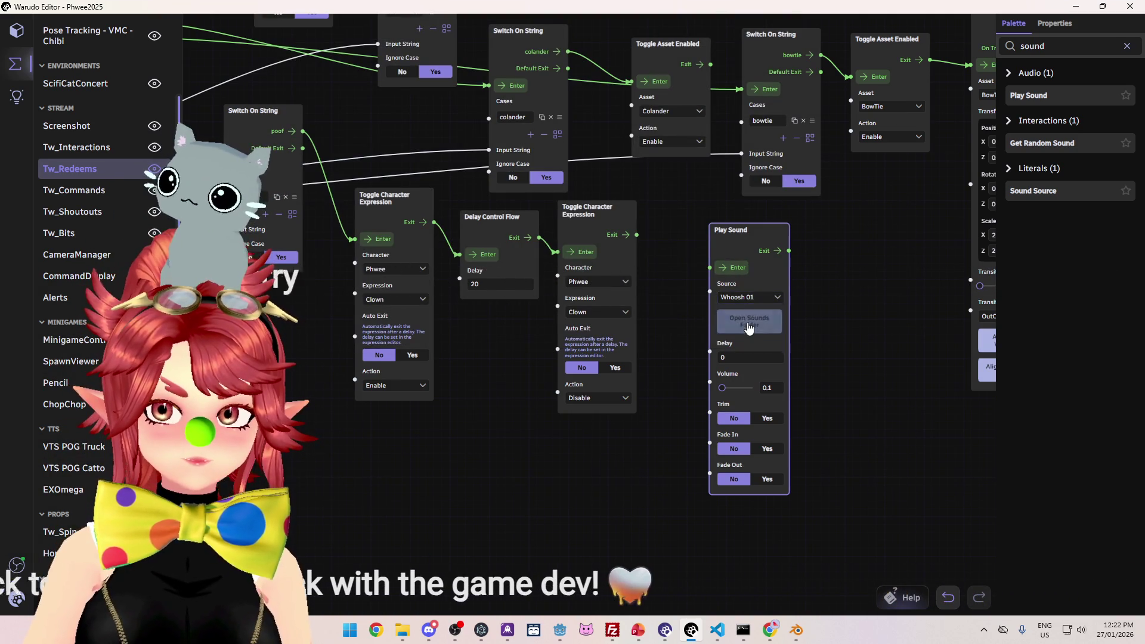
Step: Audition Whoosh 05, 05 Wide, 03 and 02 Wide, then settle on Whoosh 01 Wide
left_click(749, 297)
scroll(382, 273, "up", 20)
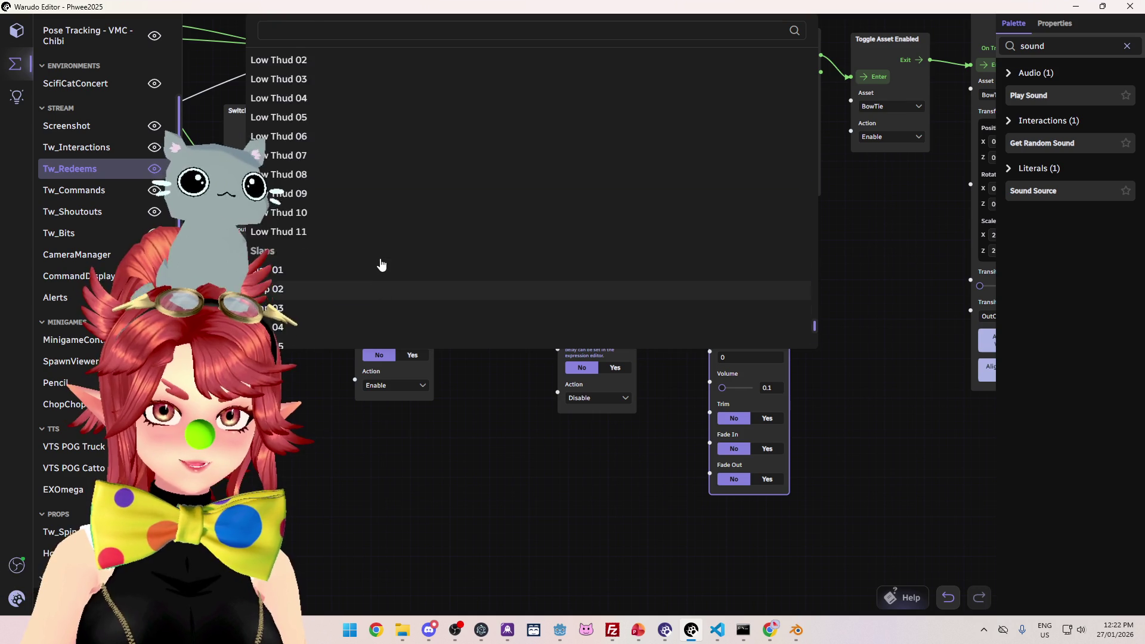
scroll(387, 262, "down", 10)
scroll(387, 262, "up", 20)
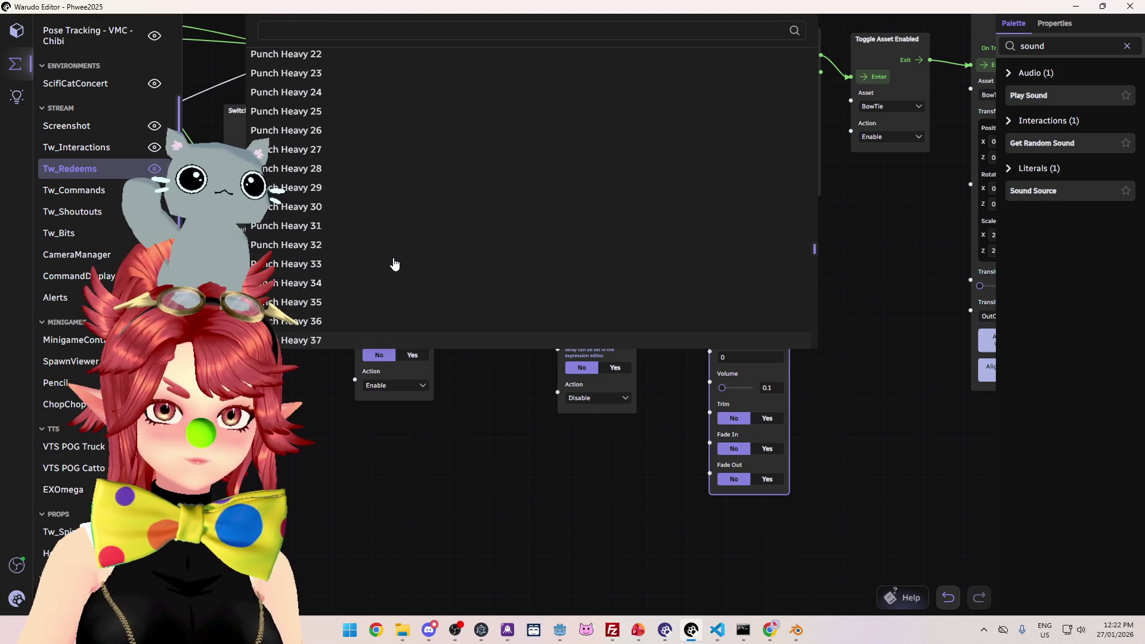
scroll(402, 264, "down", 6)
scroll(402, 264, "down", 3)
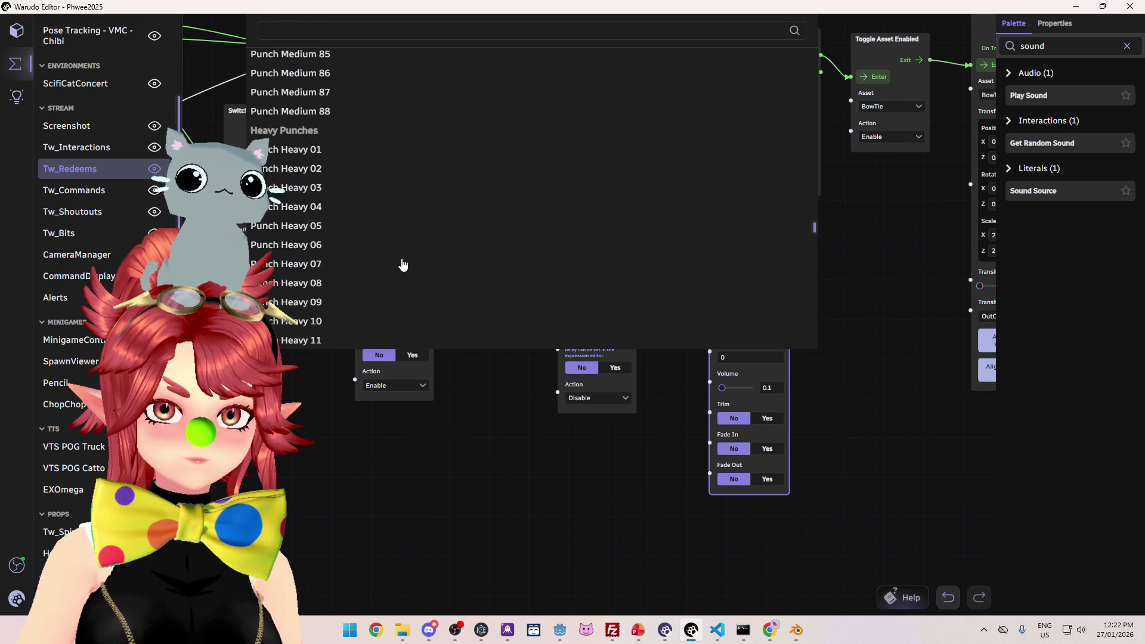
scroll(403, 264, "up", 20)
scroll(412, 260, "up", 6)
scroll(368, 252, "down", 1)
scroll(374, 244, "down", 13)
scroll(366, 236, "up", 7)
scroll(373, 238, "up", 6)
scroll(379, 235, "up", 15)
scroll(589, 274, "down", 9)
scroll(588, 274, "down", 6)
left_click_drag(814, 123, 800, 373)
left_click(337, 289)
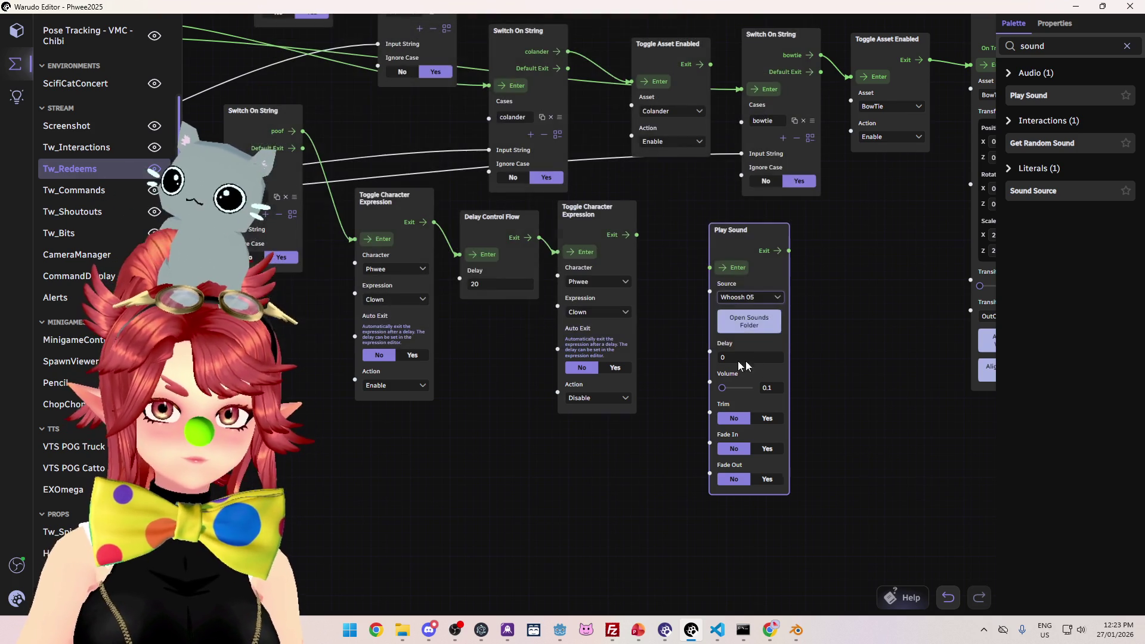
left_click(751, 298)
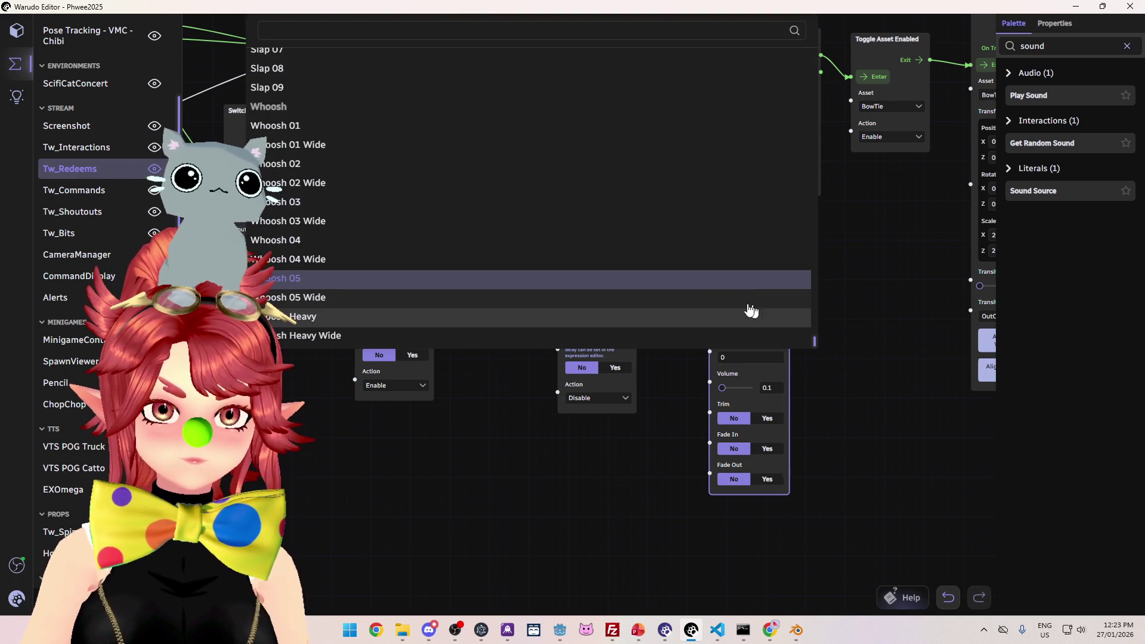
left_click(707, 298)
left_click(747, 298)
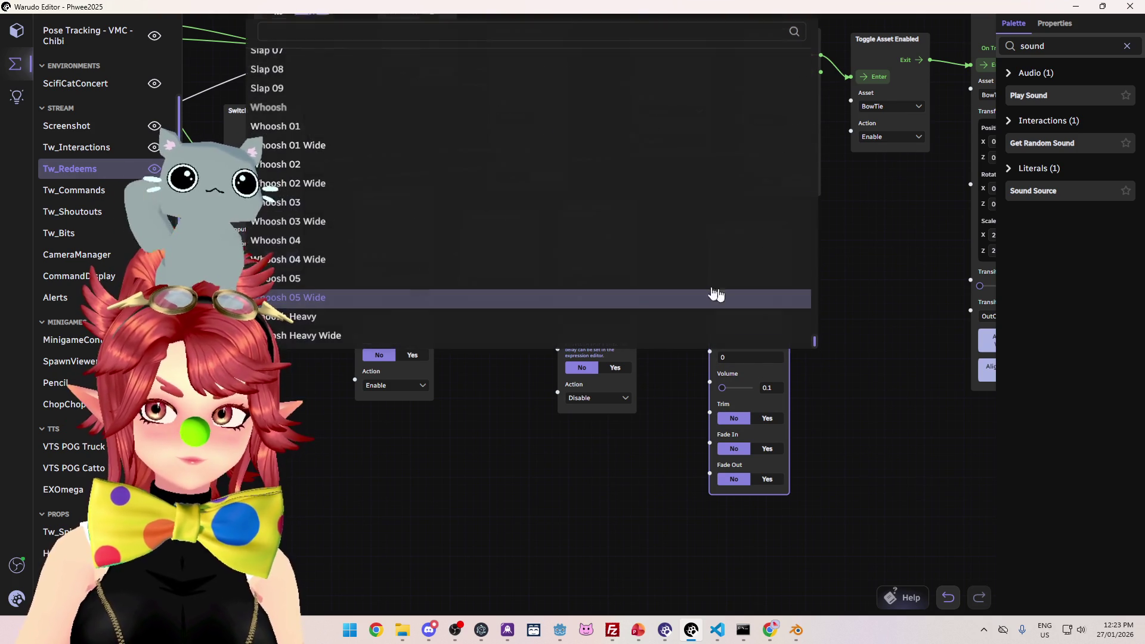
left_click(327, 206)
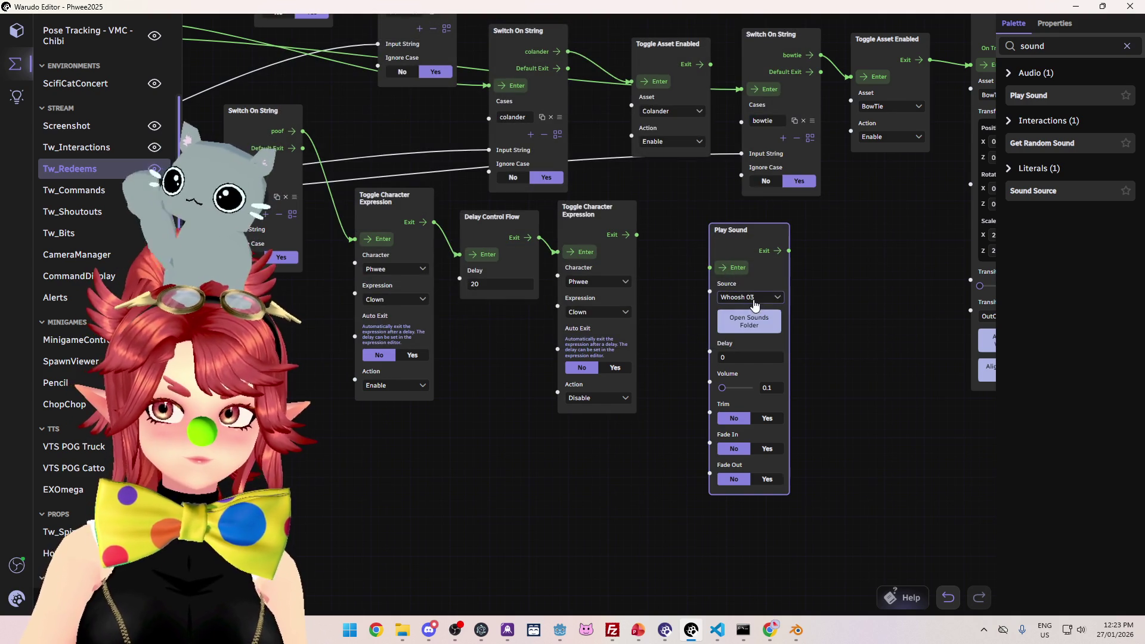
left_click(750, 297)
left_click(656, 198)
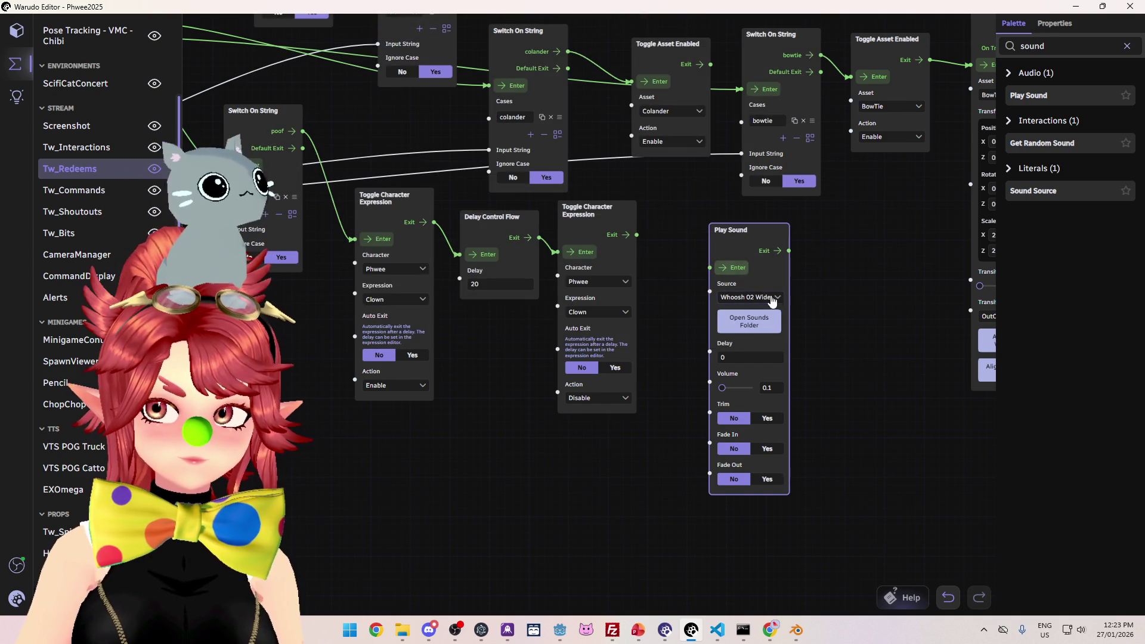
left_click(745, 297)
left_click(668, 153)
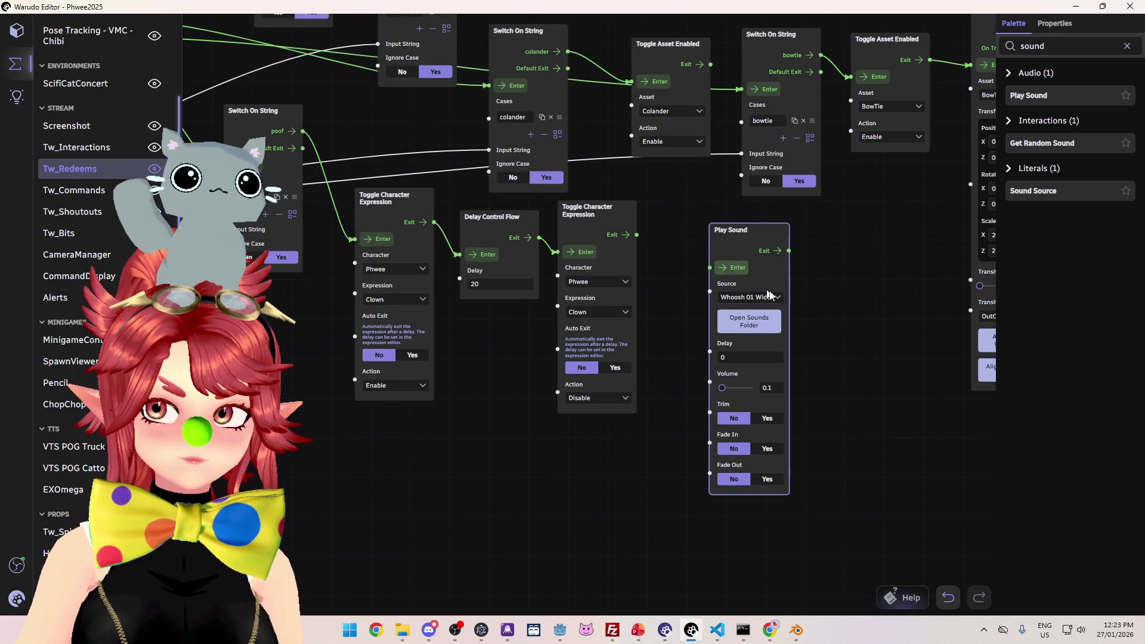
Step: Open the Play Sound node's sounds folder, leaving the sound unchanged
left_click(769, 297)
left_click(743, 324)
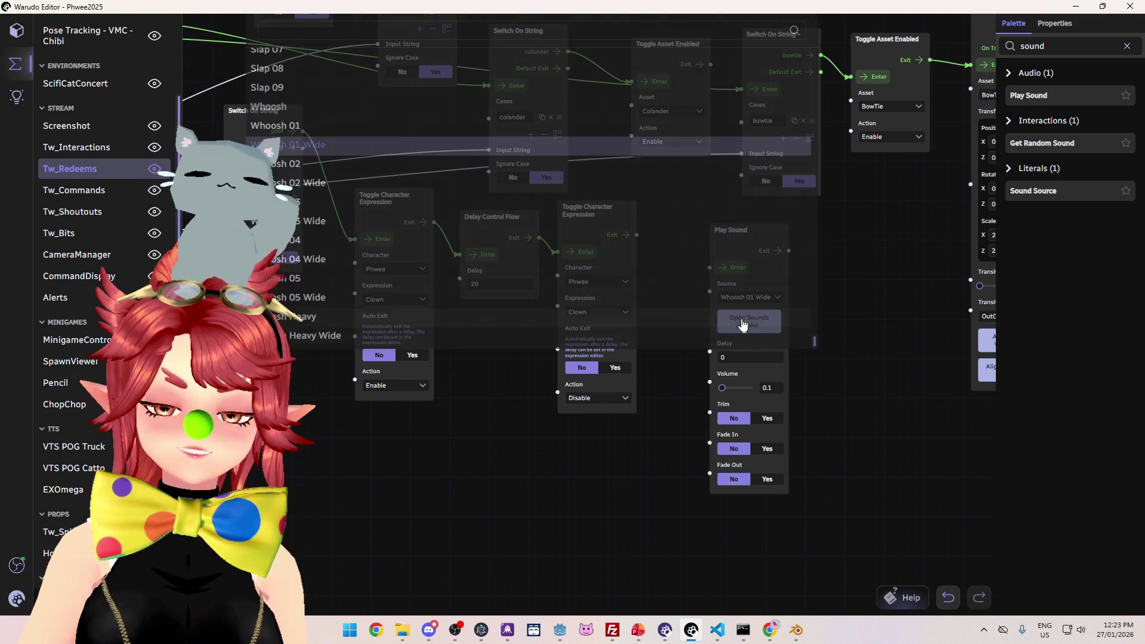
left_click_drag(747, 227, 753, 230)
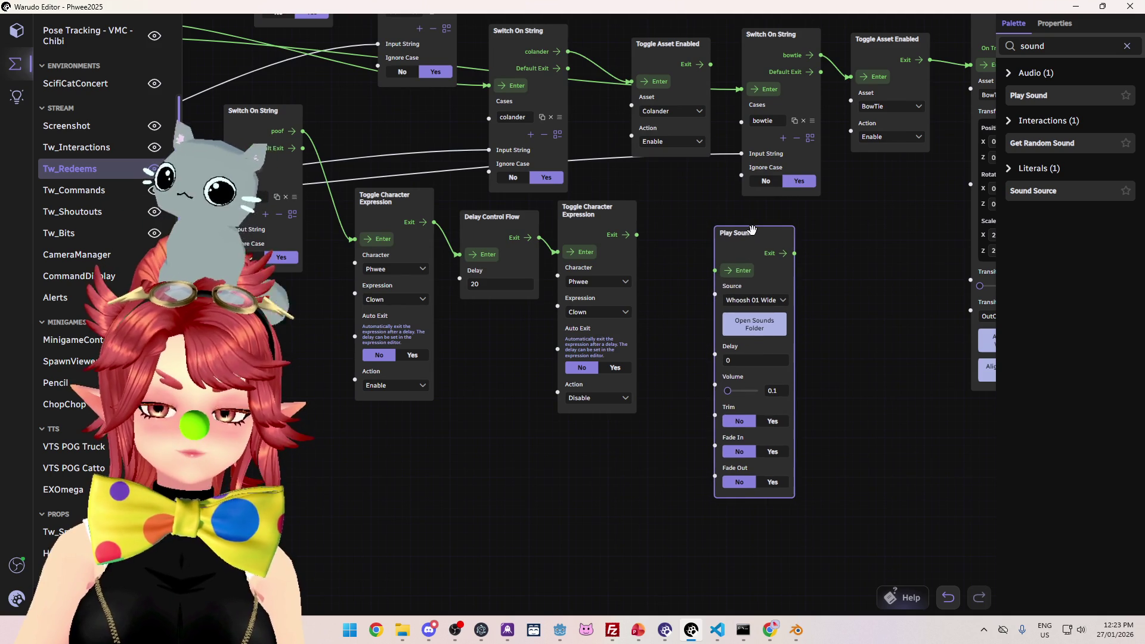
left_click(755, 327)
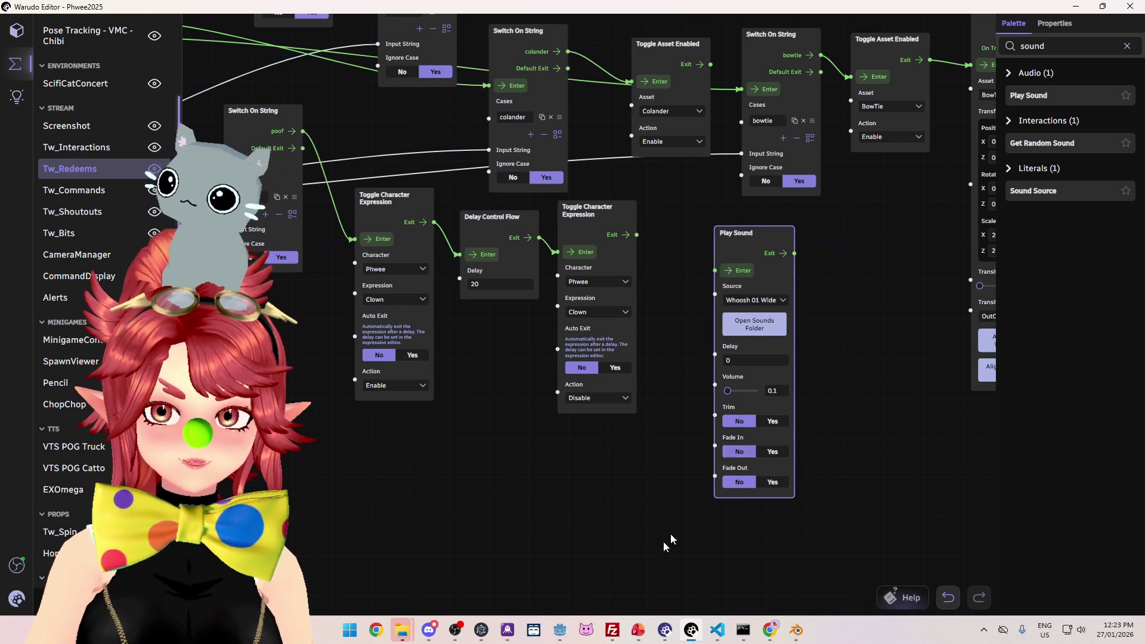
left_click(559, 630)
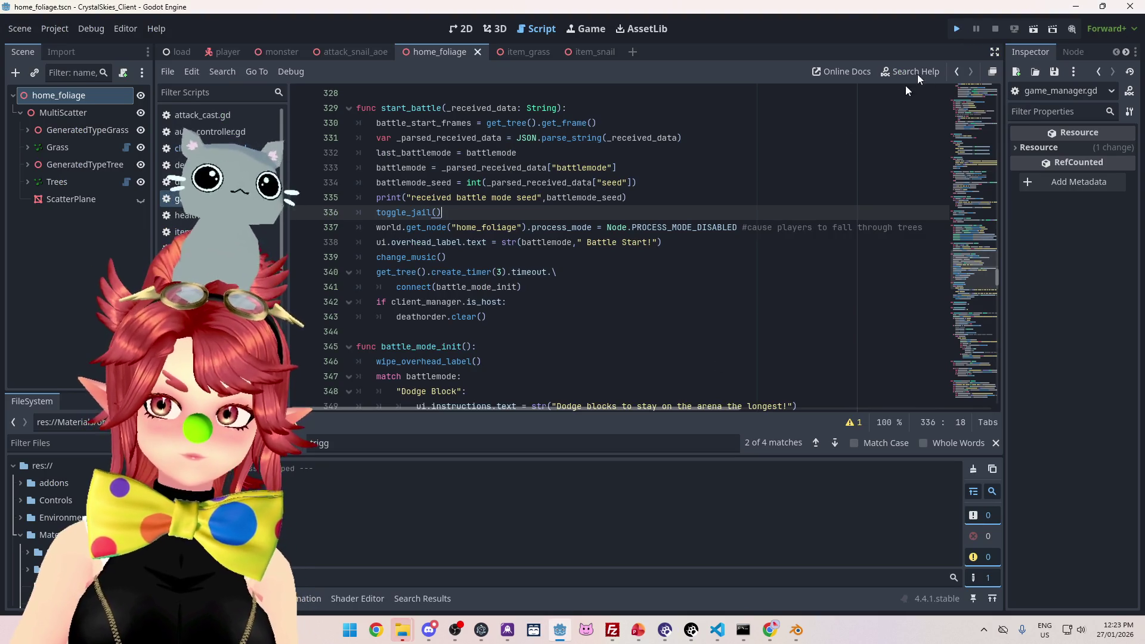
Step: Run the game, enter a display name and lobby name 'asdd', and create the lobby
left_click(957, 28)
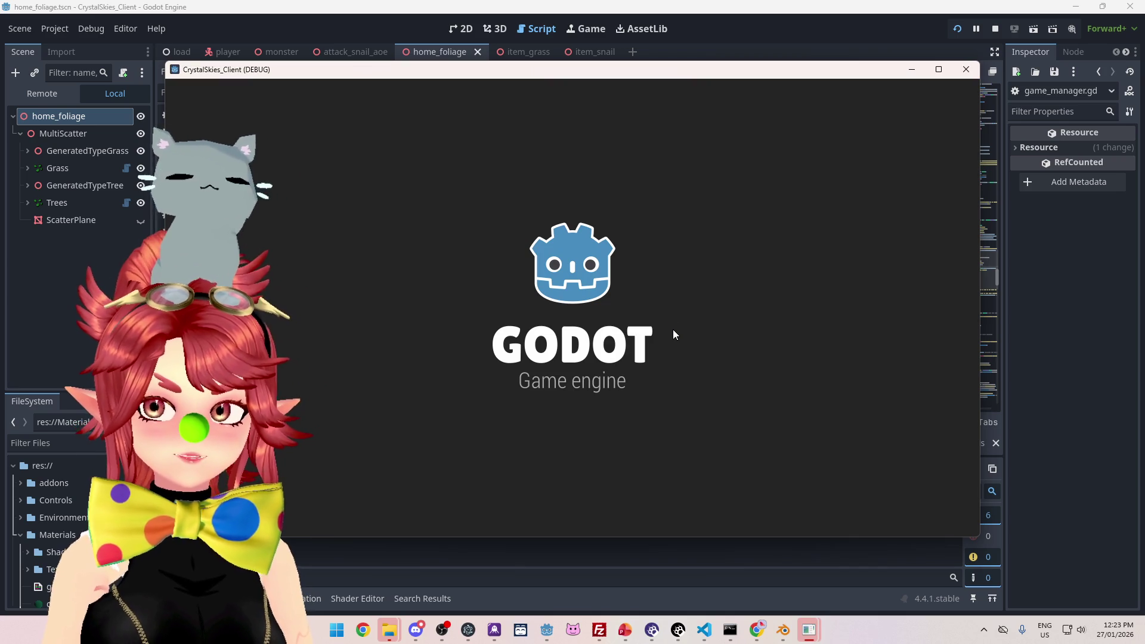
left_click(652, 350)
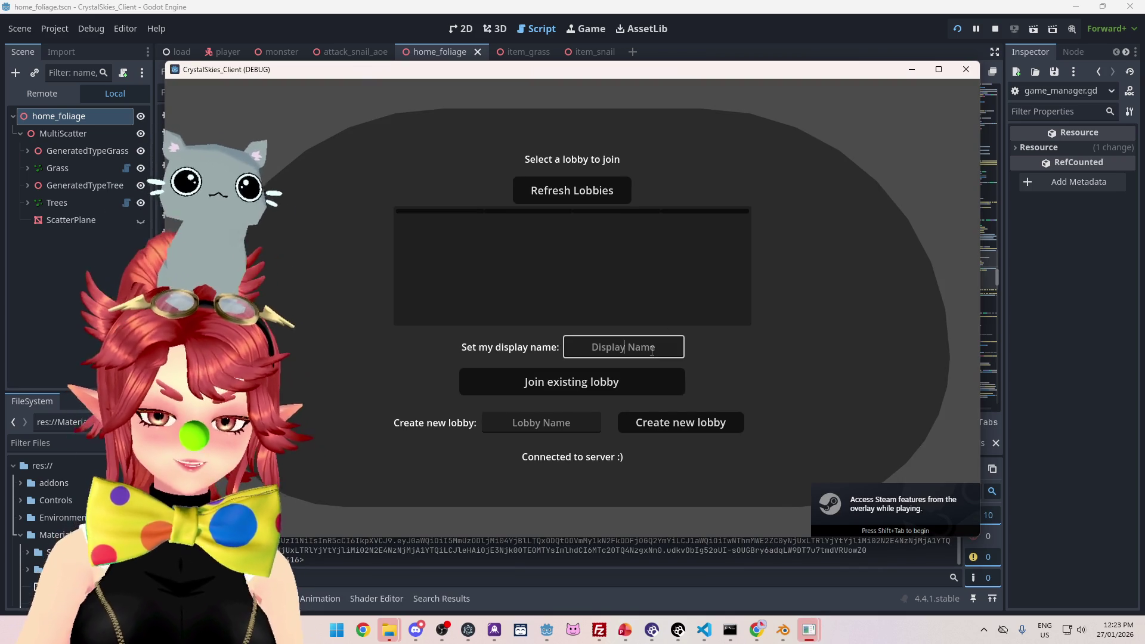
type("Phwee")
key("Tab")
key("Tab")
type("asdd")
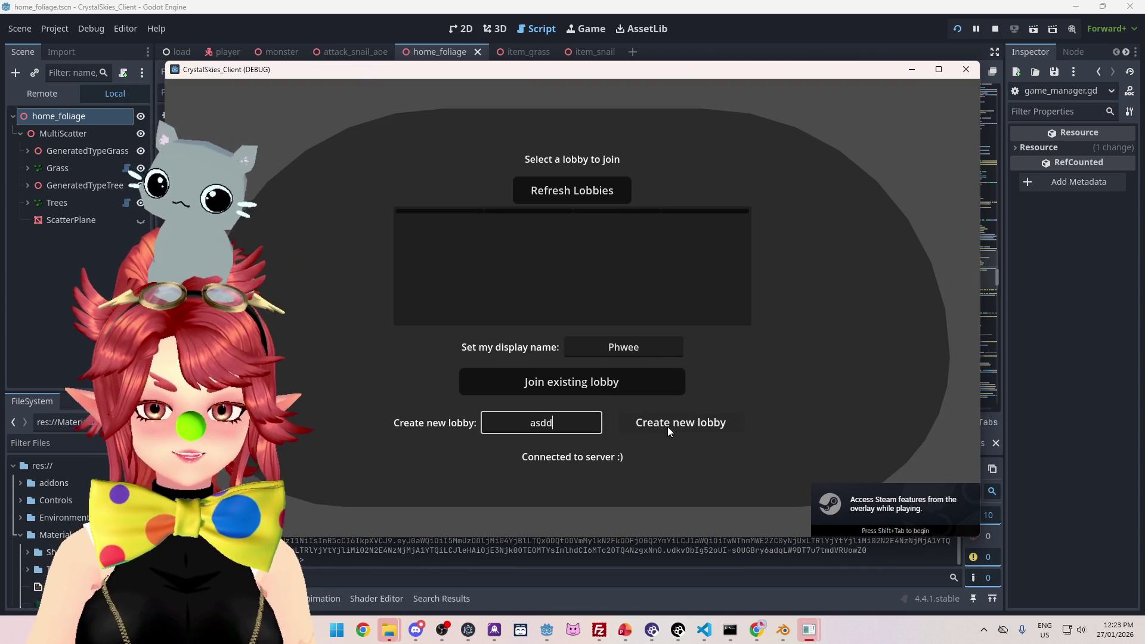
left_click(659, 435)
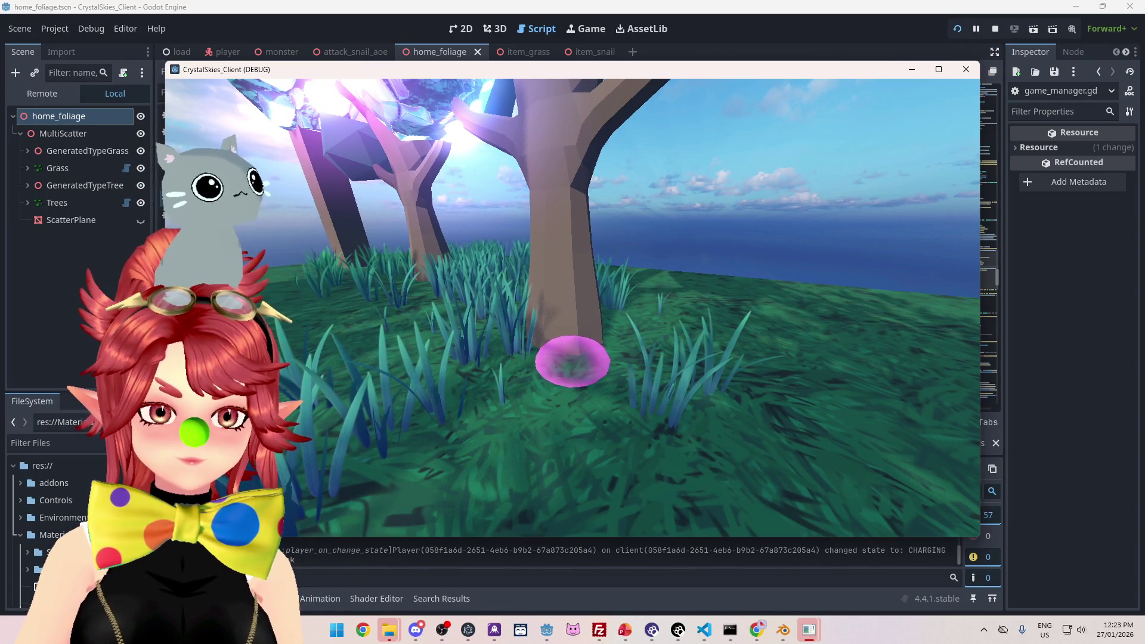
Step: Walk the character around, fire the snail trail ability, then stop the game with F8
key("w")
key("space")
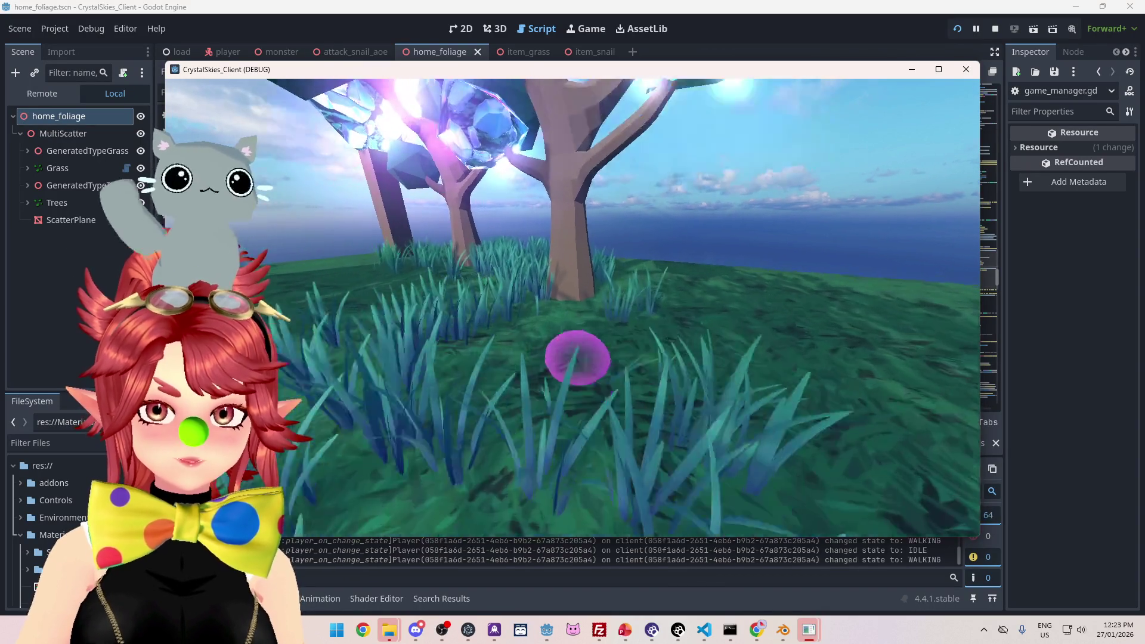
key("a")
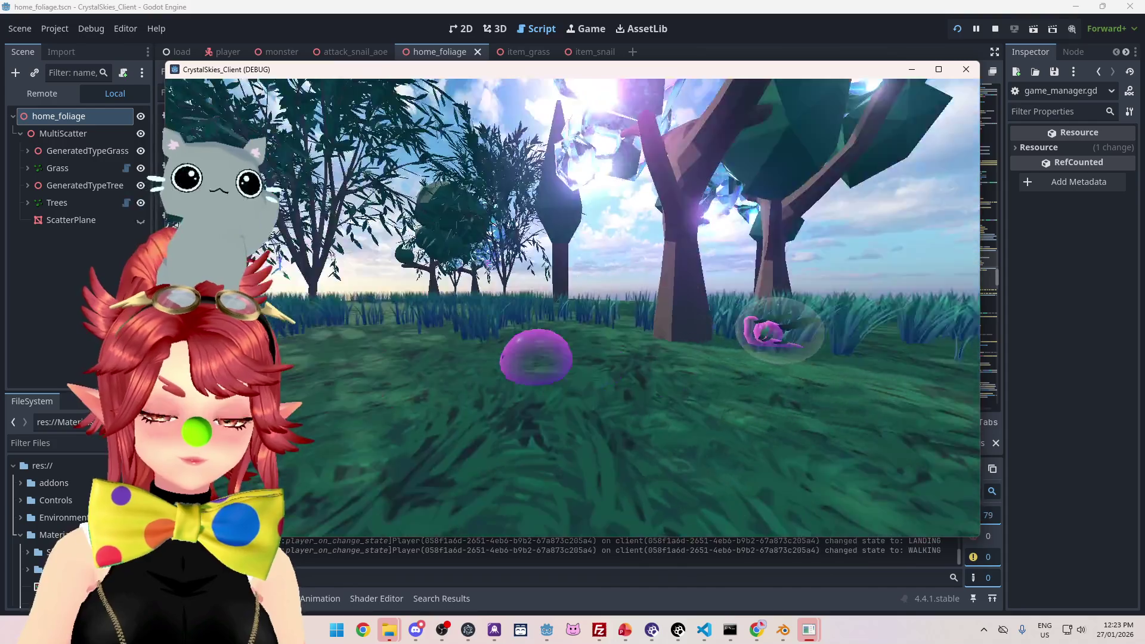
key("a")
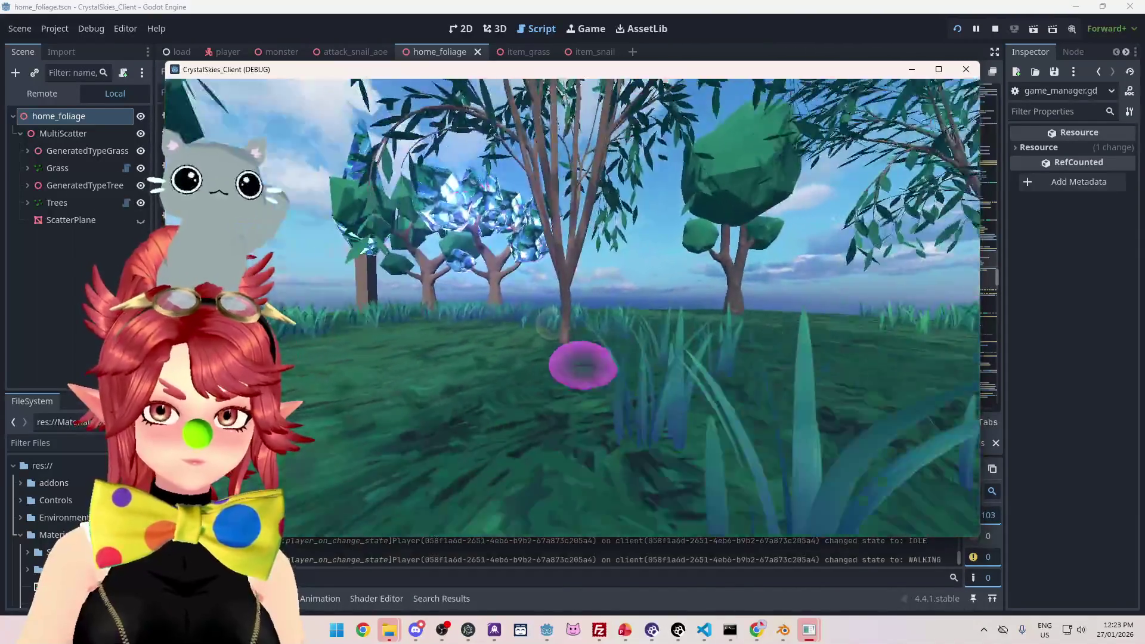
key("space")
key("w")
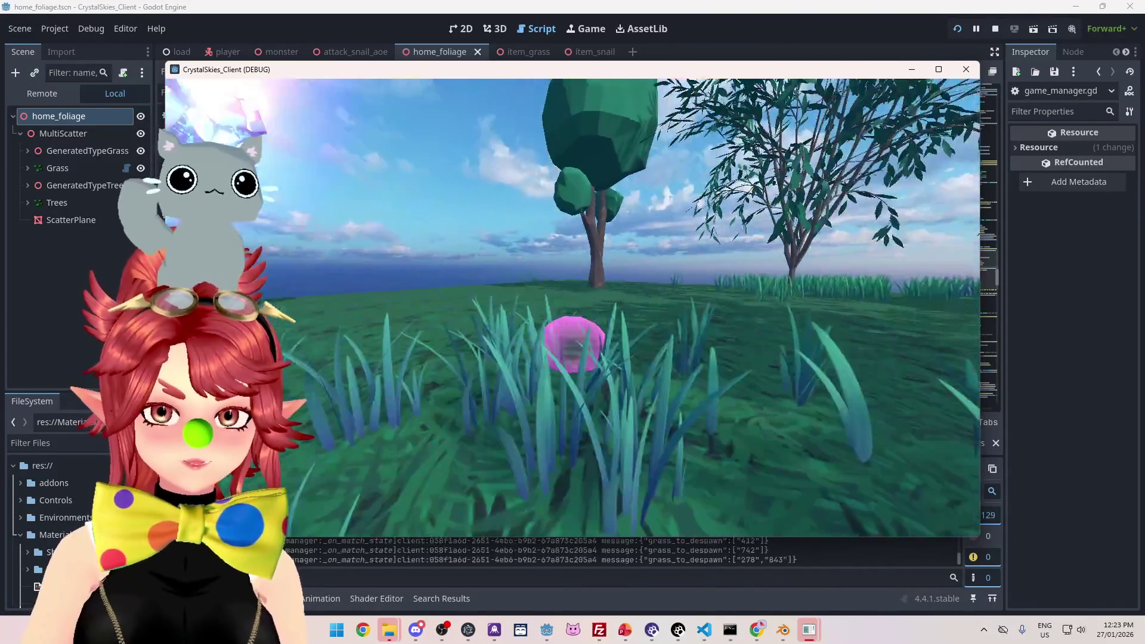
key("Escape")
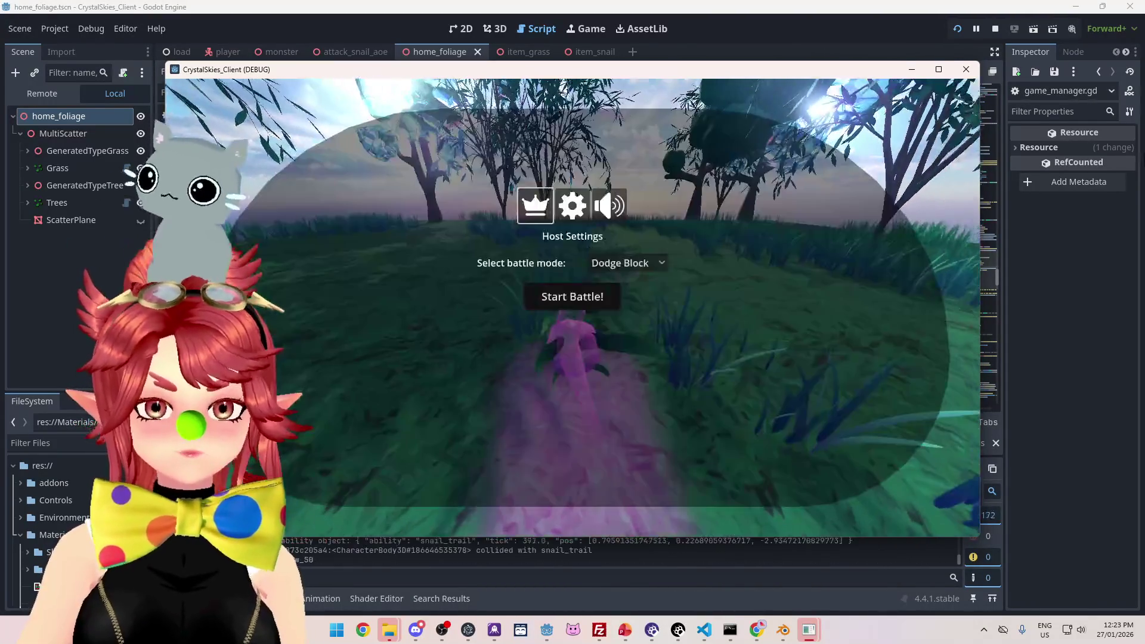
key("F8")
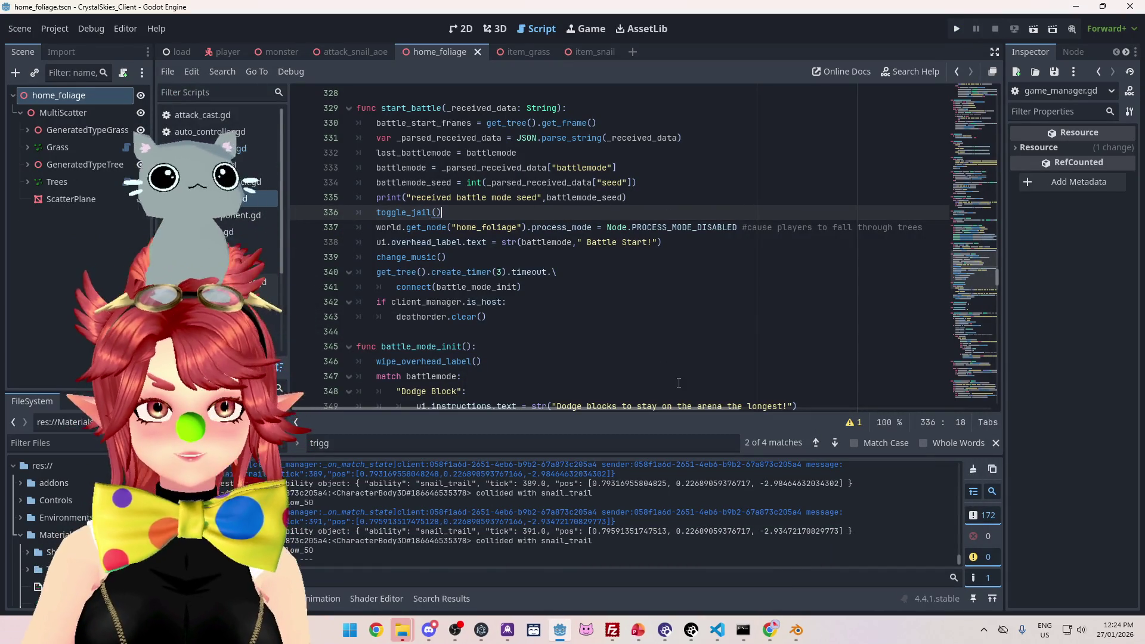
mouse_move(541, 246)
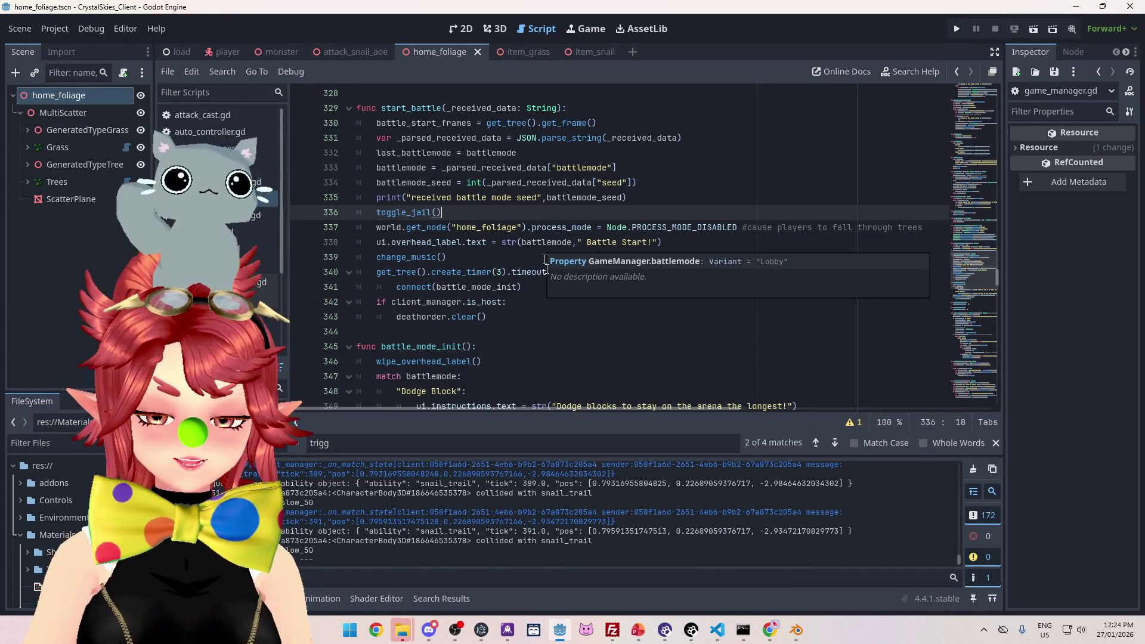
left_click(545, 311)
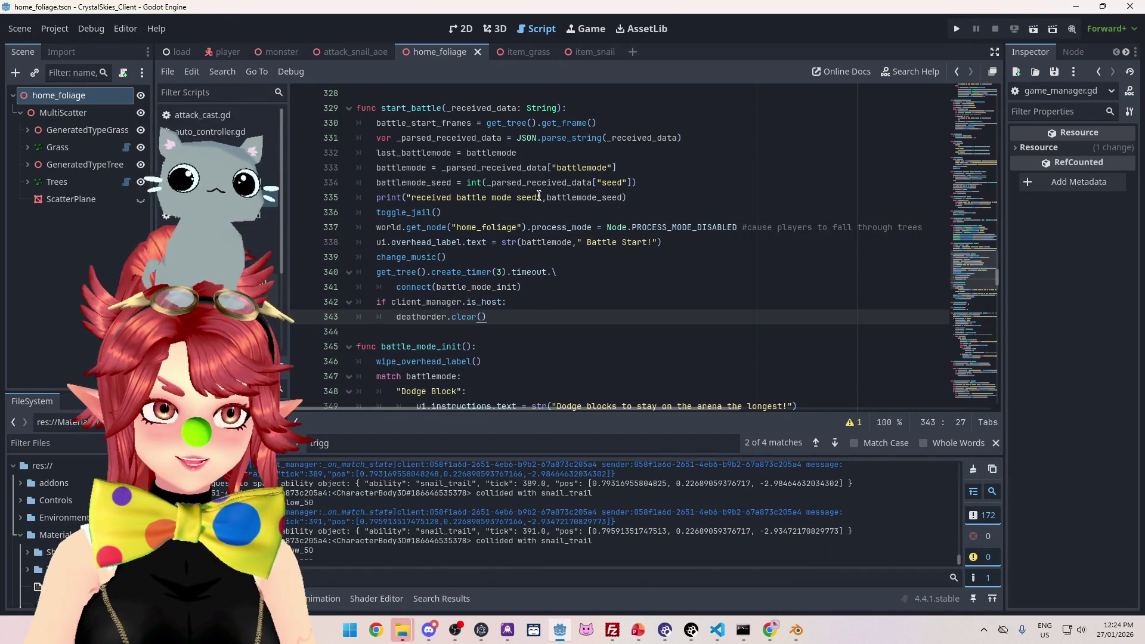
Step: Save the script and jump from the toggle_jail() call on line 336 to its definition at line 266
left_click(545, 213)
key("ctrl+s")
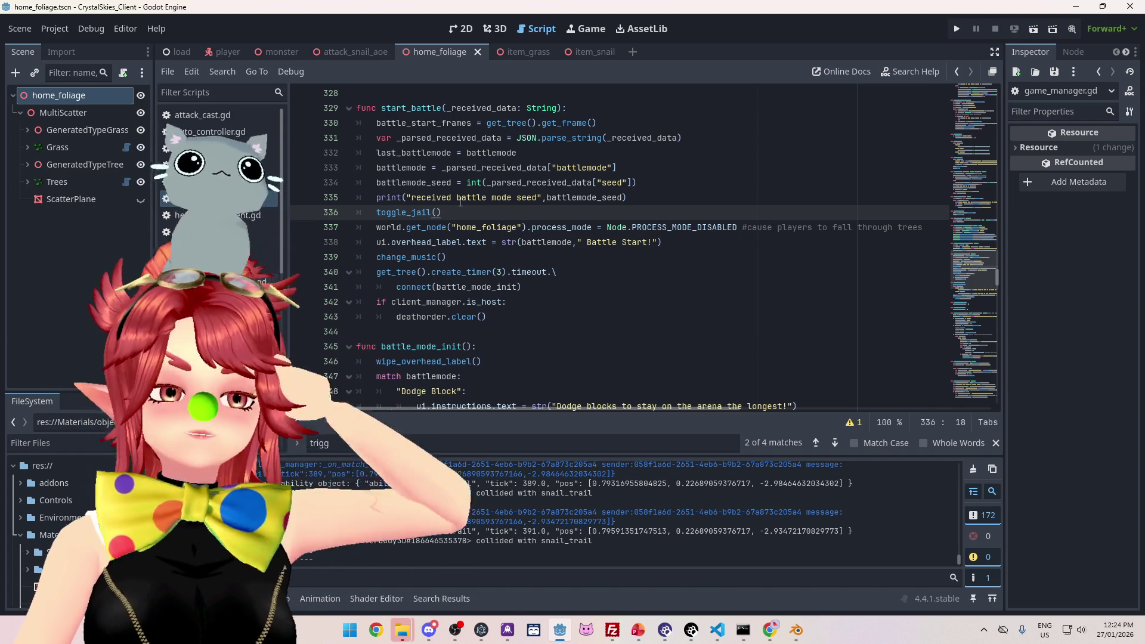
mouse_move(510, 268)
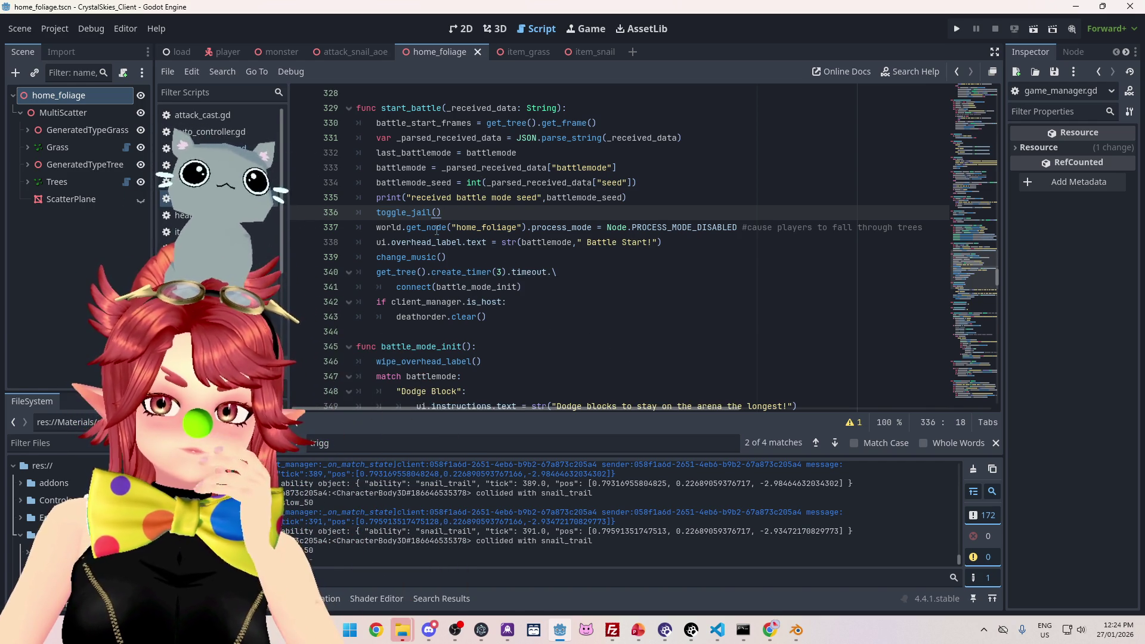
mouse_move(437, 230)
left_click(693, 197)
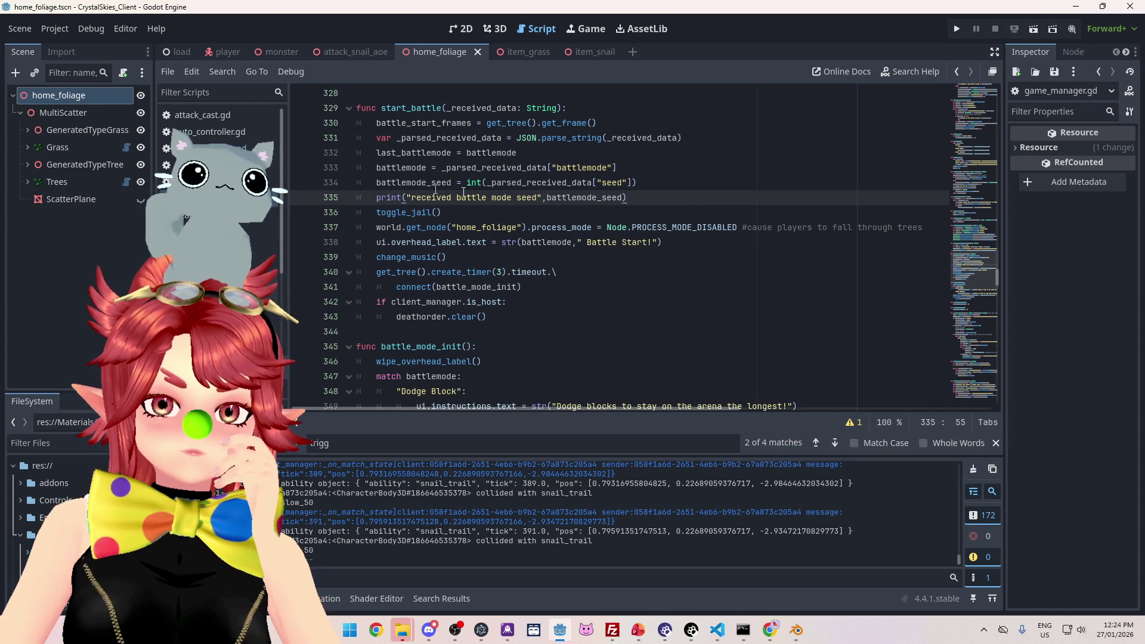
left_click(471, 213)
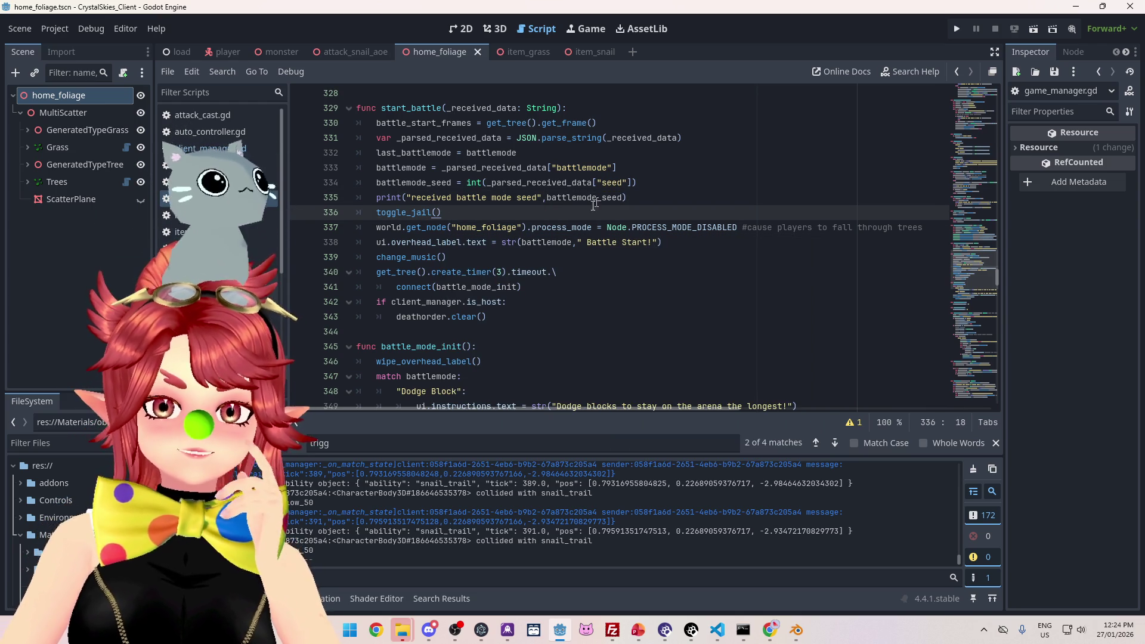
scroll(461, 246, "down", 1)
scroll(607, 210, "up", 1)
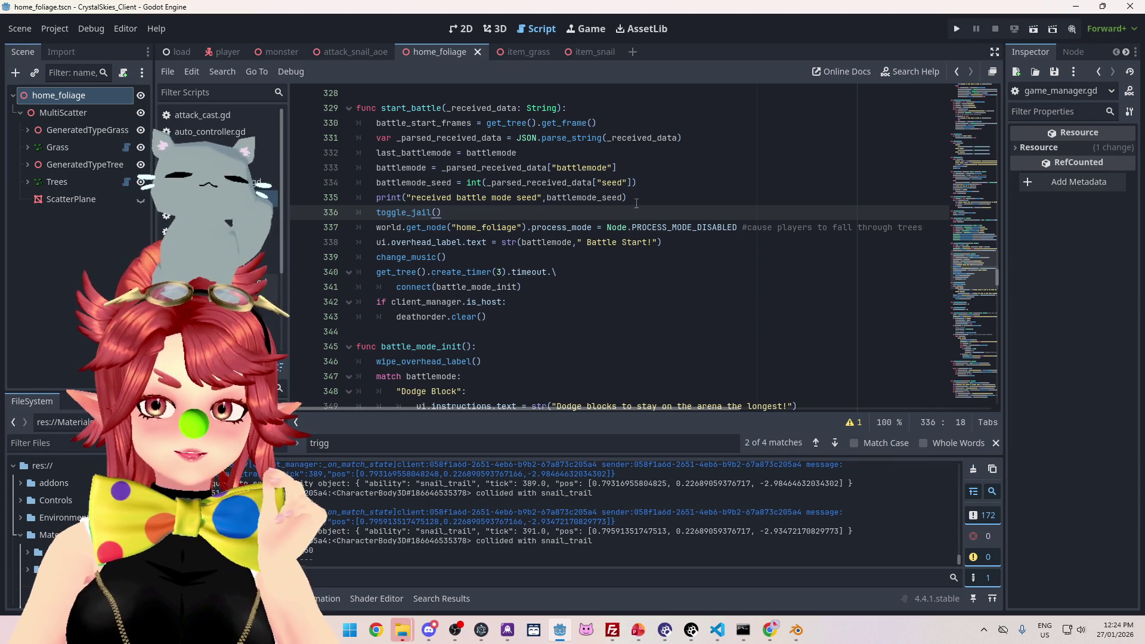
left_click(414, 213, "ctrl")
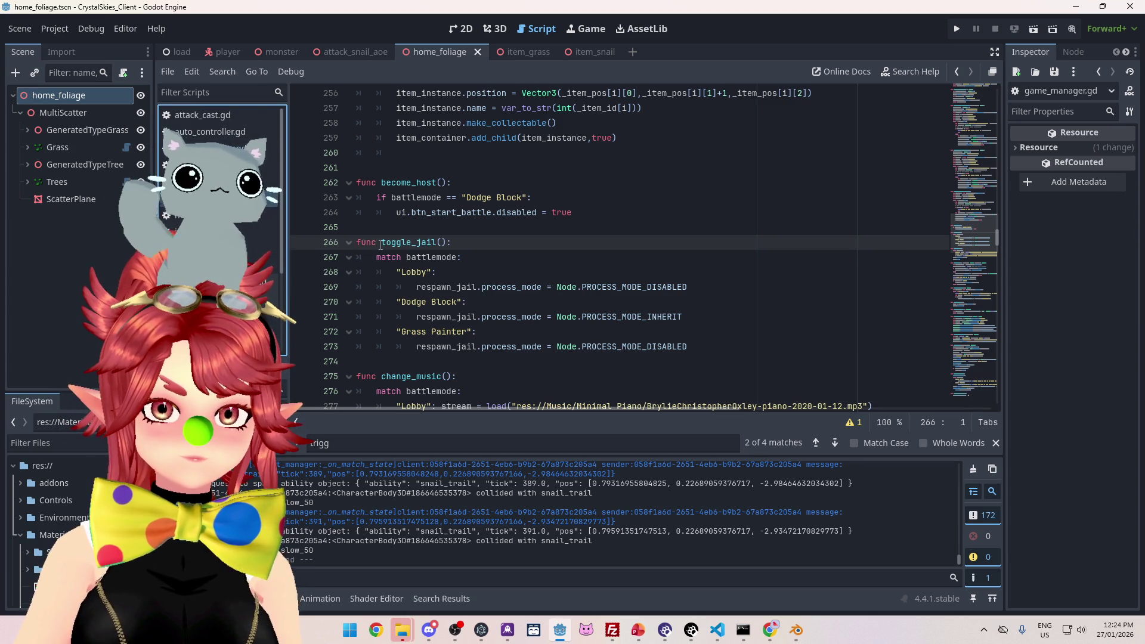
double_click(389, 244)
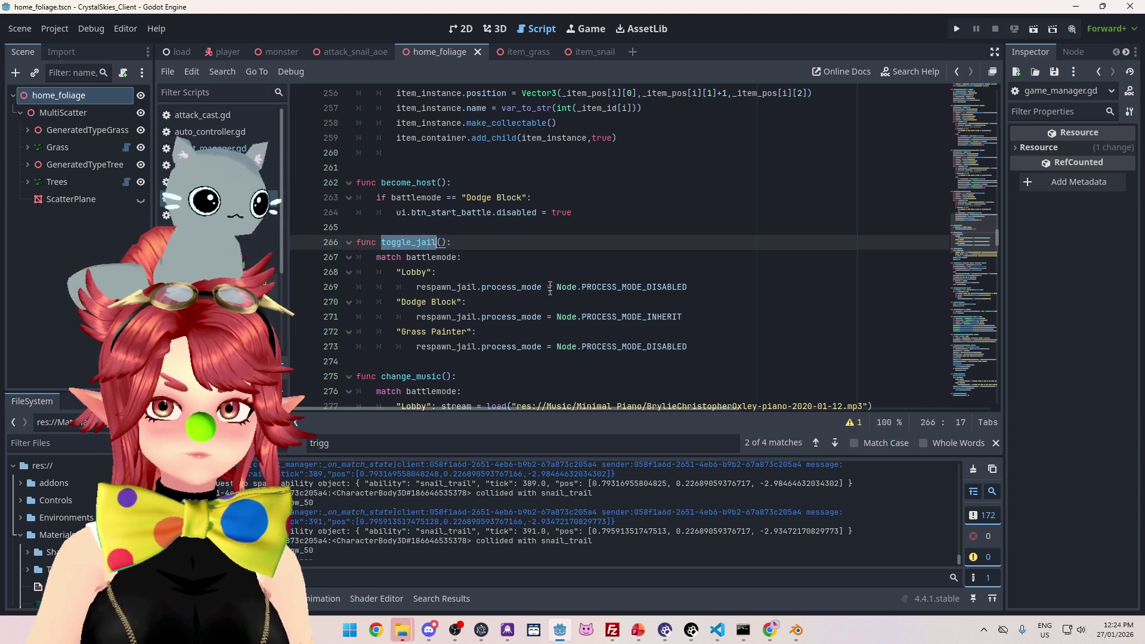
Step: Search all scripts for toggle_jail and open its match inside start_battle
key("ctrl+shift+f")
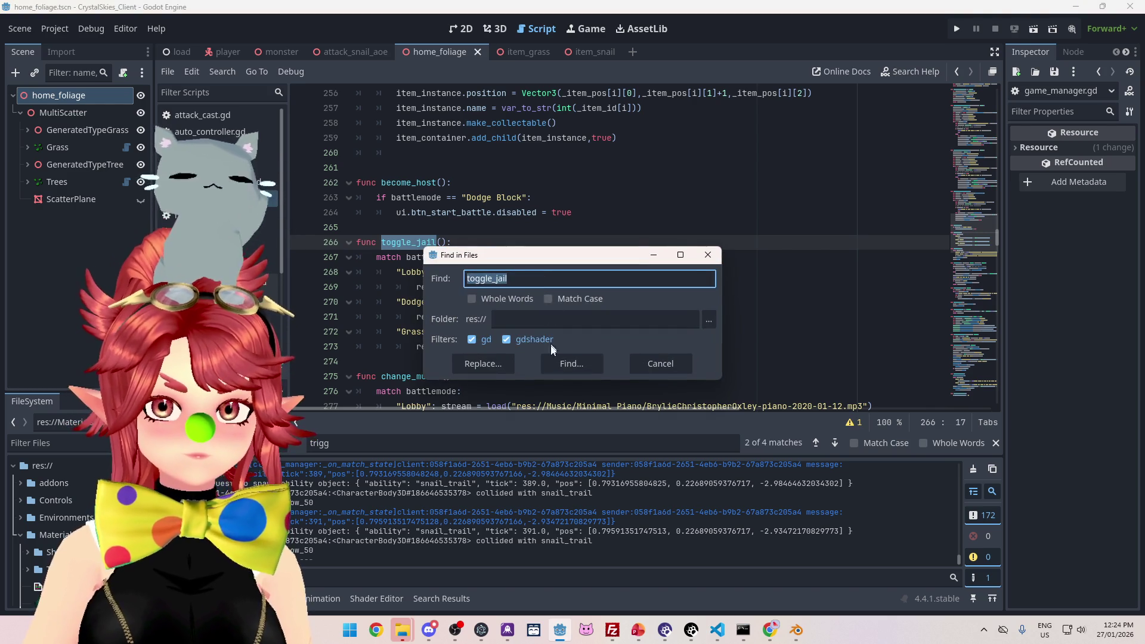
left_click(594, 356)
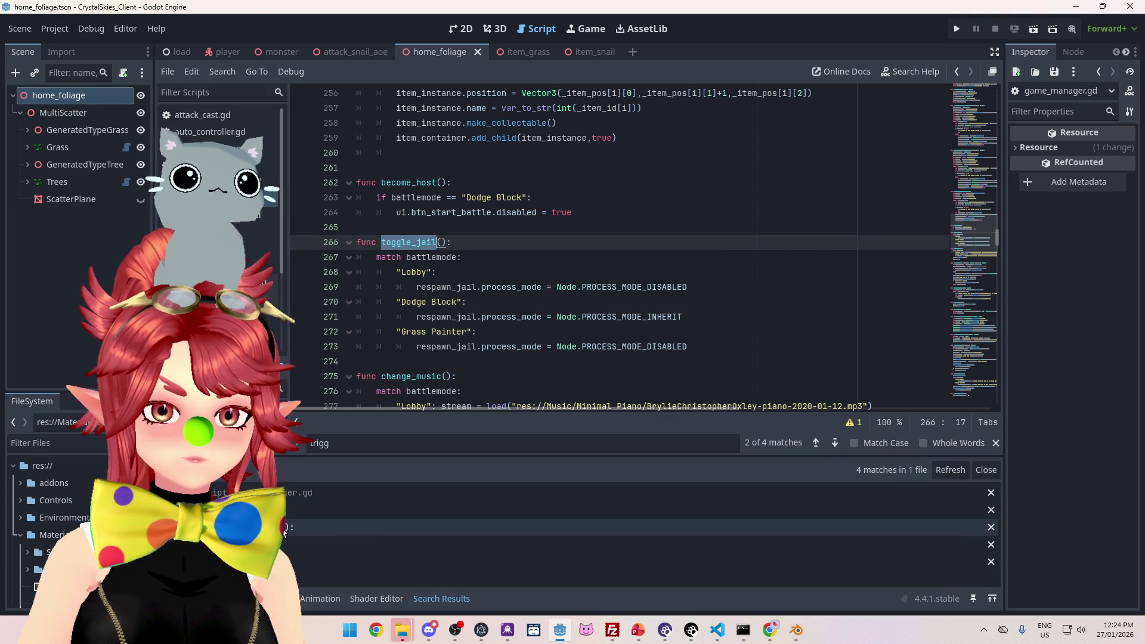
left_click(319, 512)
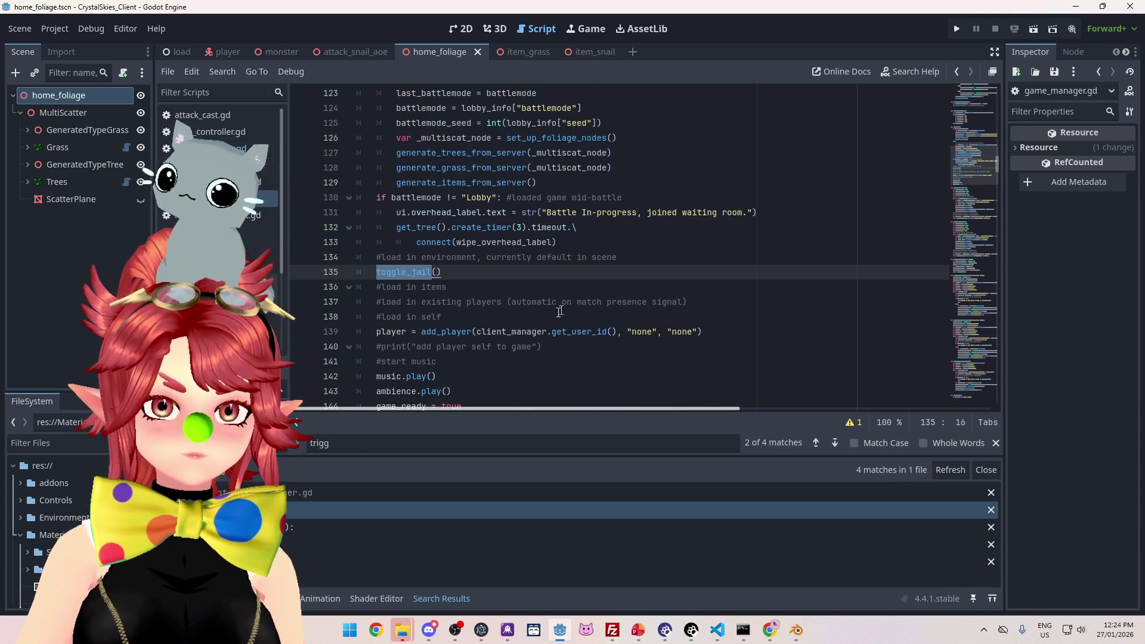
left_click(319, 562)
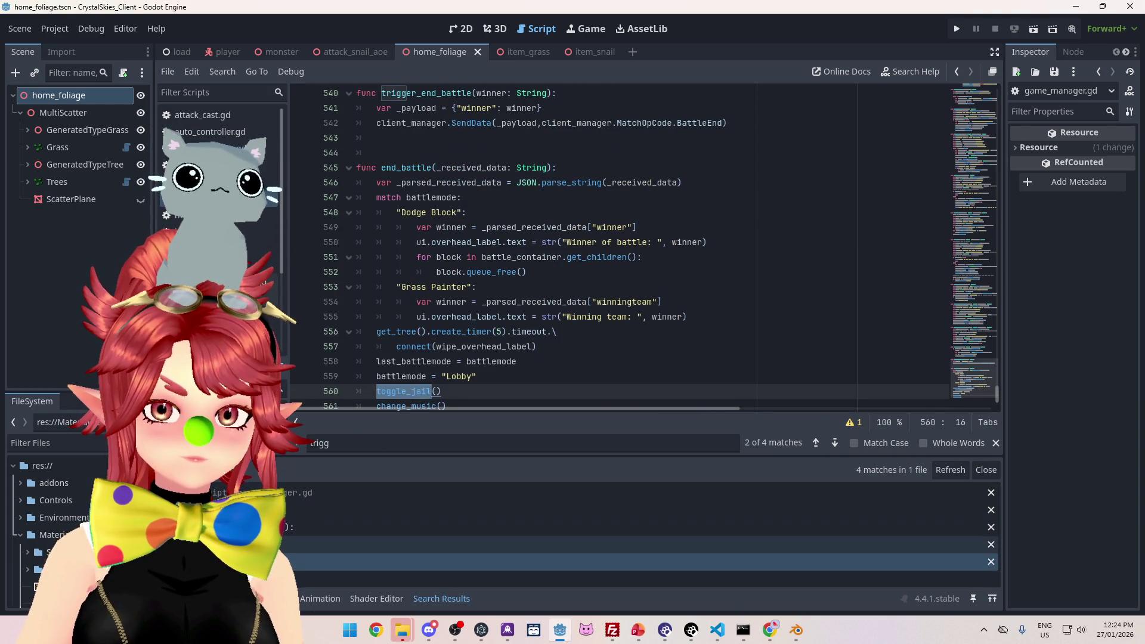
left_click(319, 545)
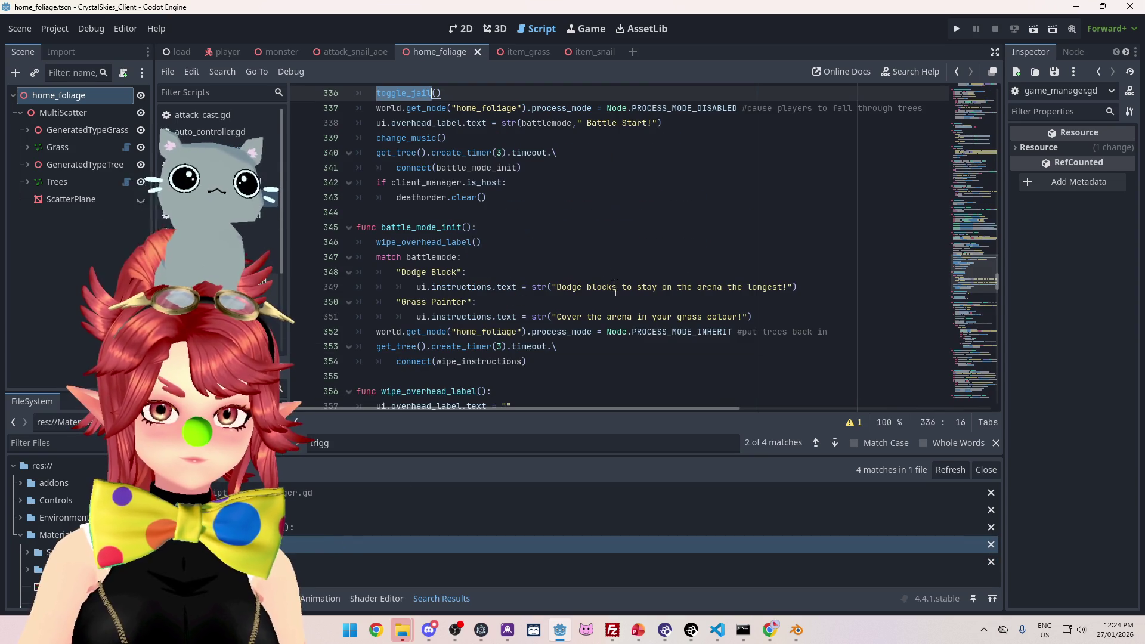
Step: Review battle_mode_init with its toggle_jail(), change_music() and Battle Start! label lines
left_click(537, 227)
scroll(459, 293, "up", 4)
left_click(457, 318)
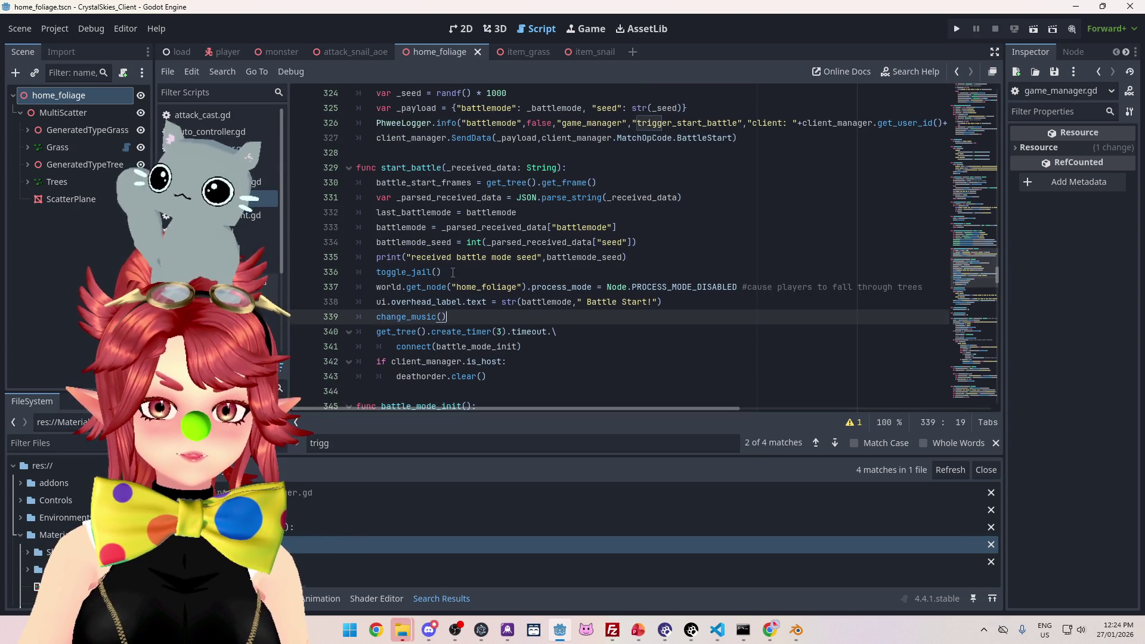
left_click(499, 272)
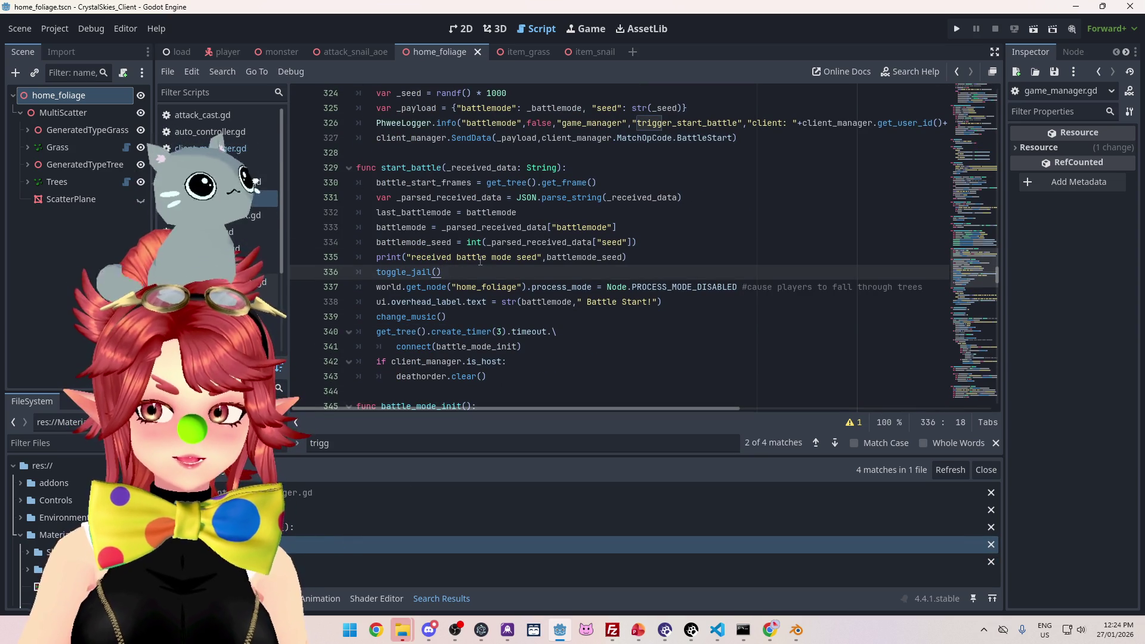
scroll(480, 260, "down", 1)
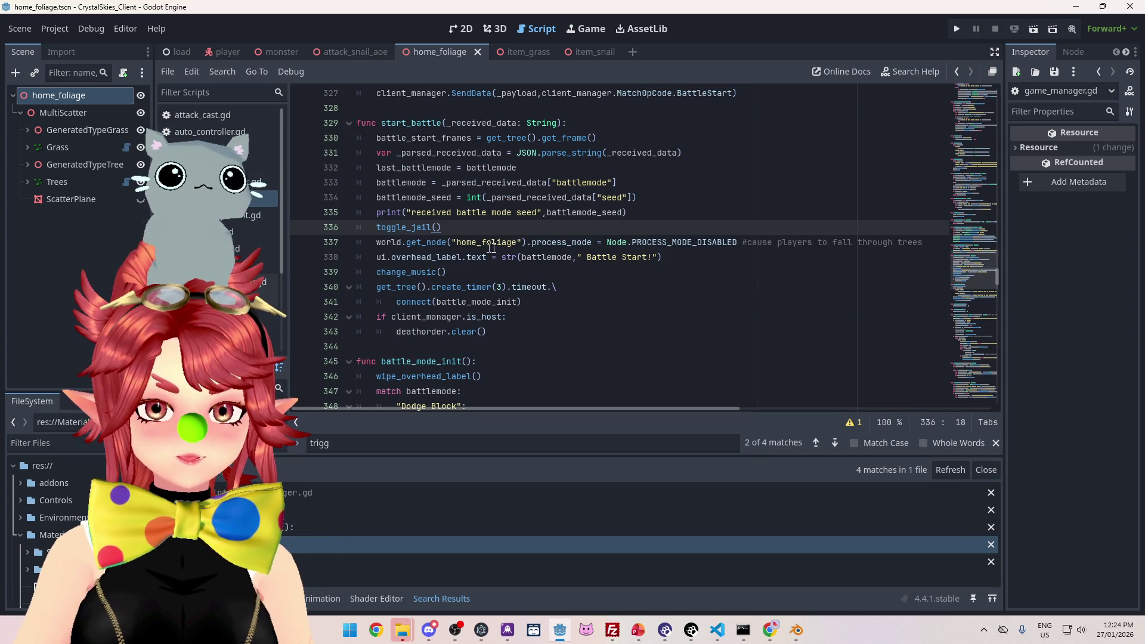
left_click(686, 255)
scroll(541, 239, "down", 1)
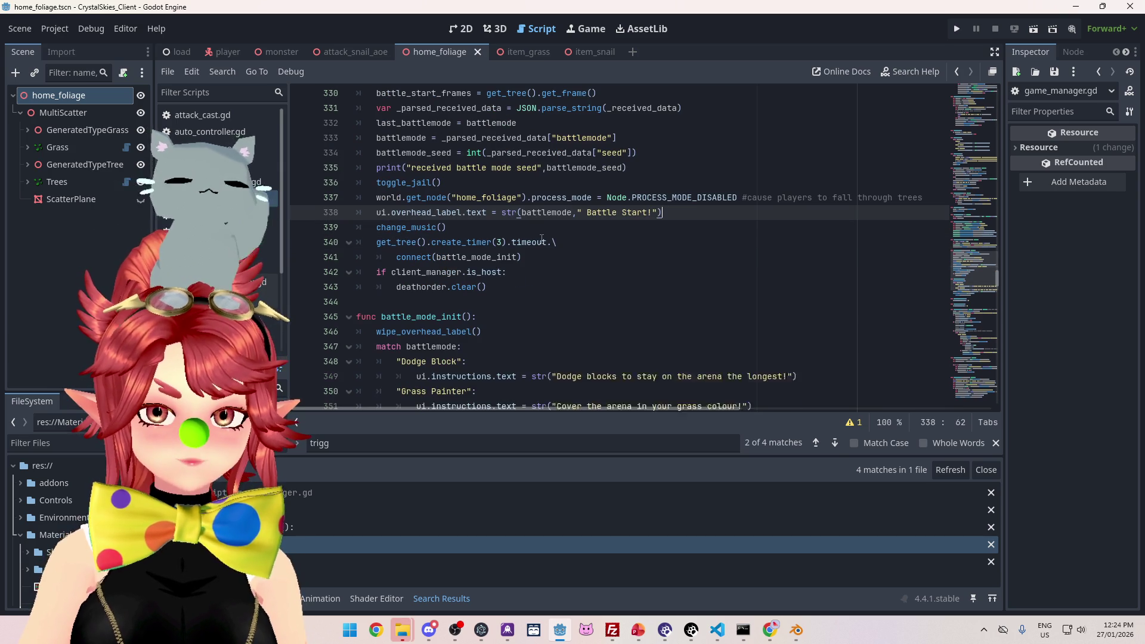
scroll(553, 200, "down", 5)
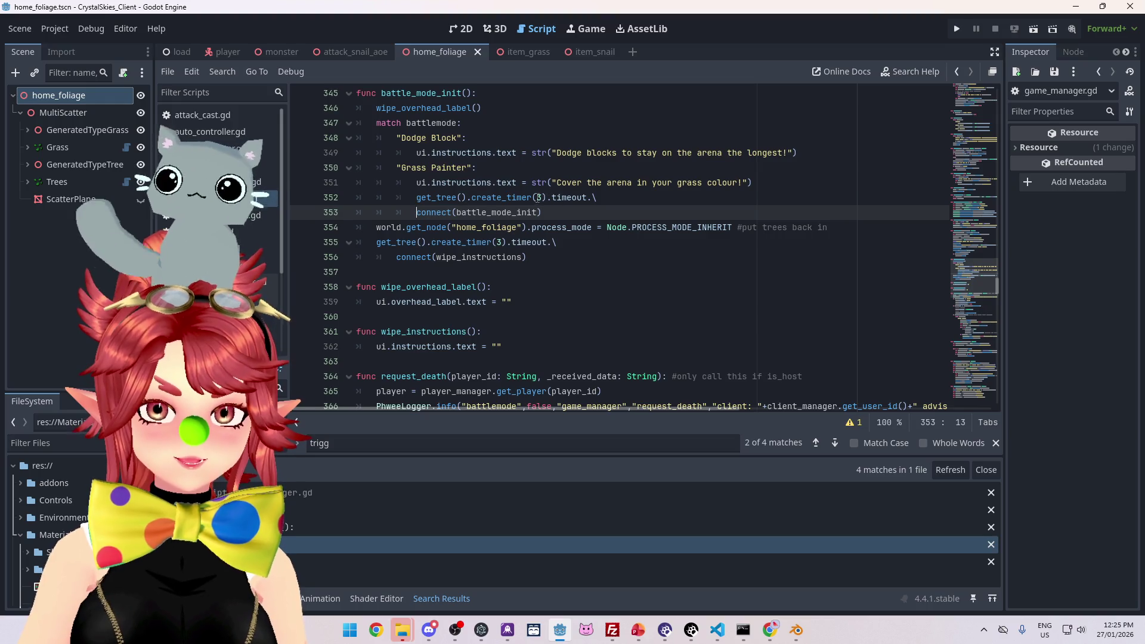
Step: Change the Grass Painter timer on line 352 from create_timer(3) to create_timer(60)
left_click(540, 198)
key("BackSpace")
type("60")
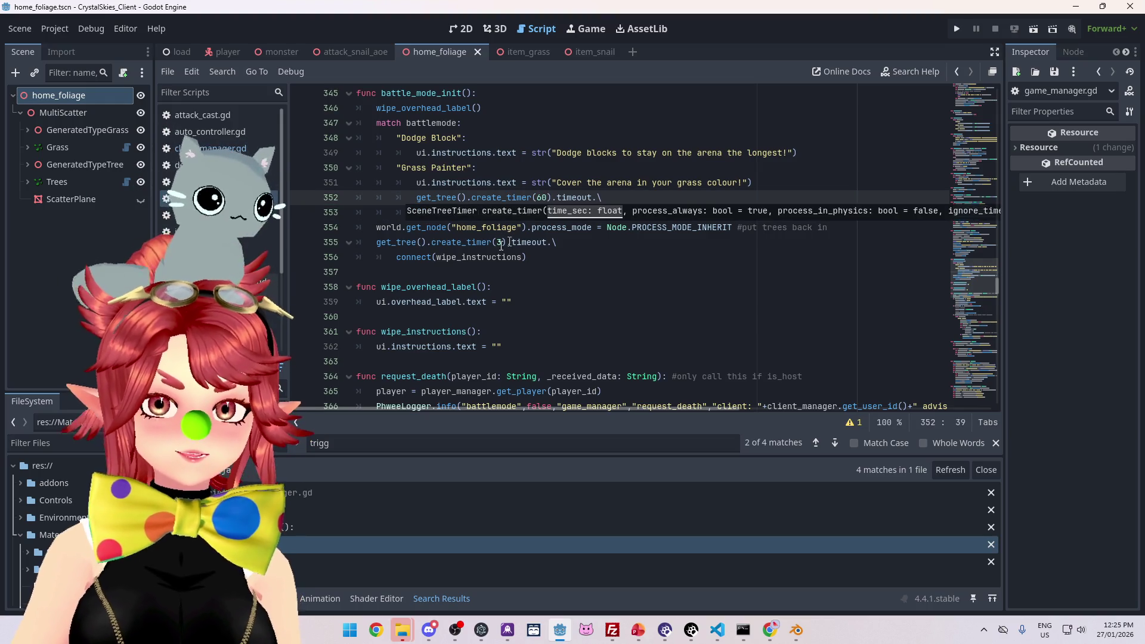
left_click(512, 283)
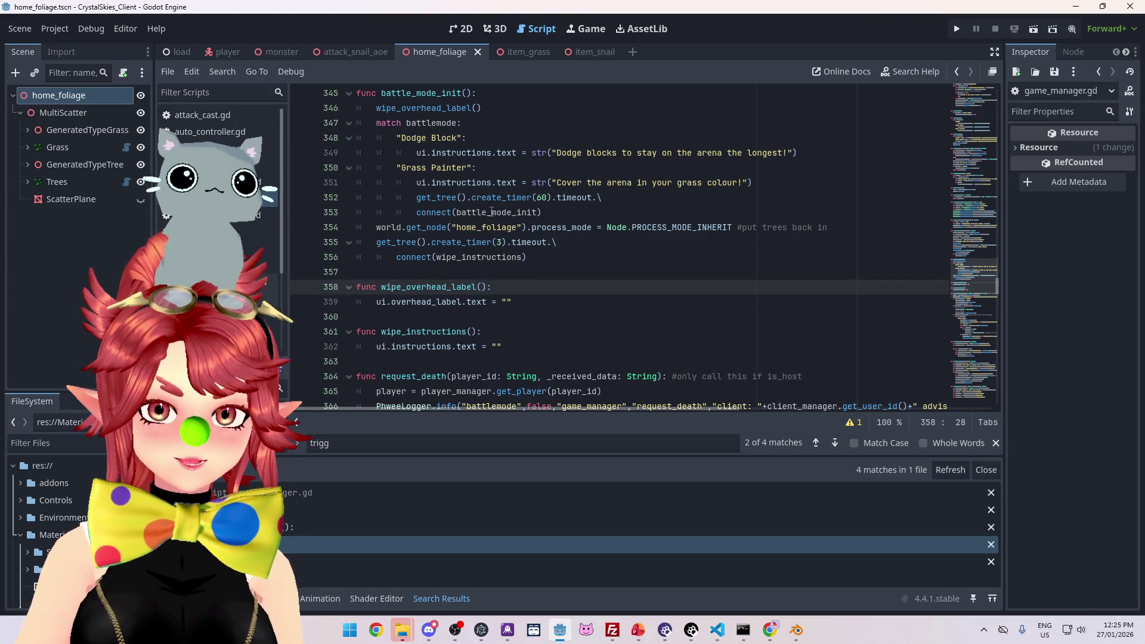
Step: Replace battle_mode_init with trigger_end_battle in the timer's connect call, then jump to its definition
left_click_drag(539, 212, 495, 213)
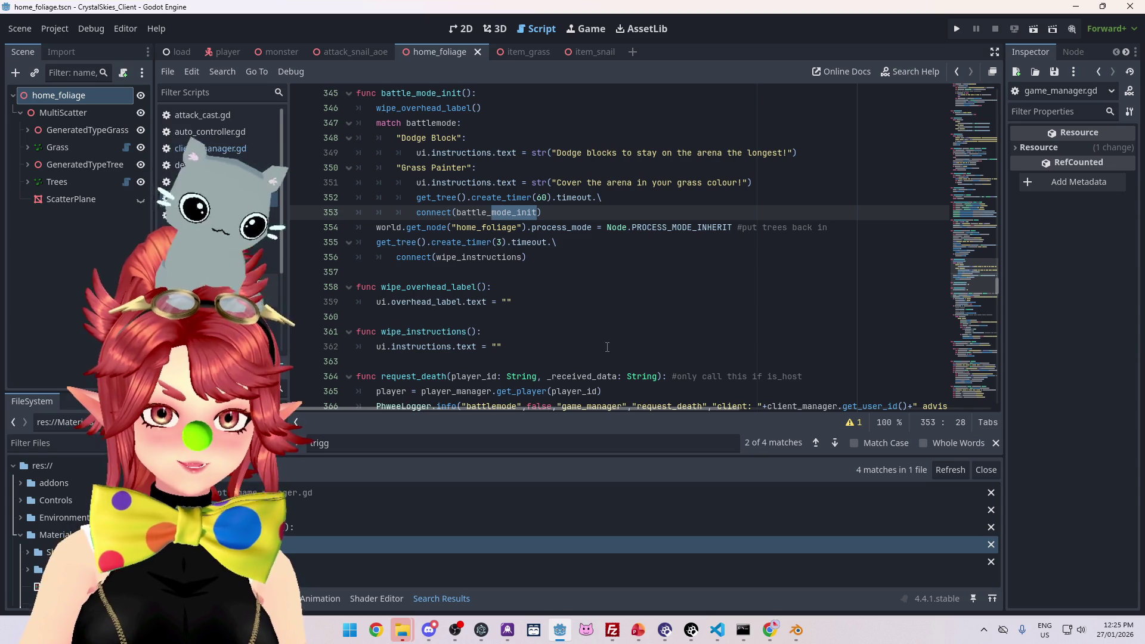
scroll(602, 349, "down", 3)
scroll(459, 291, "down", 10)
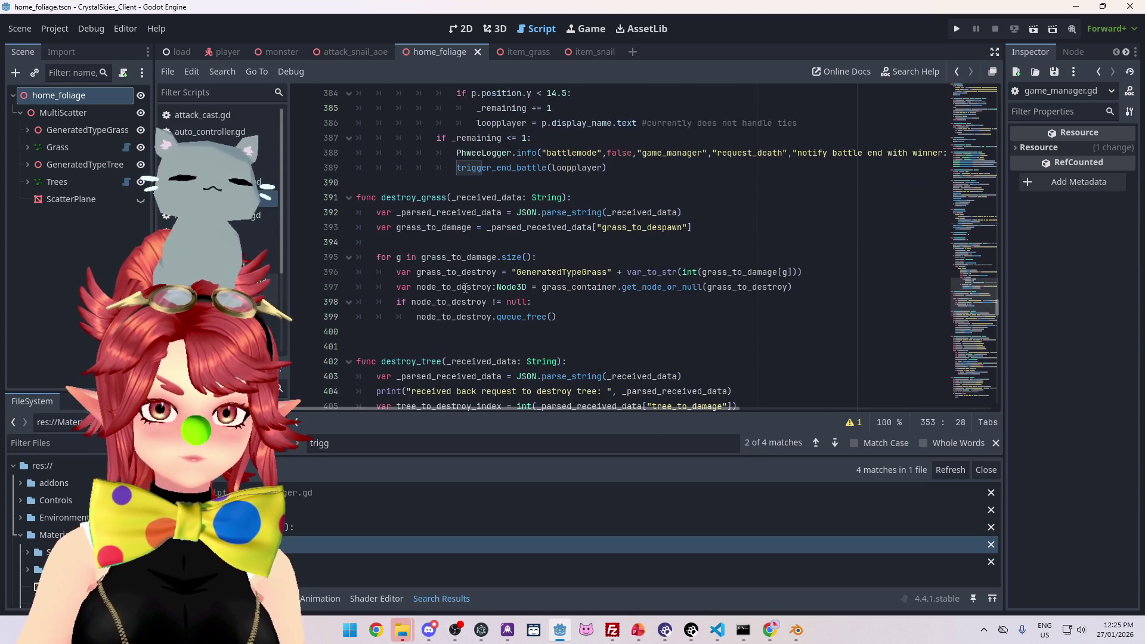
scroll(466, 288, "down", 20)
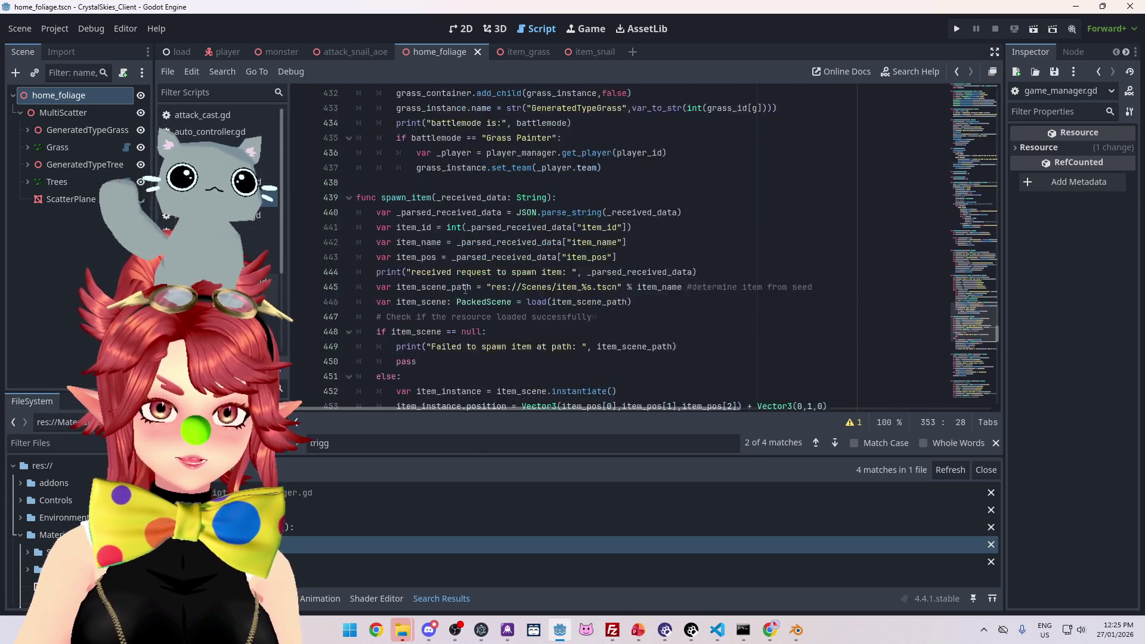
scroll(465, 289, "down", 5)
scroll(477, 289, "up", 20)
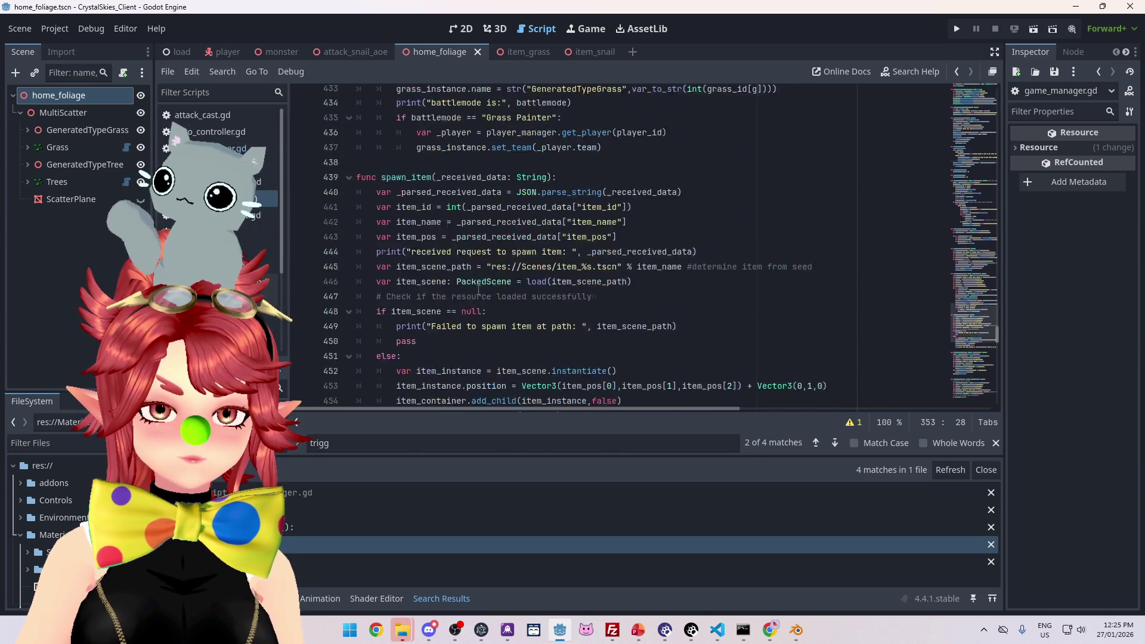
scroll(483, 288, "up", 18)
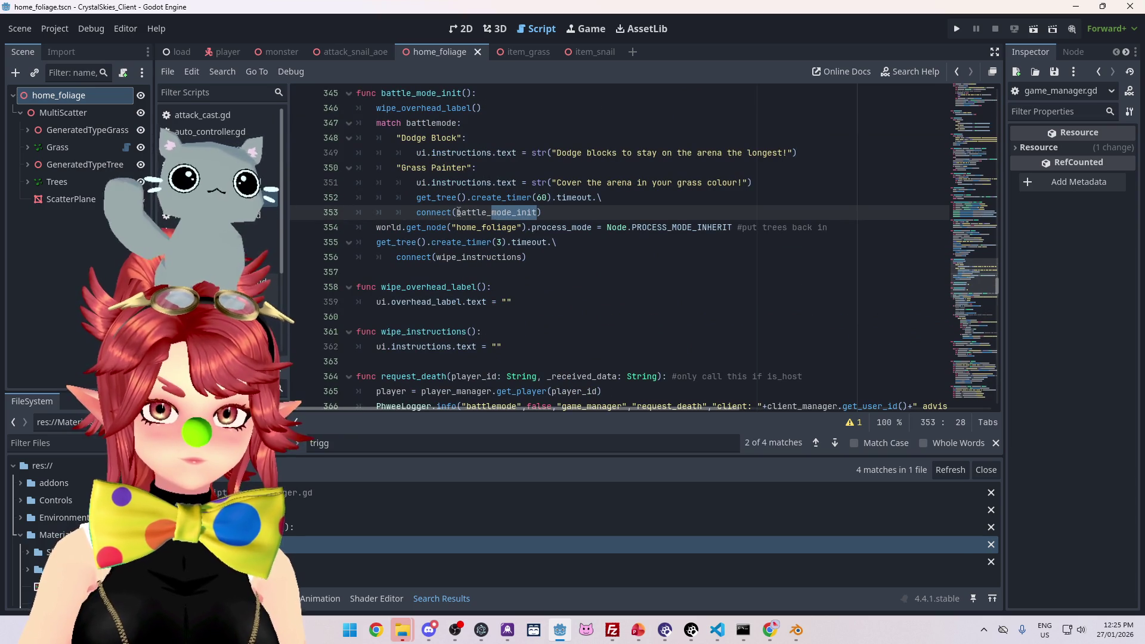
left_click_drag(458, 212, 456, 213)
type("trigg")
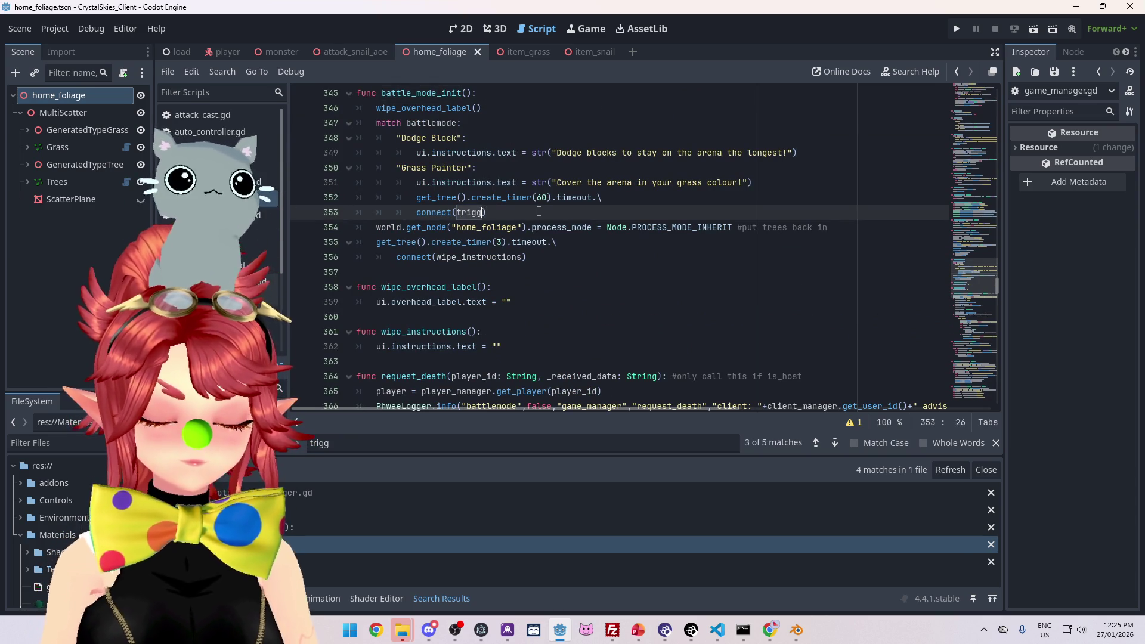
key("Return")
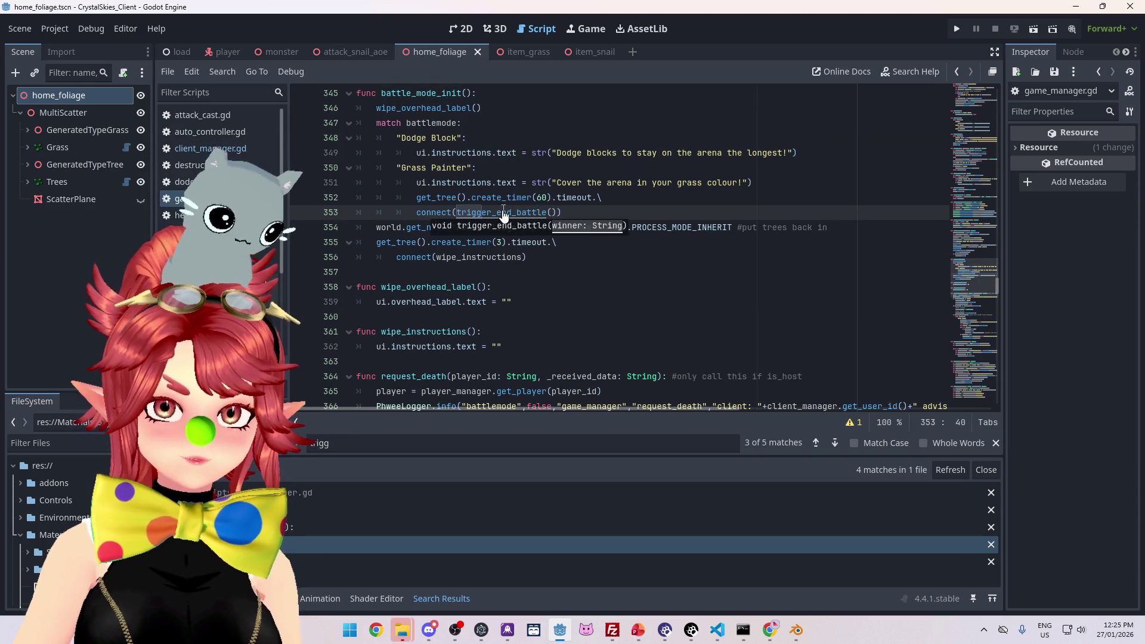
left_click(503, 212, "ctrl")
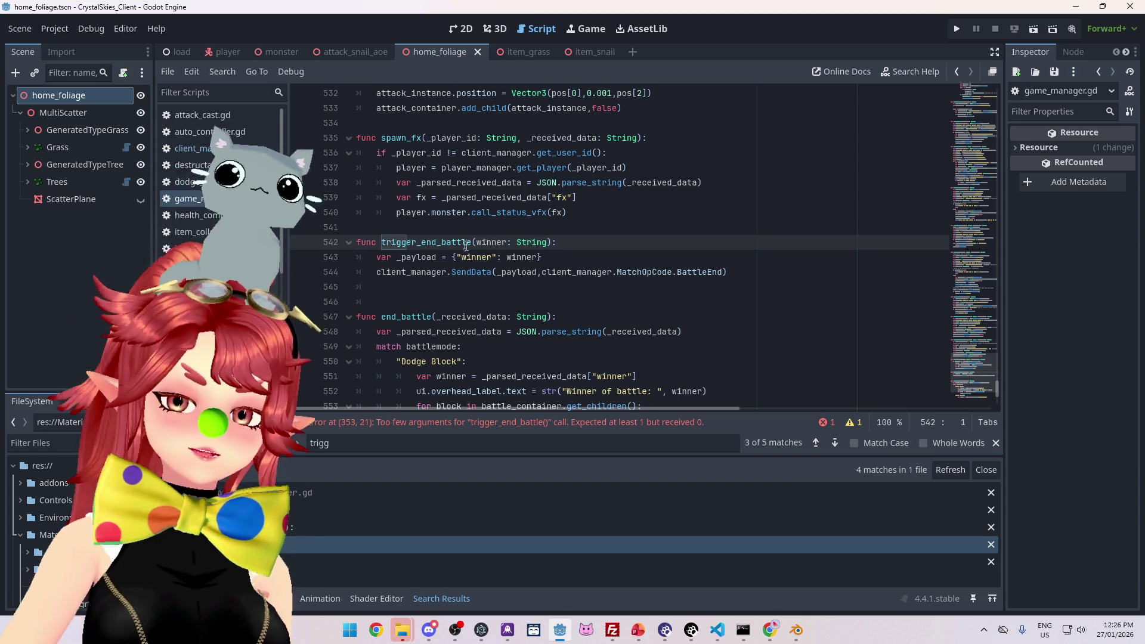
Step: Return to the line 353 error, add a dot after trigger_end_battle(), and open connect()'s documentation
mouse_move(550, 388)
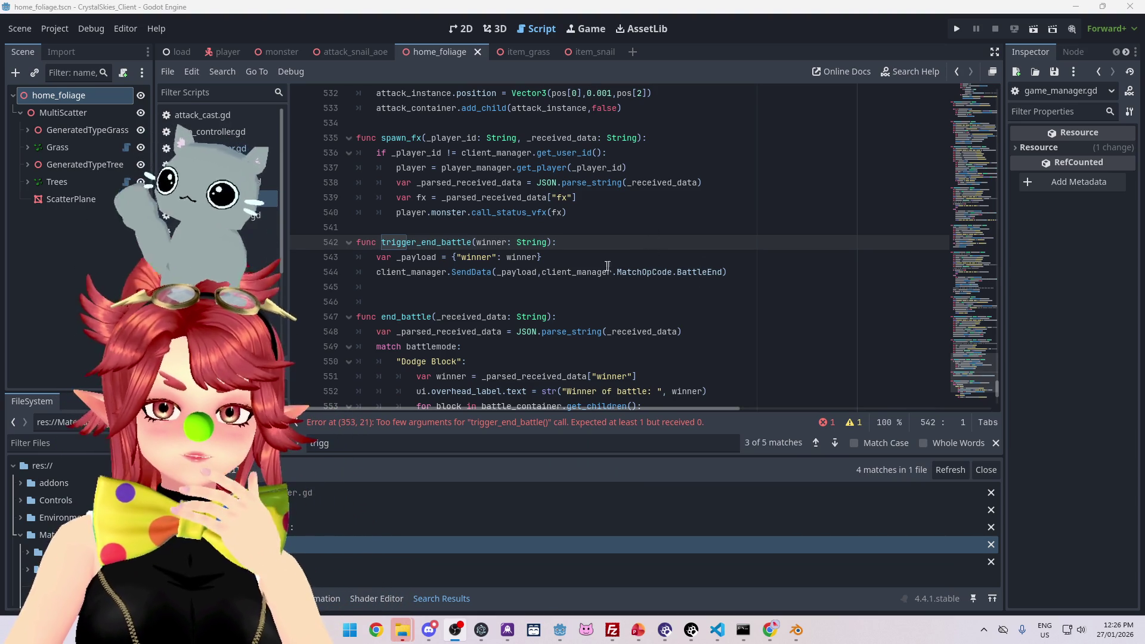
left_click(591, 423)
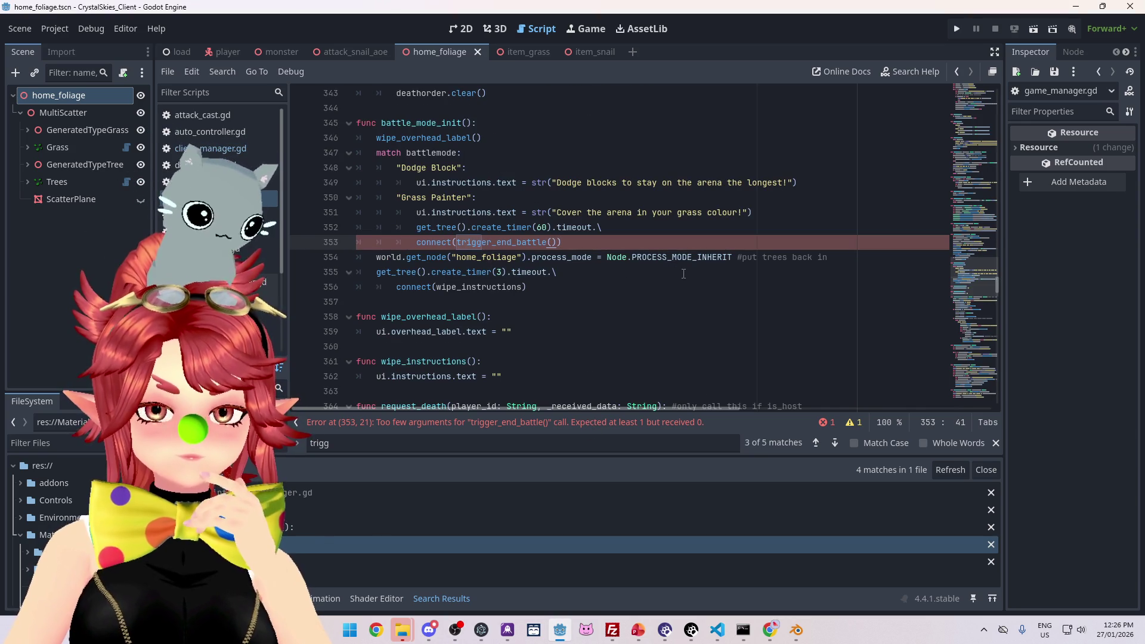
type(",")
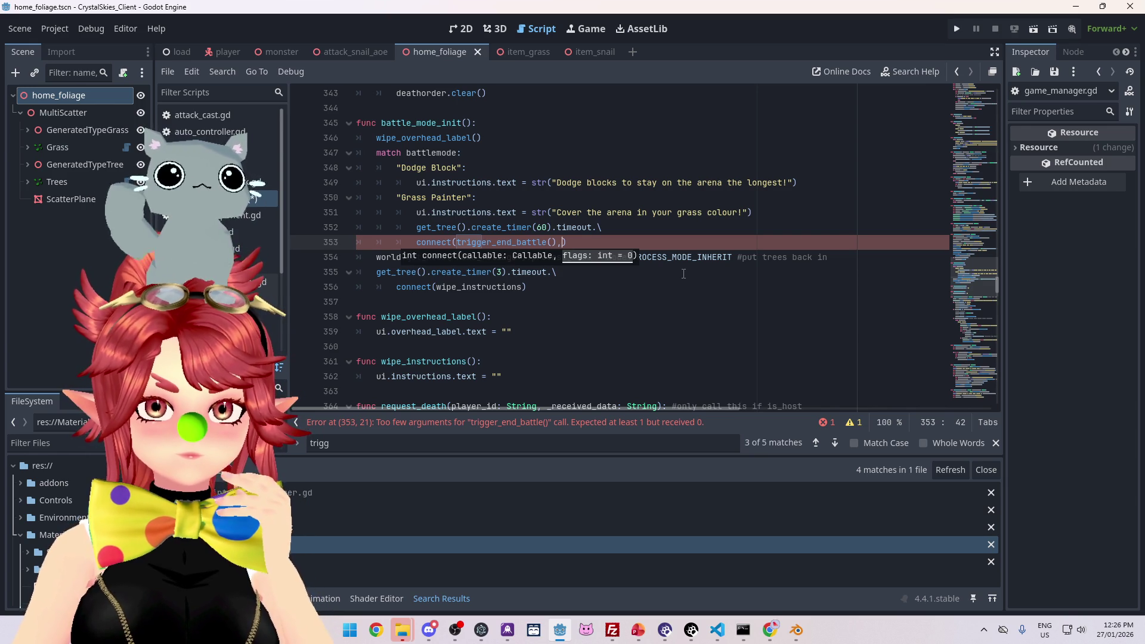
type(".")
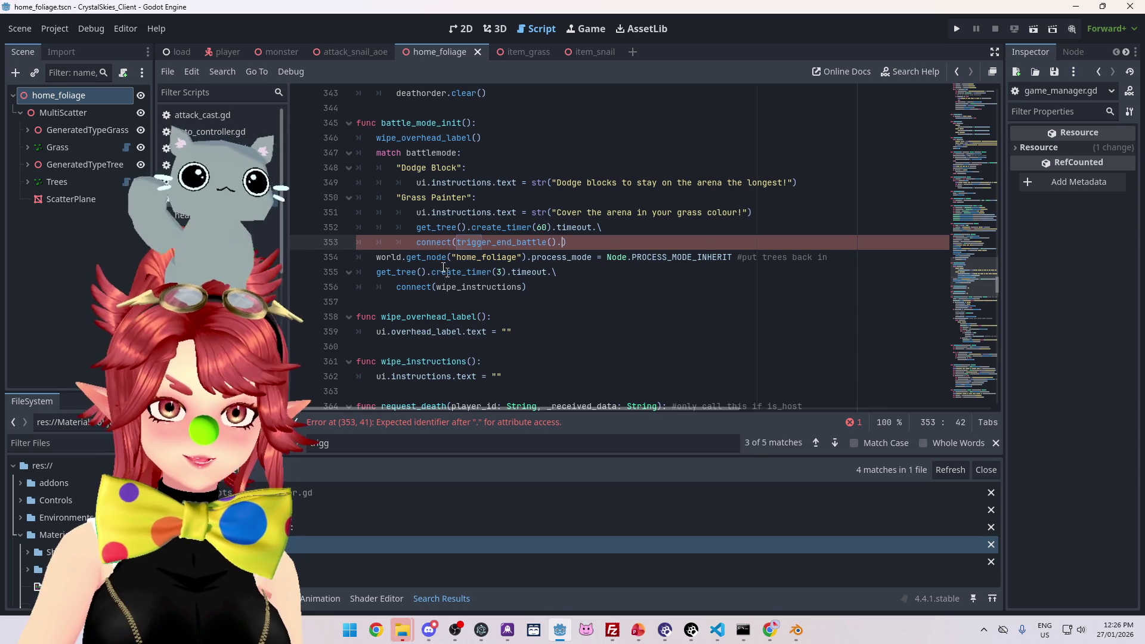
left_click(442, 243, "ctrl")
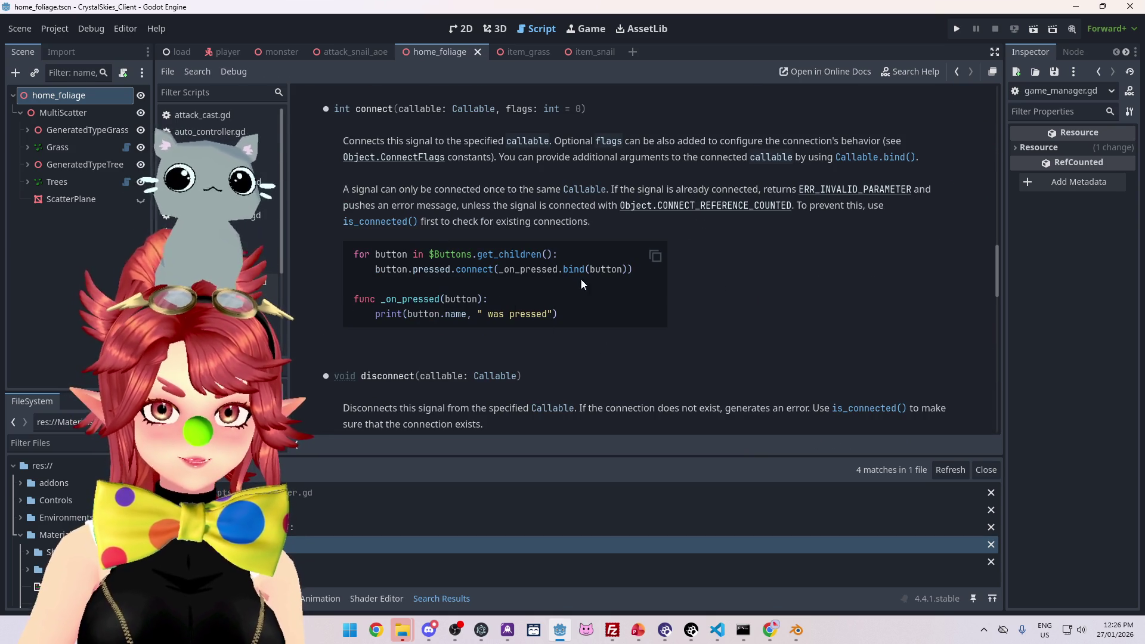
Step: Go back from the connect() help page and make line 353 read trigger_end_battle().bind()
key("alt+Left")
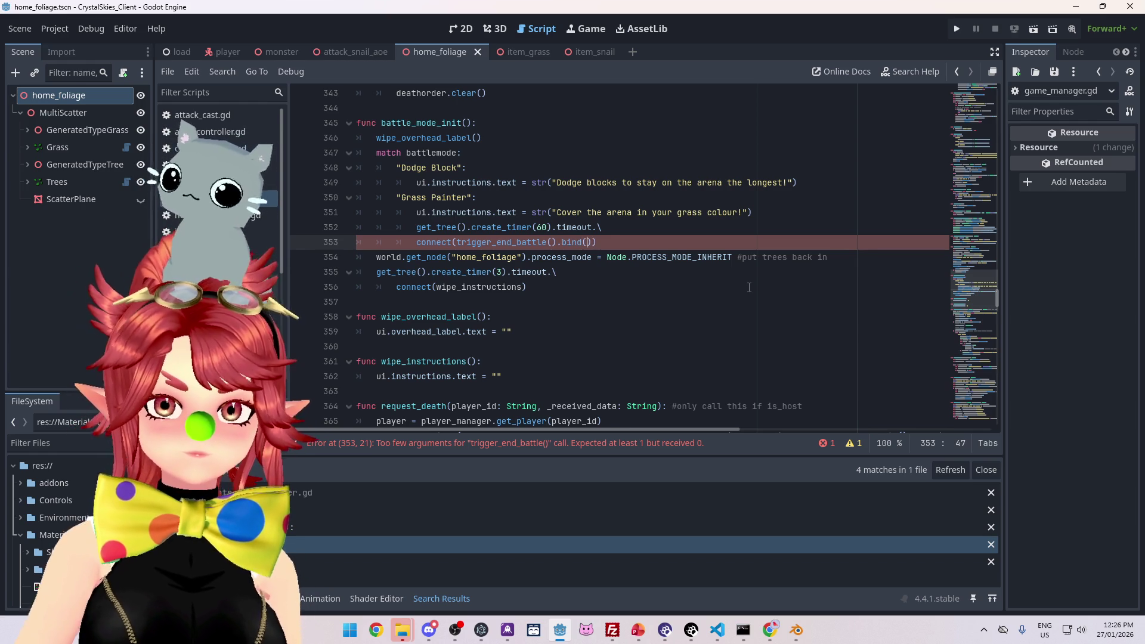
scroll(714, 331, "up", 2)
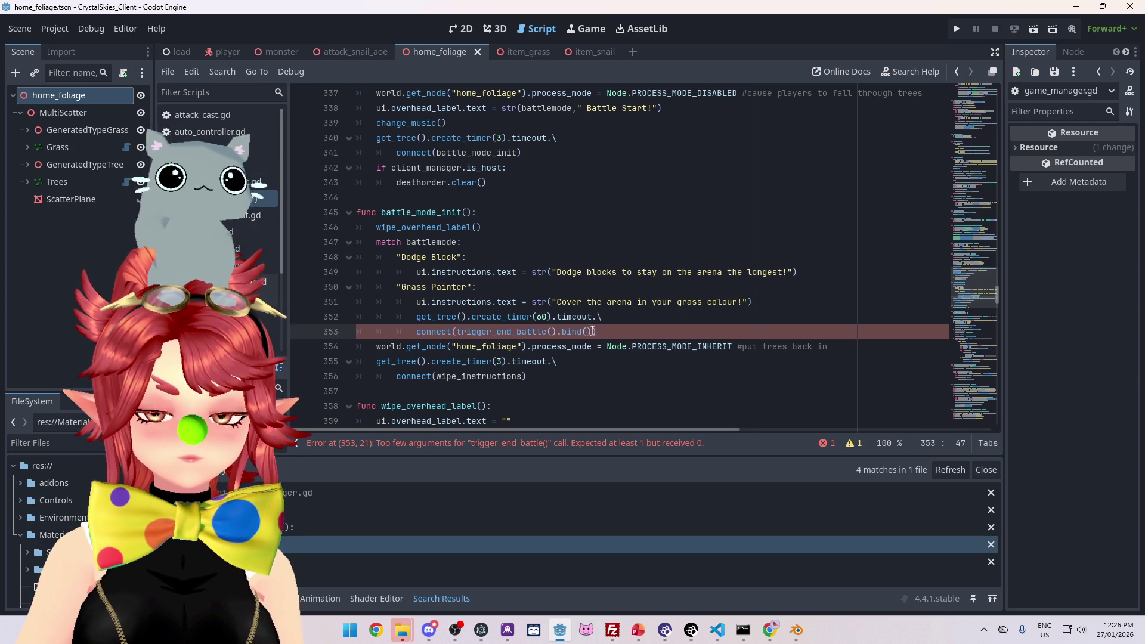
scroll(594, 331, "down", 1)
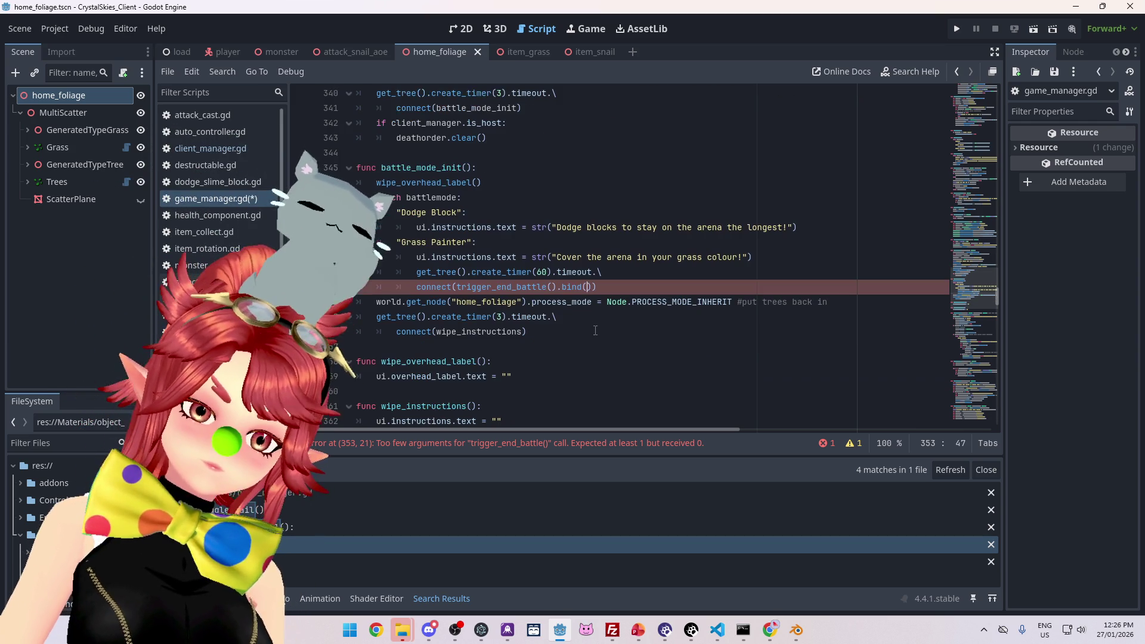
Step: Find trigger_end_battle in files and compare its line 387 loopplayer call with its definition
left_click(526, 287, "ctrl")
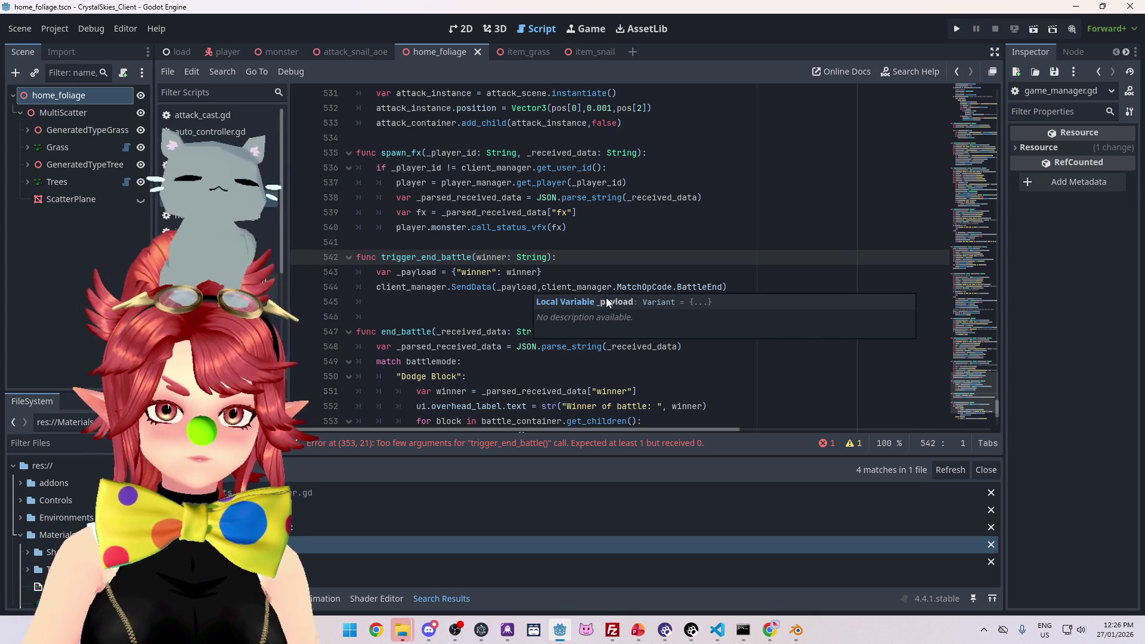
left_click_drag(382, 257, 472, 260)
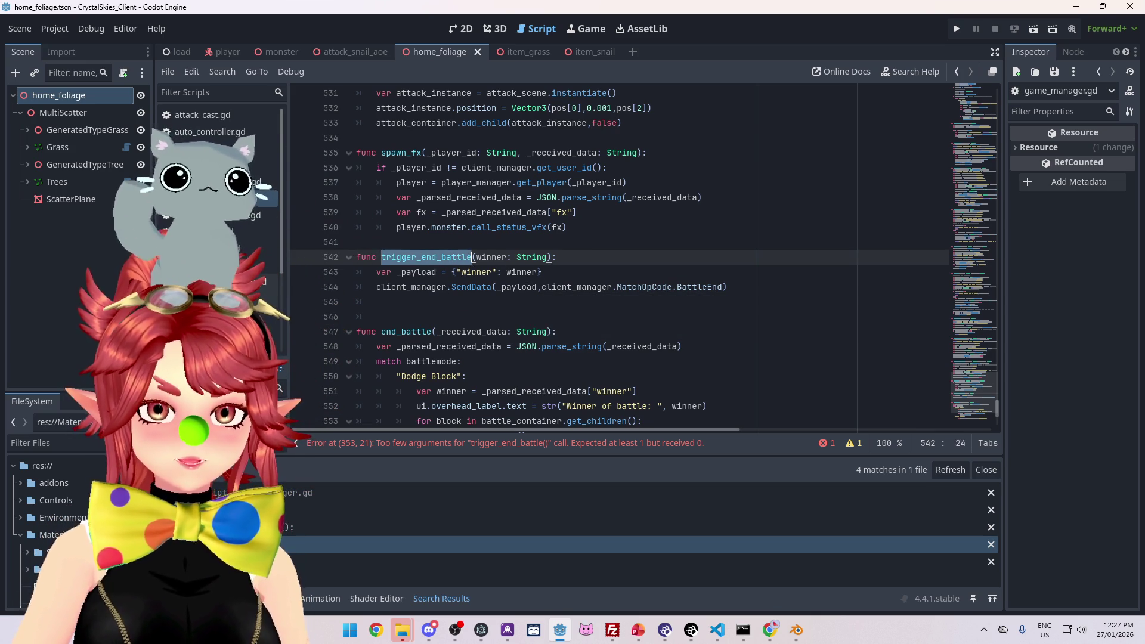
key("ctrl+shift+f")
key("Return")
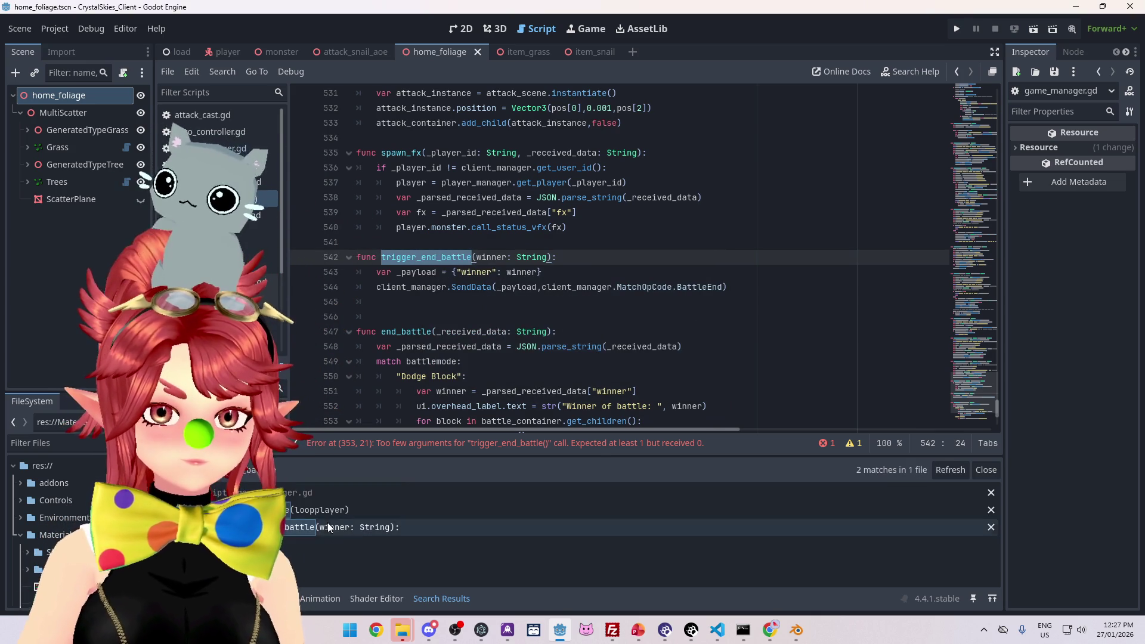
left_click(325, 510)
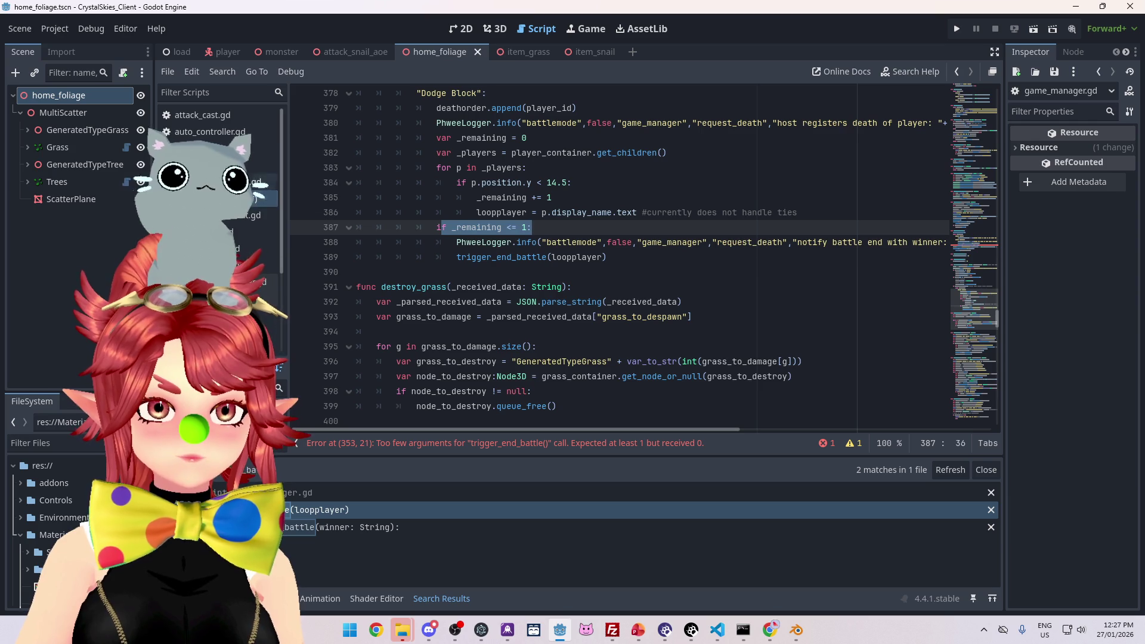
left_click(330, 528)
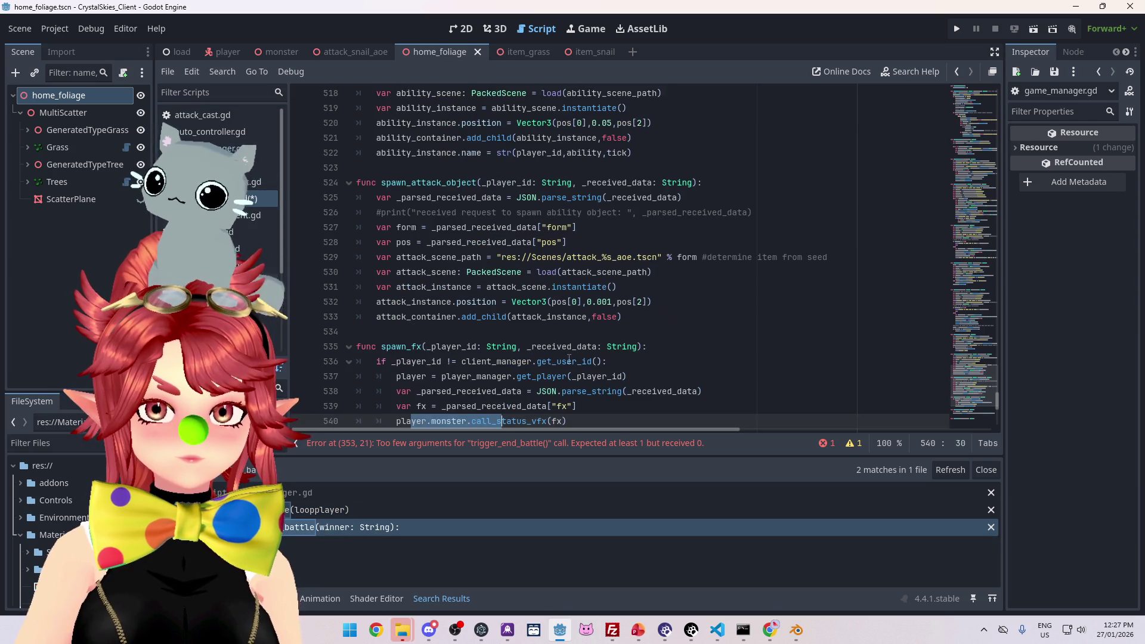
scroll(568, 349, "down", 5)
left_click(334, 510)
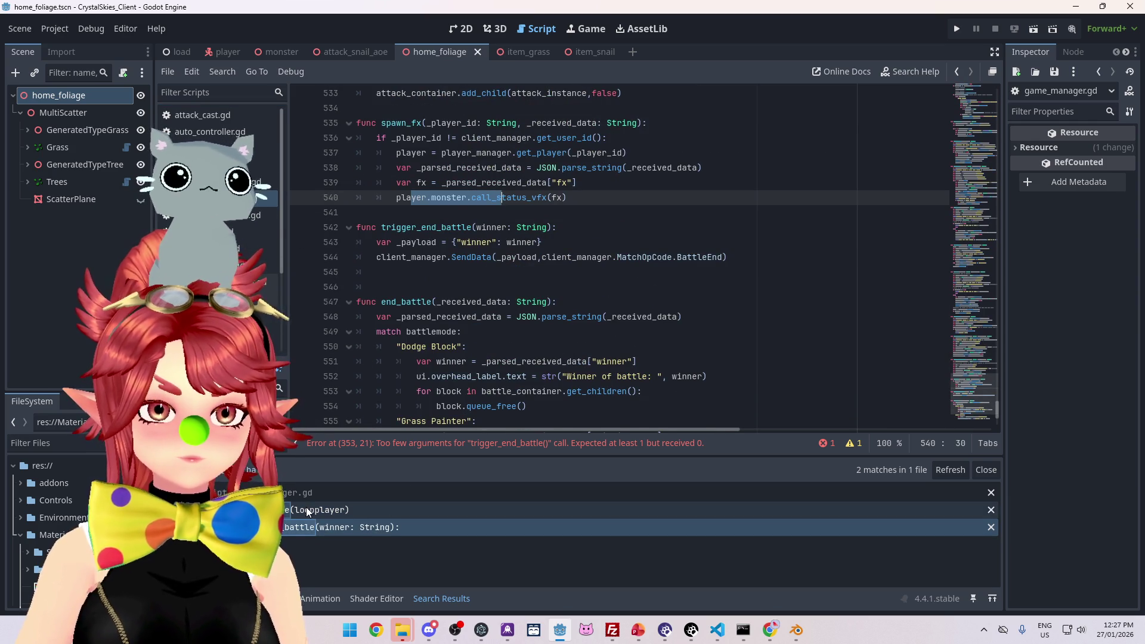
scroll(554, 288, "up", 3)
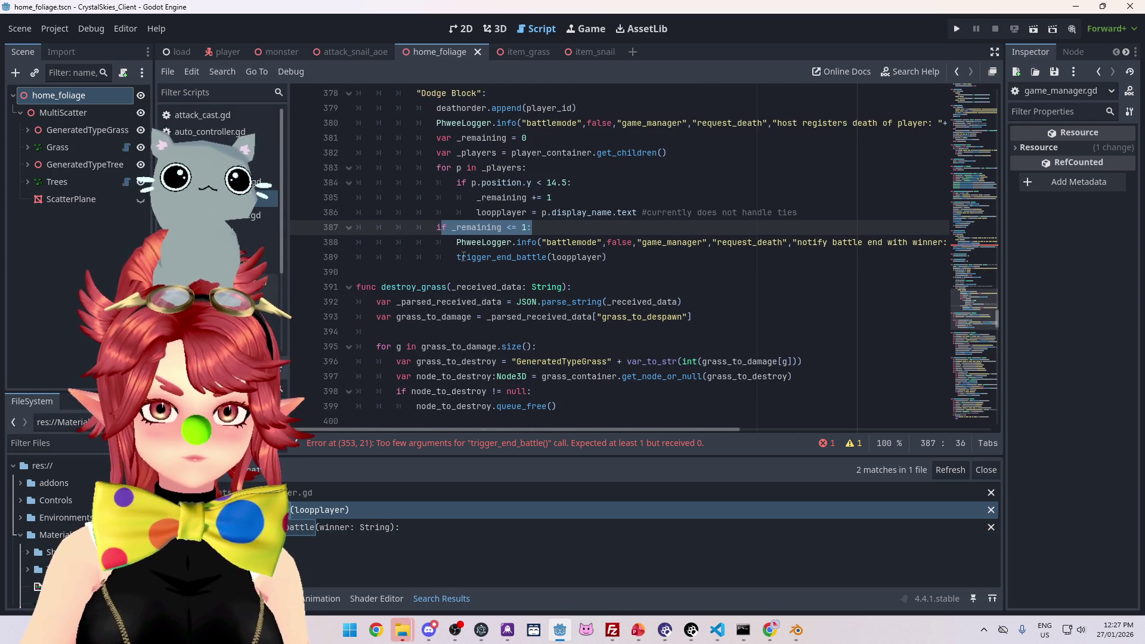
Step: Search trigger_end_battle again from the line 389 call, recheck the definition, then return to line 353
double_click(543, 257)
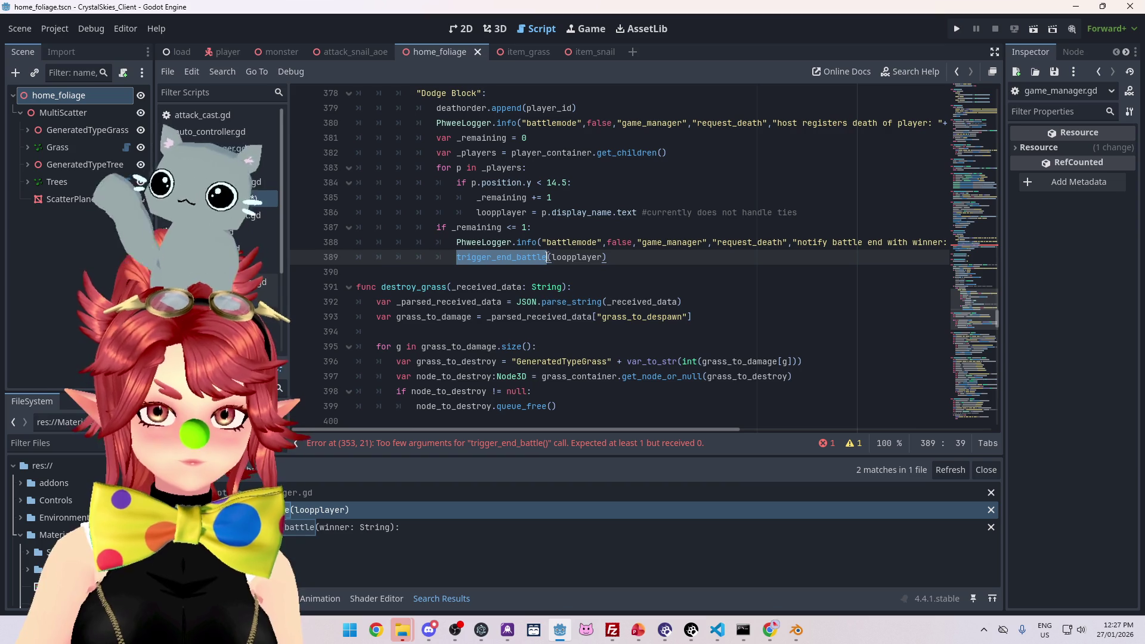
key("ctrl+shift+f")
left_click(571, 364)
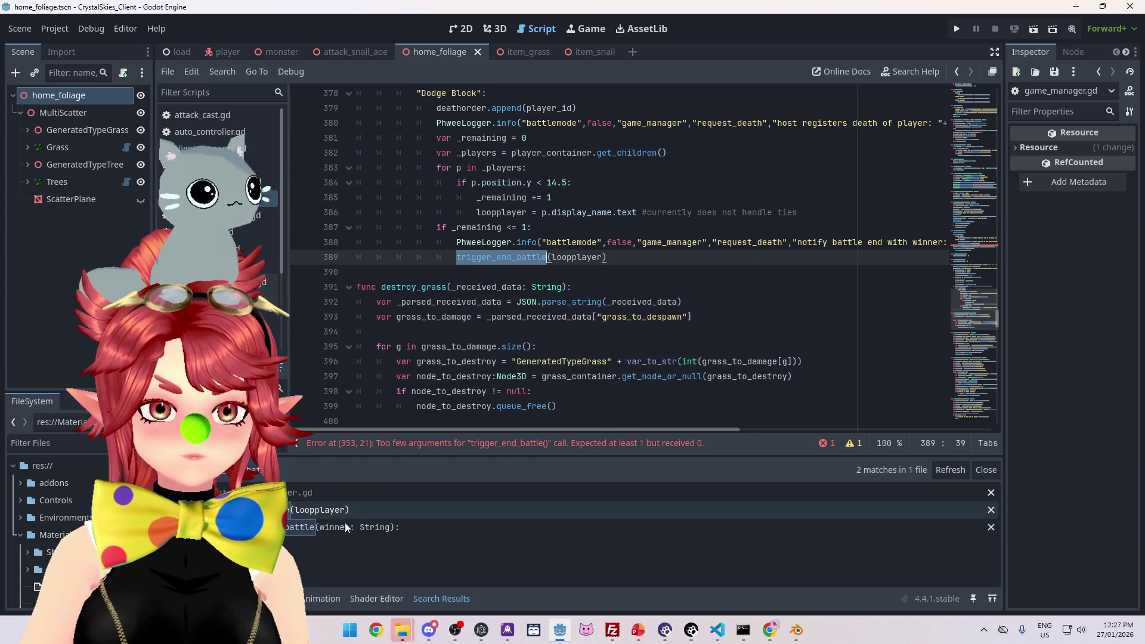
scroll(551, 342, "up", 2)
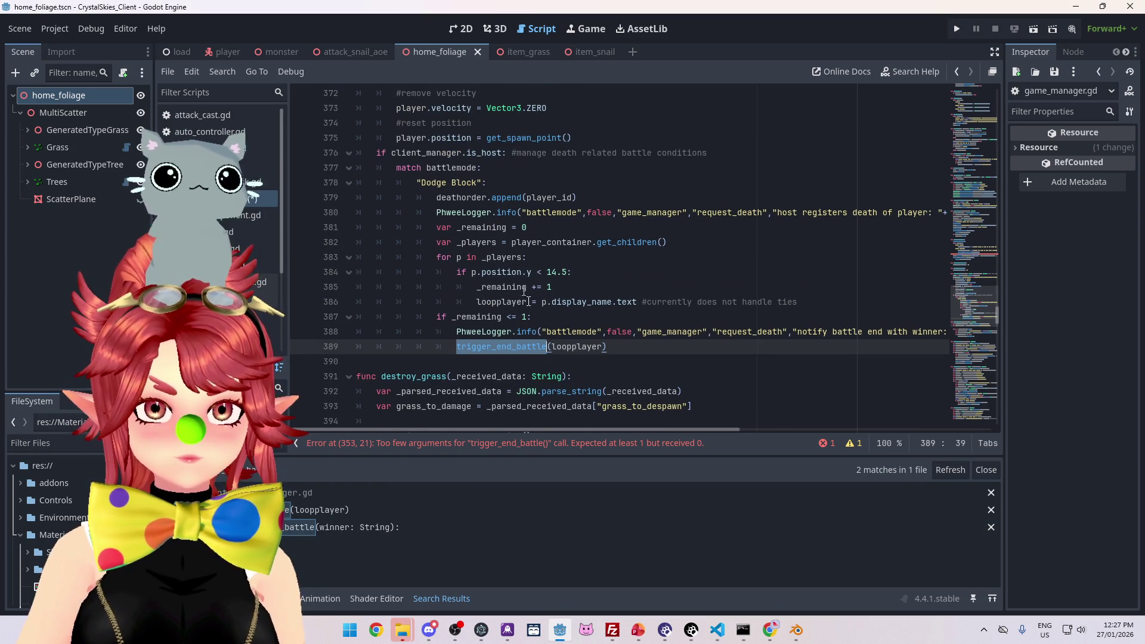
scroll(532, 338, "down", 3)
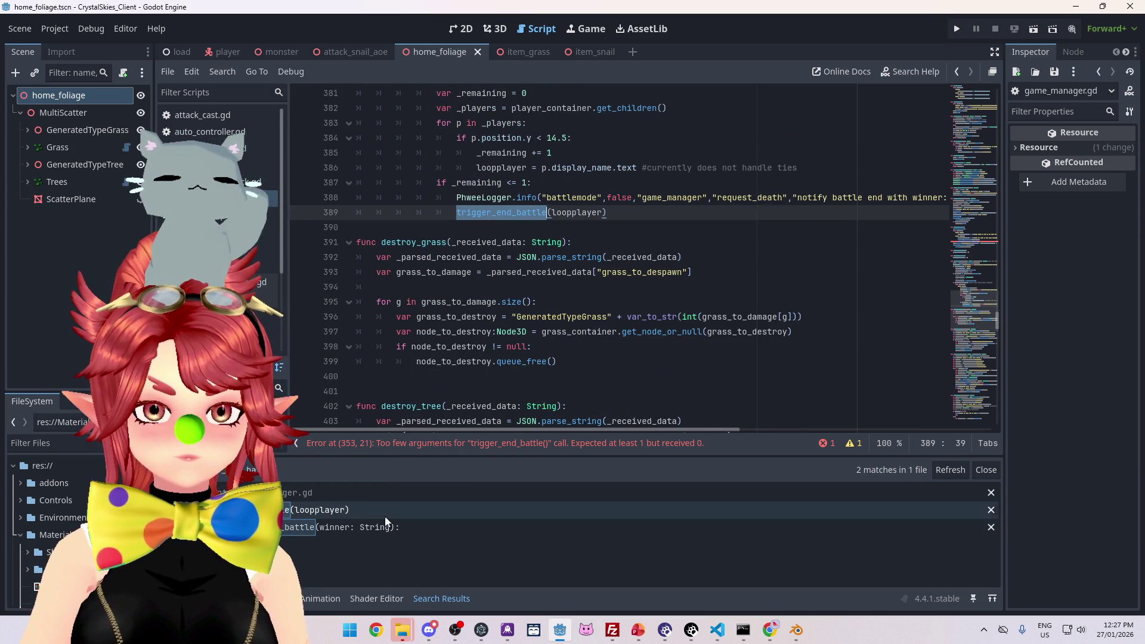
left_click(377, 528)
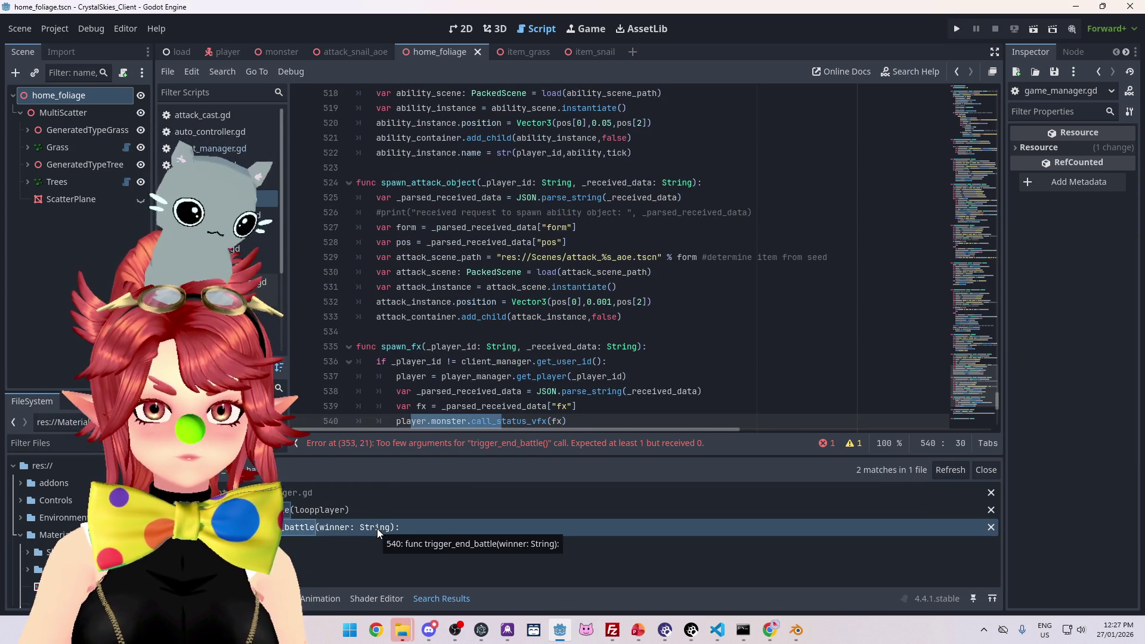
left_click(374, 510)
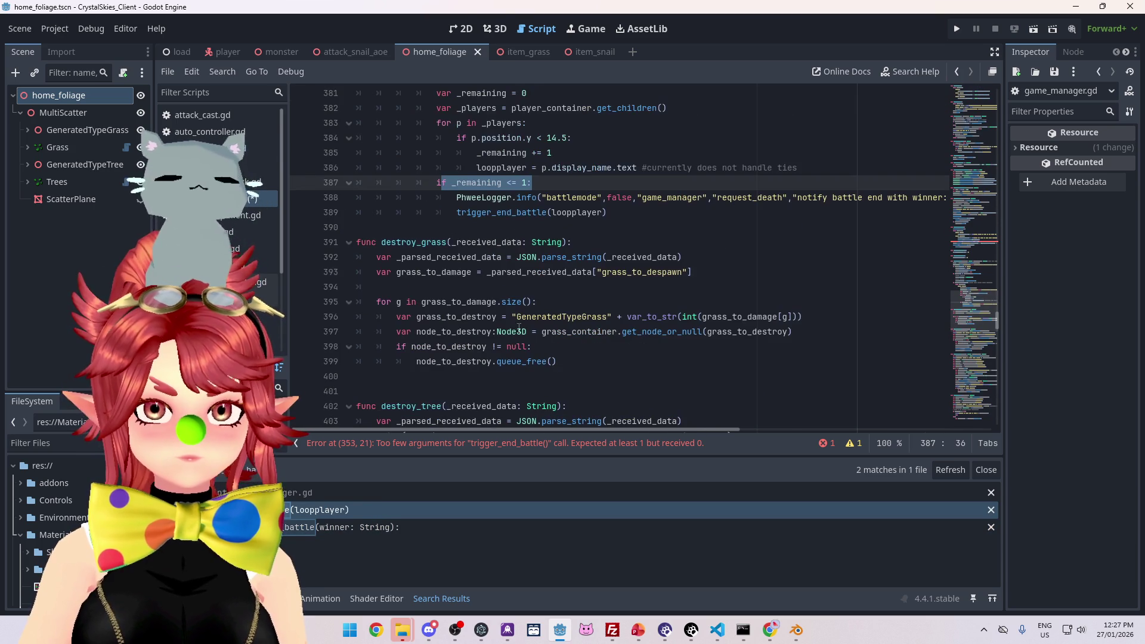
scroll(519, 328, "up", 13)
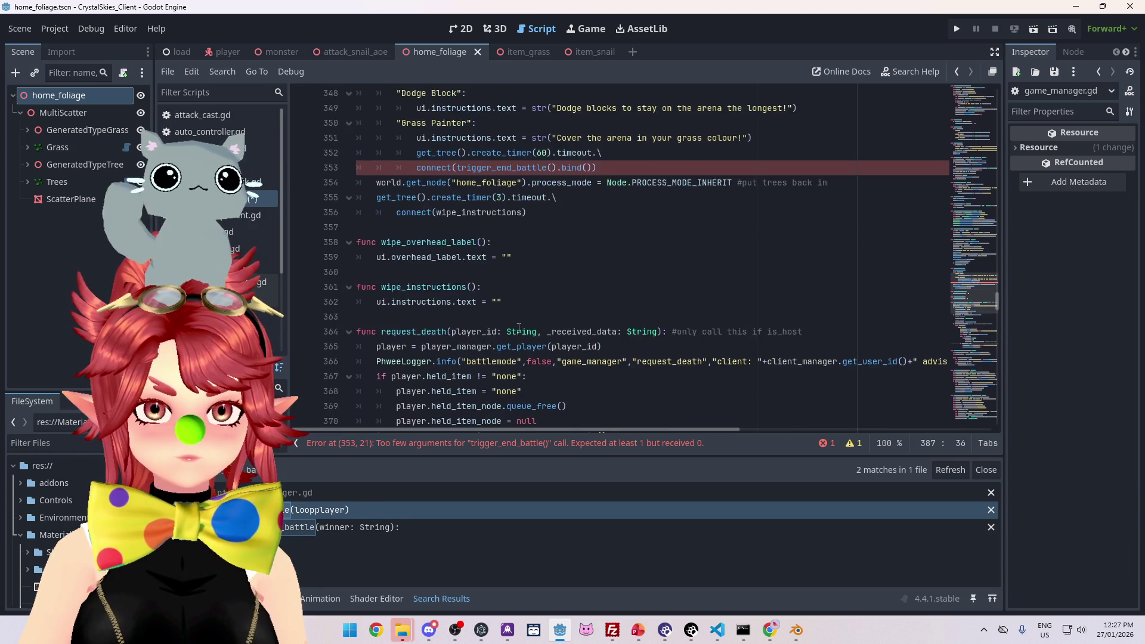
left_click(528, 257)
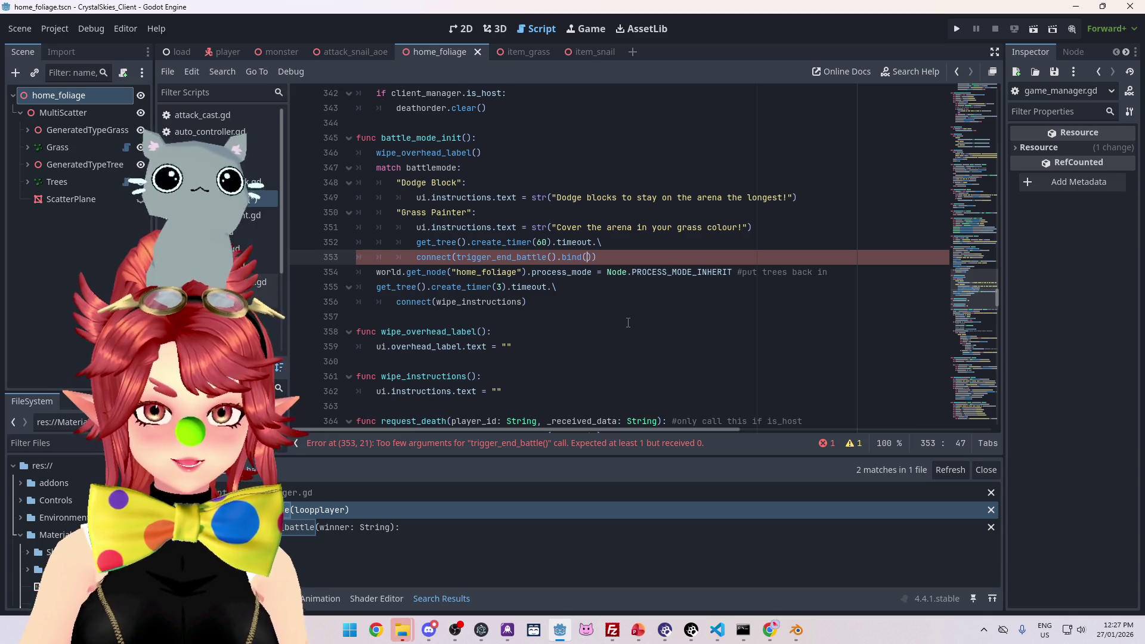
Step: Pass null to bind(), then replace trigger_end_battle().bind(null) on line 353 with battle_time_out()
type("null")
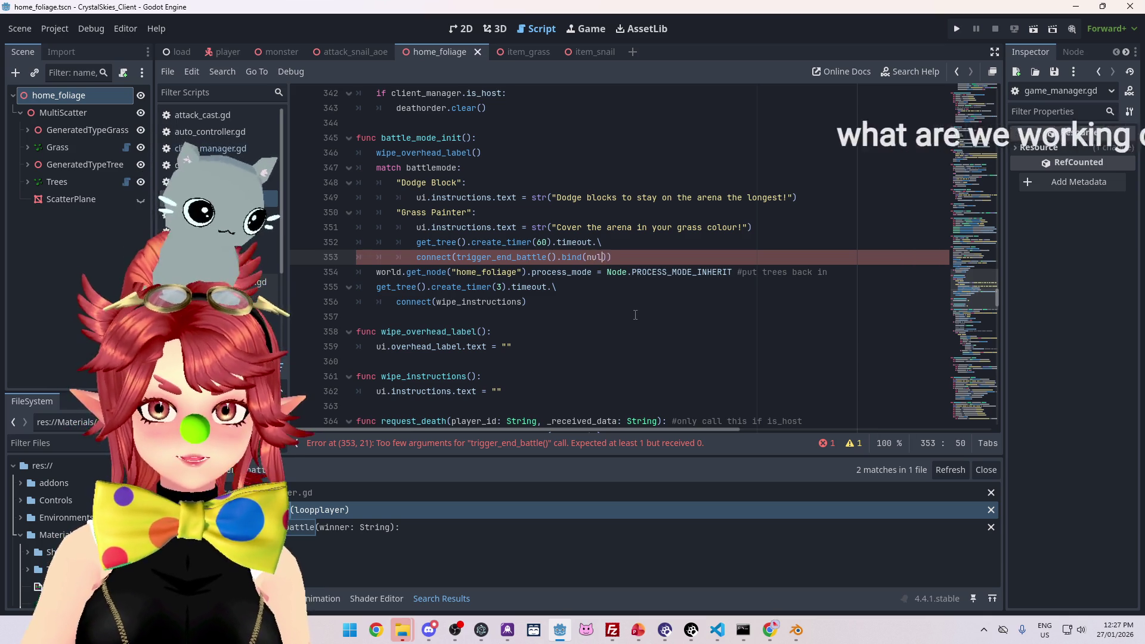
type(")")
left_click(613, 304)
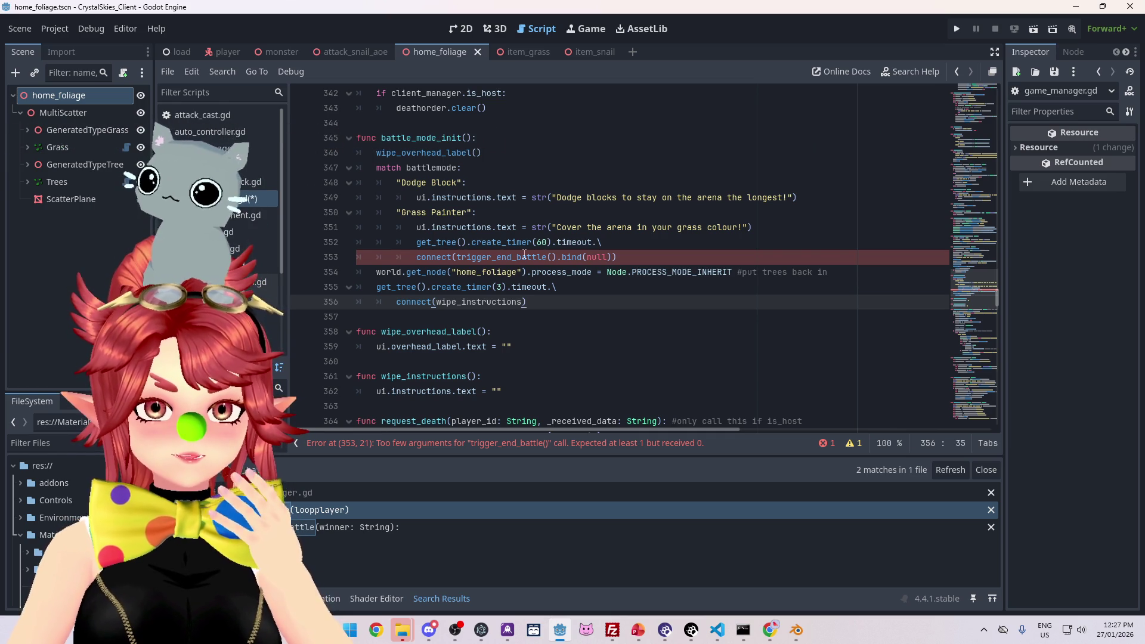
mouse_move(524, 256)
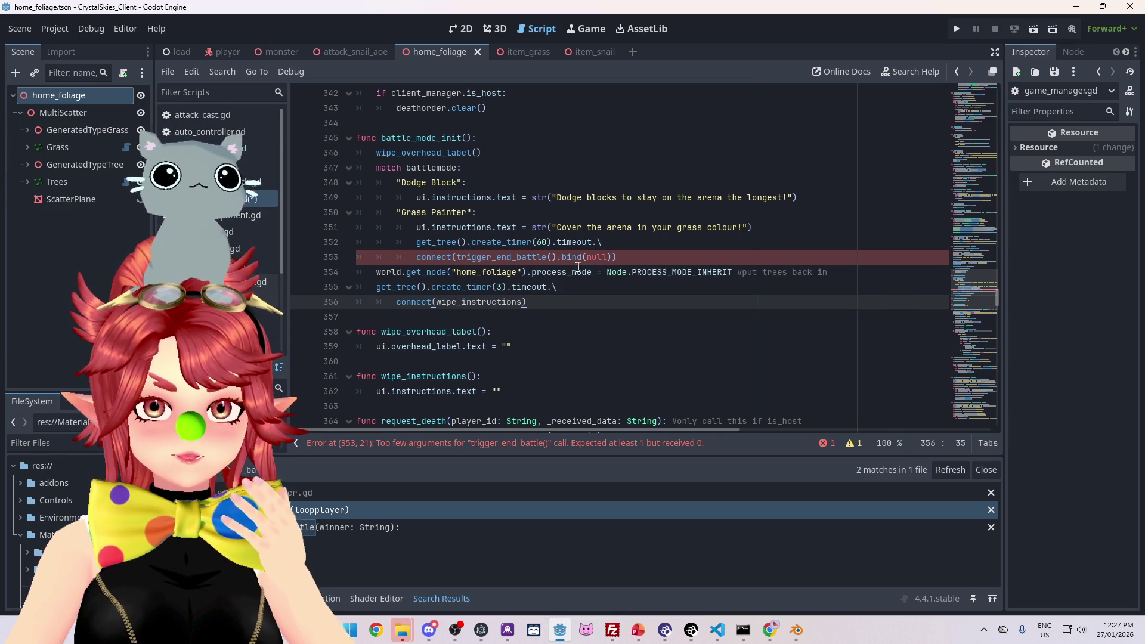
left_click_drag(612, 260, 461, 261)
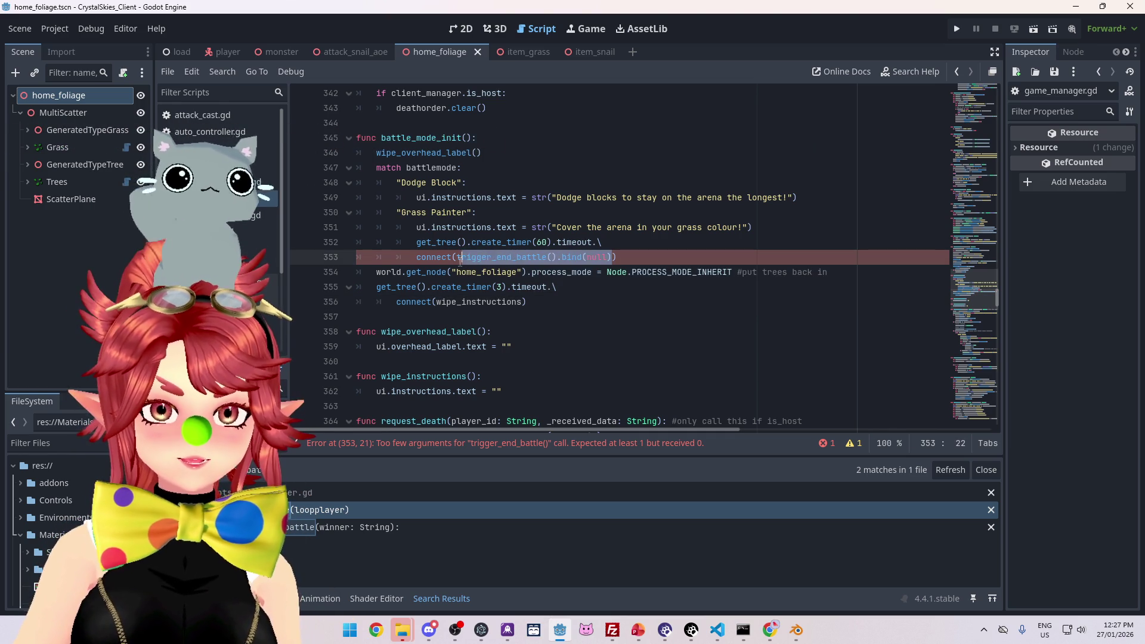
left_click(512, 257)
left_click_drag(613, 259, 457, 257)
type("end_")
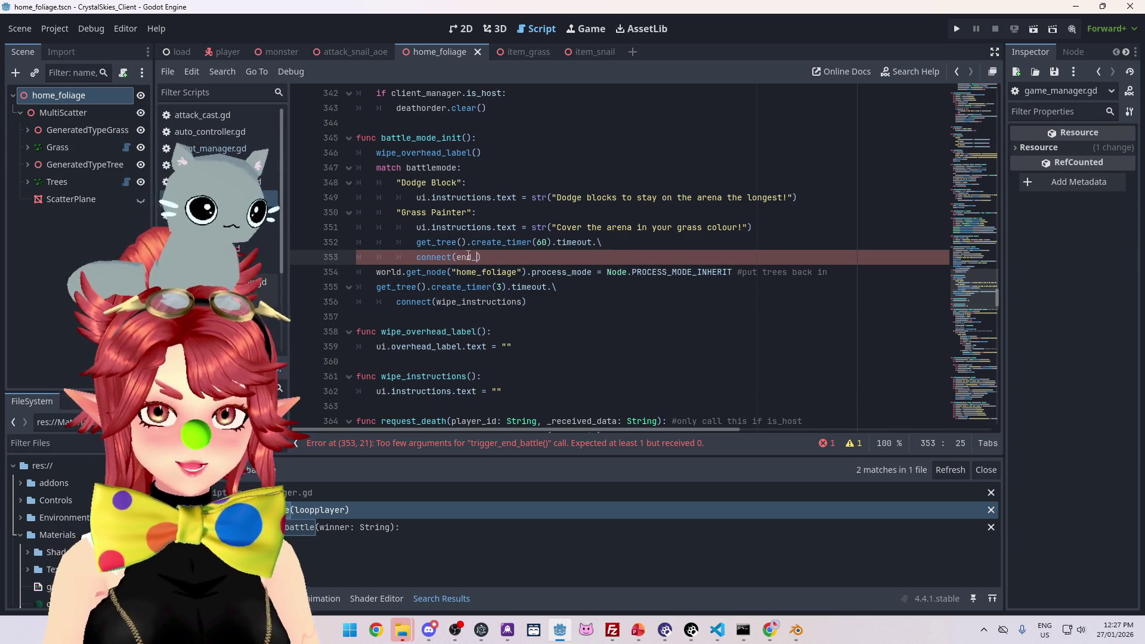
type("grass")
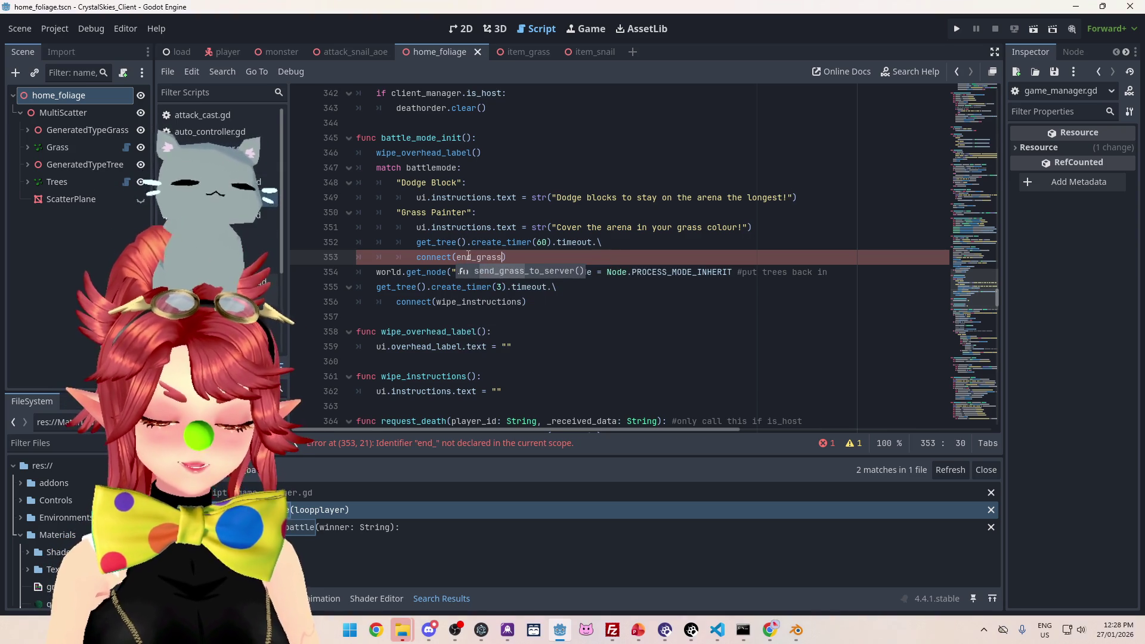
key("BackSpace")
key("BackSpace")
key("BackSpace")
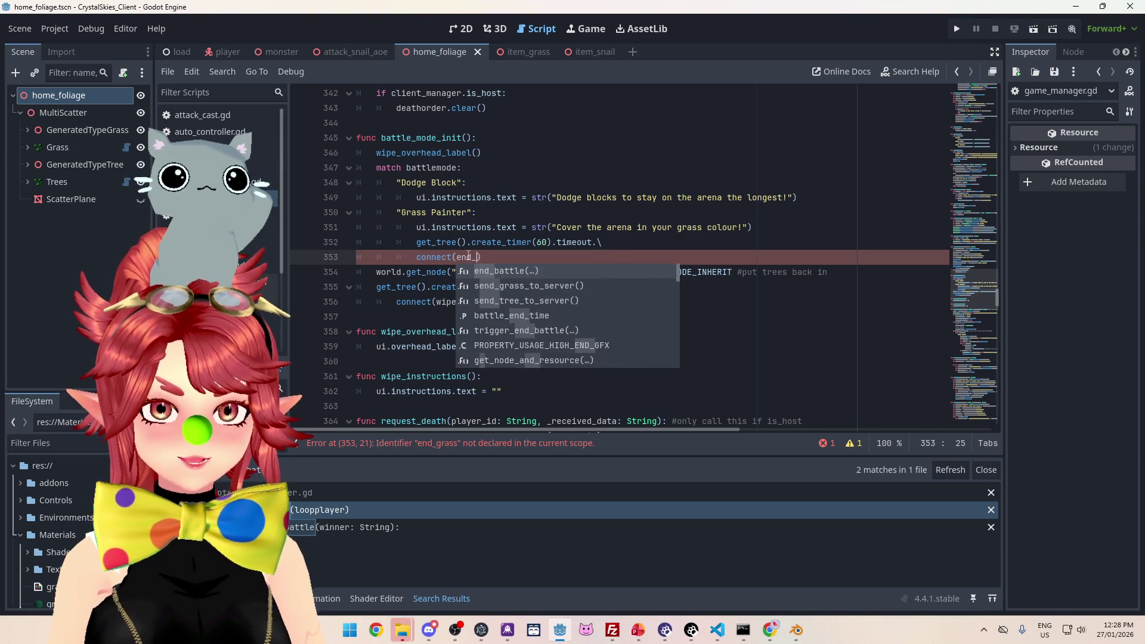
type("battle")
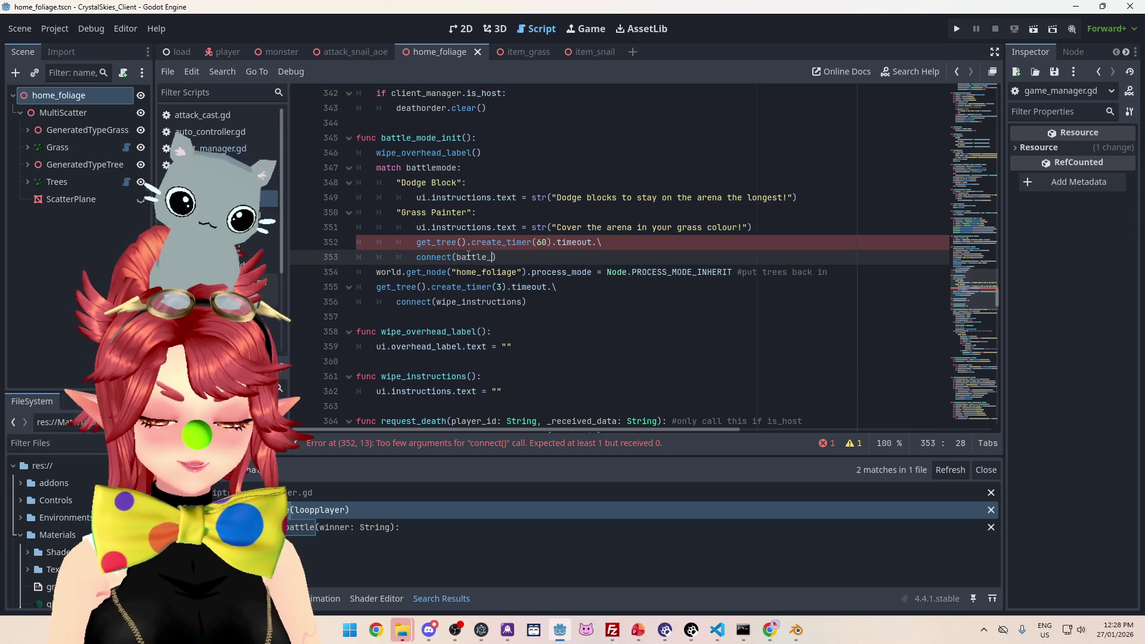
type("_out(")
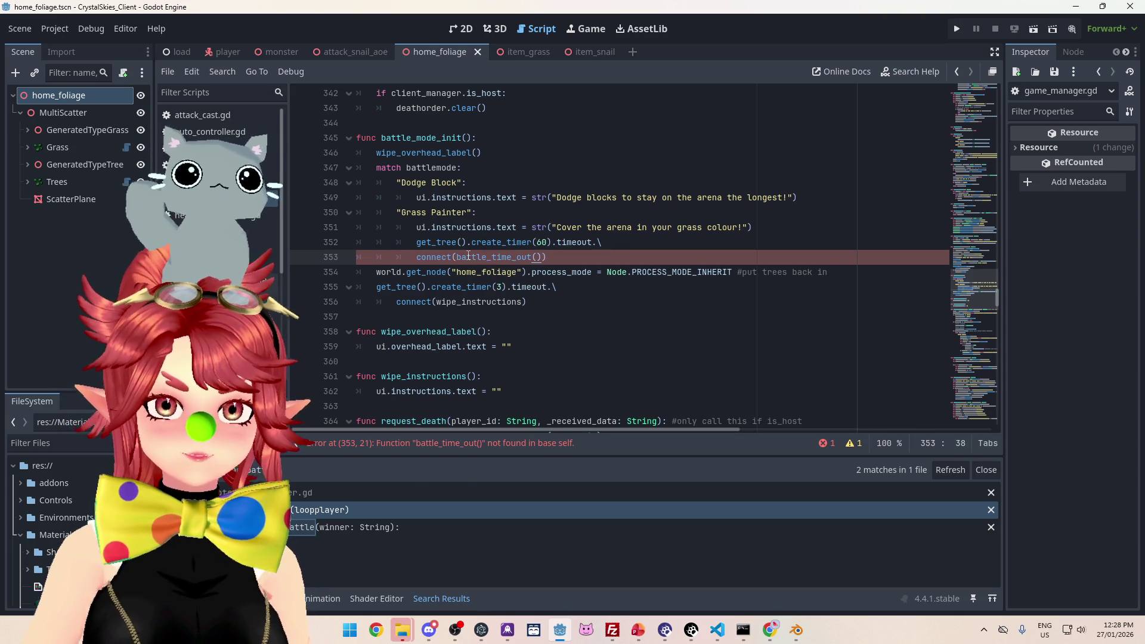
Step: Open blank lines at line 357 to start a new battle_time_out() function
scroll(430, 305, "down", 2)
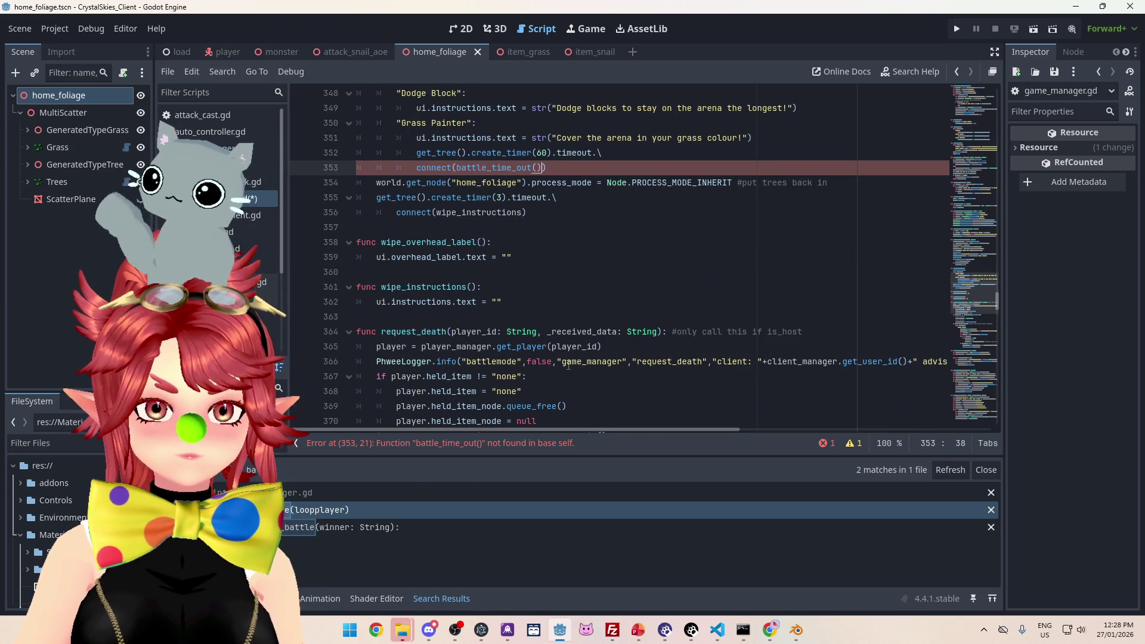
left_click(397, 232)
key("Return")
key("Return")
key("Up")
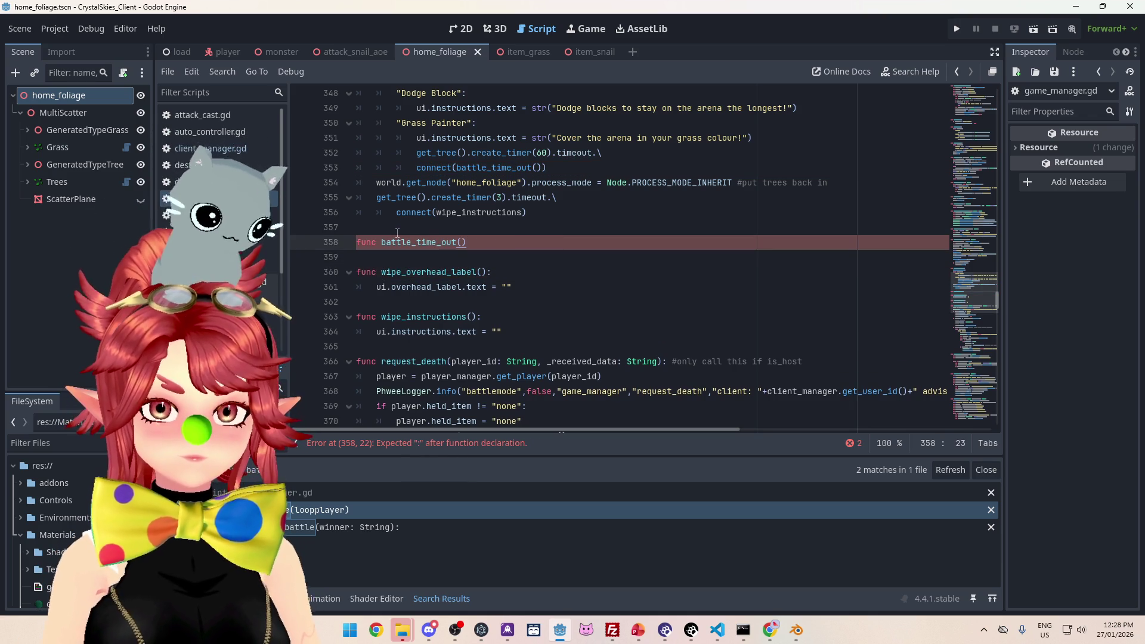
Step: Start an indented body line under func battle_time_out(): on line 358
key("Return")
scroll(504, 263, "down", 15)
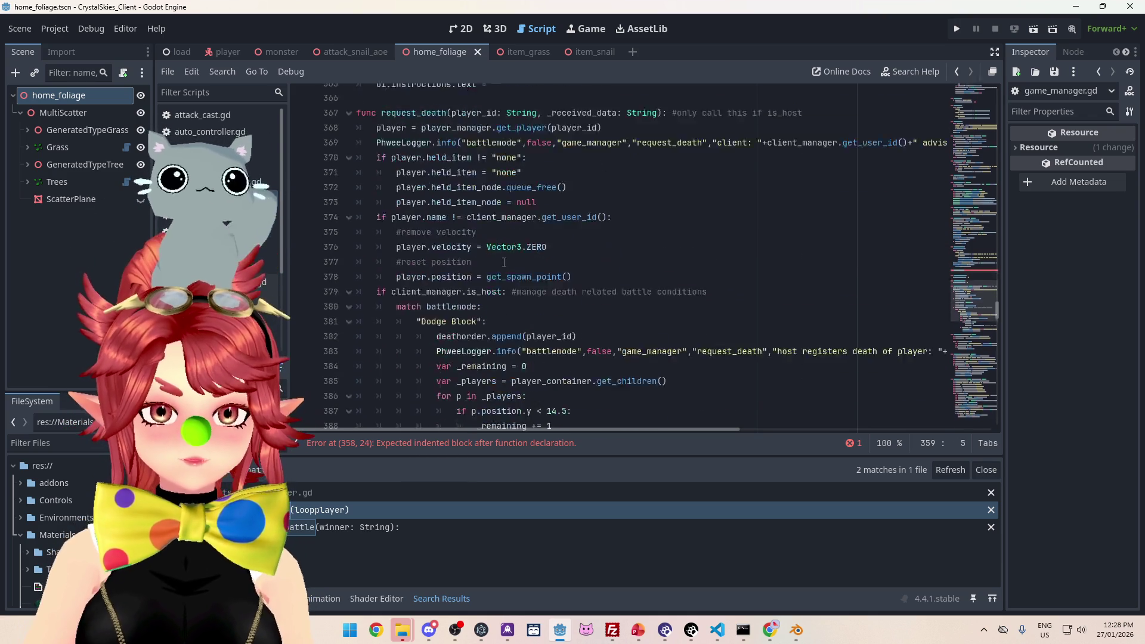
scroll(498, 269, "up", 5)
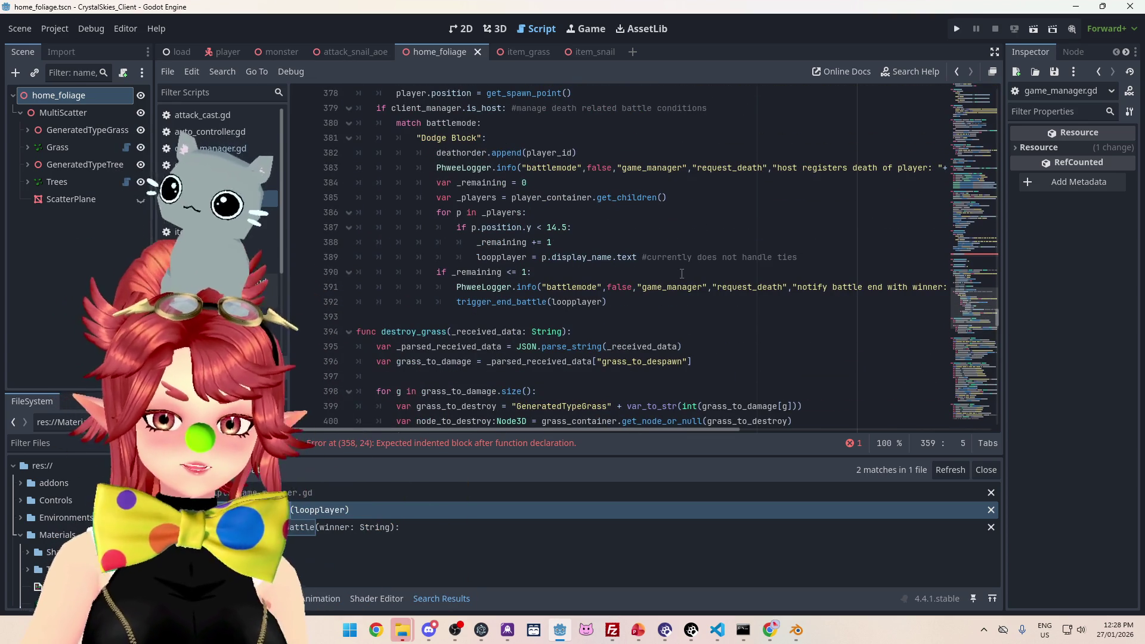
scroll(682, 273, "up", 12)
scroll(537, 223, "down", 11)
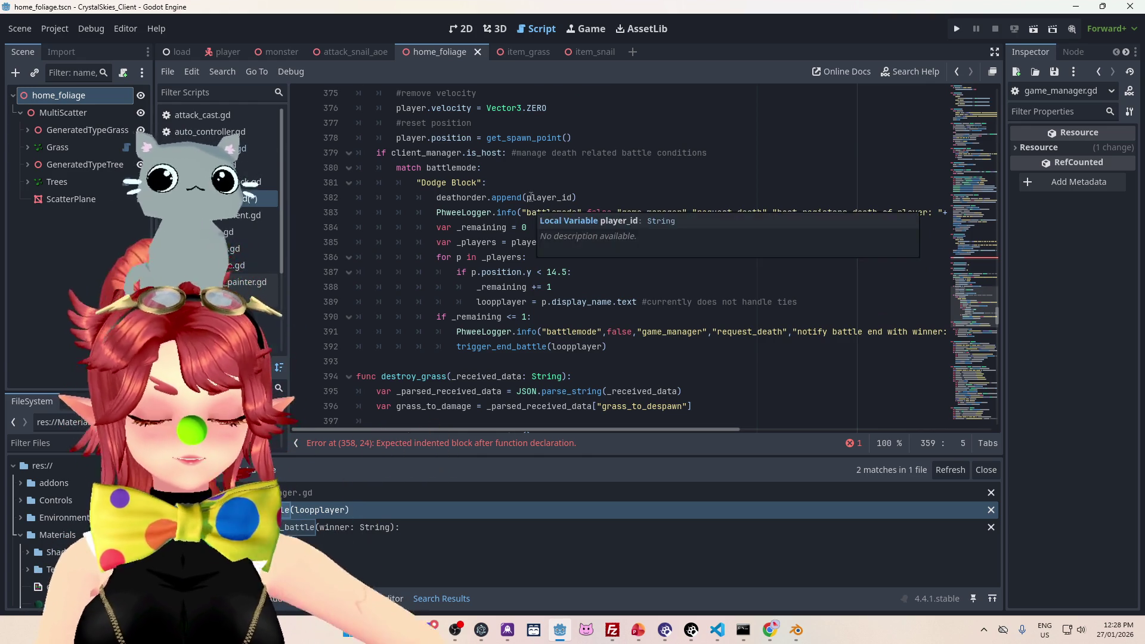
scroll(532, 206, "up", 5)
scroll(531, 200, "up", 3)
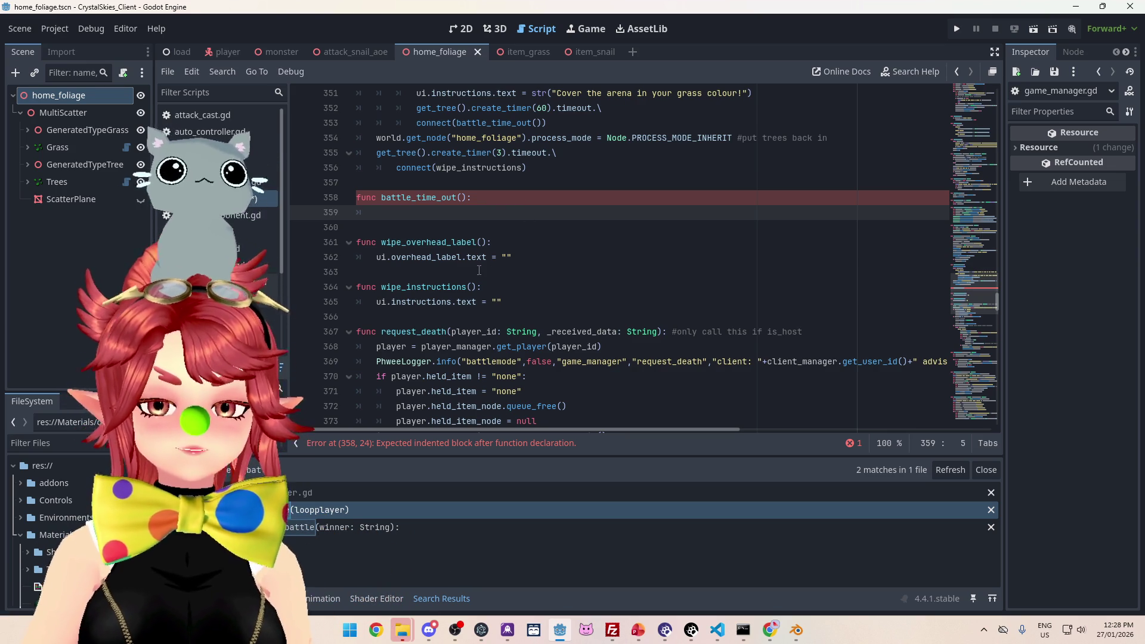
scroll(507, 299, "down", 14)
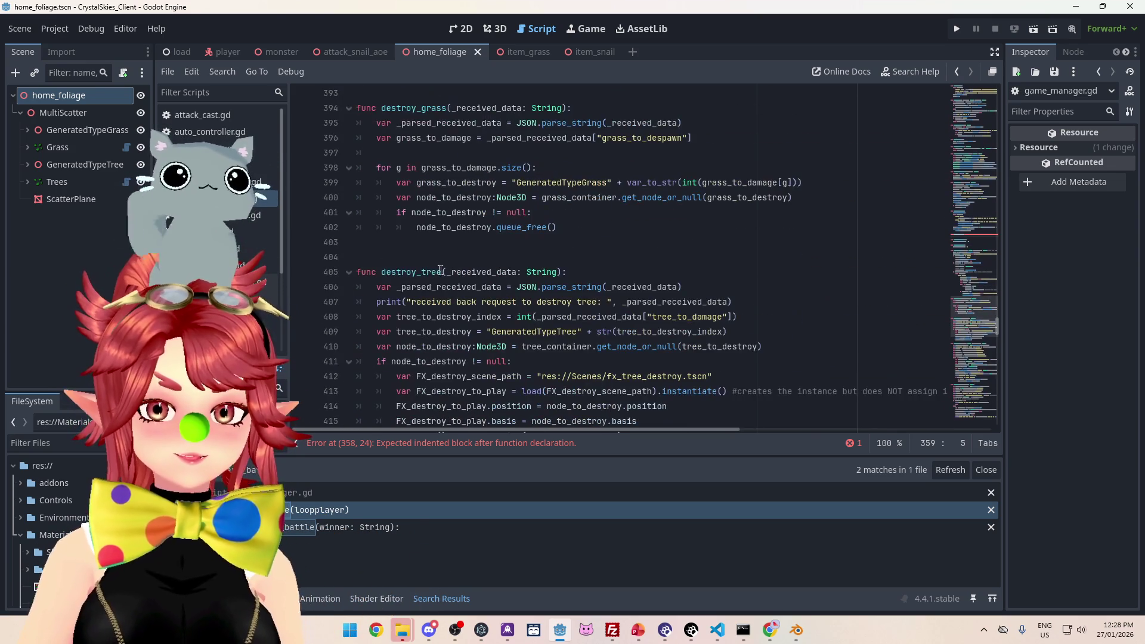
scroll(440, 270, "down", 20)
scroll(429, 266, "down", 10)
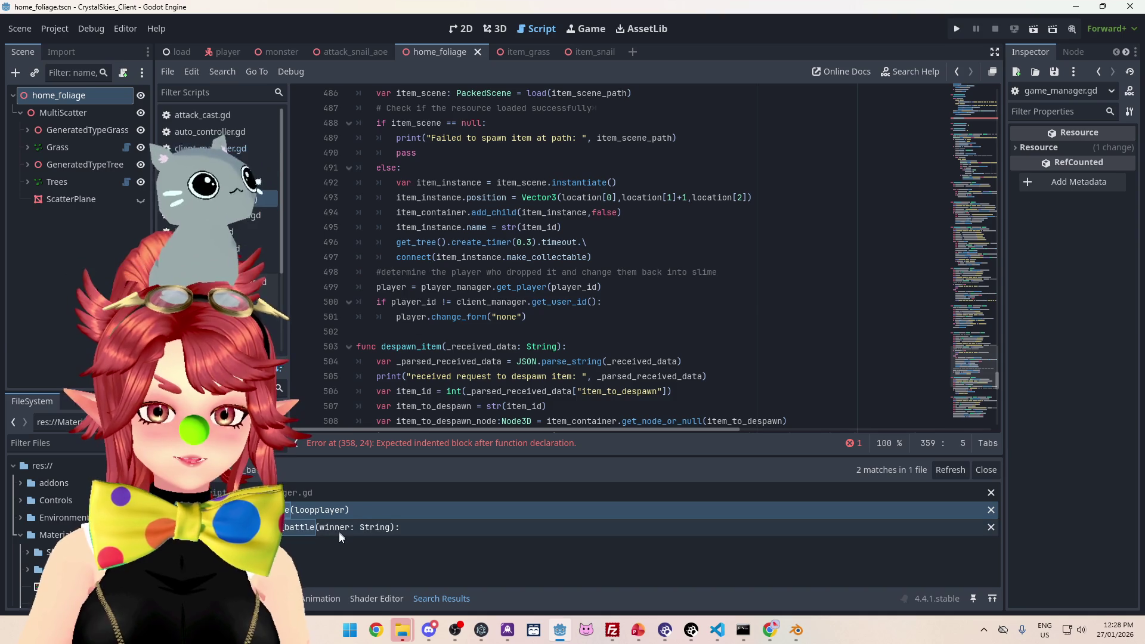
Step: Review trigger_end_battle's definition and its line 392 call, then open an indented line in battle_time_out()
left_click(340, 531)
left_click(477, 509)
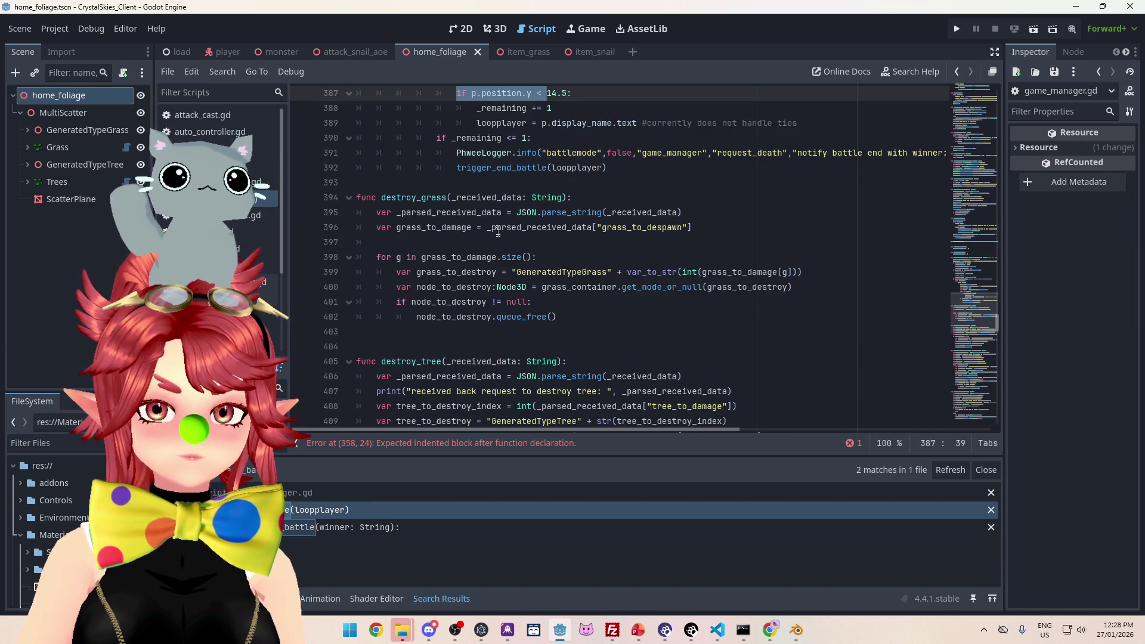
left_click_drag(459, 351, 548, 347)
scroll(471, 272, "up", 9)
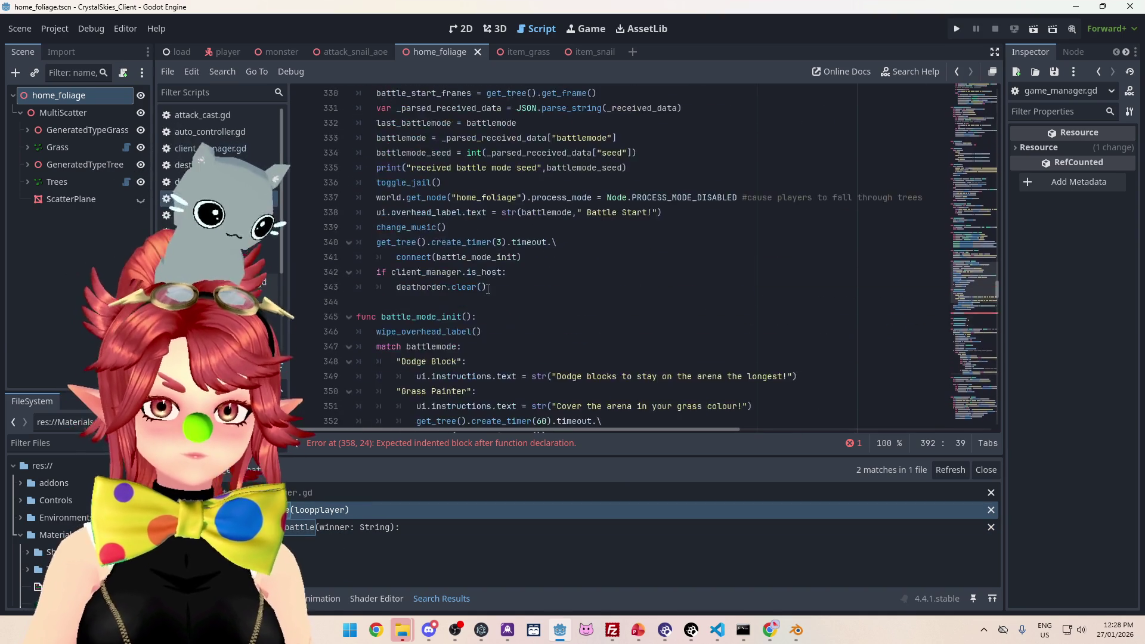
left_click(504, 241)
key("Return")
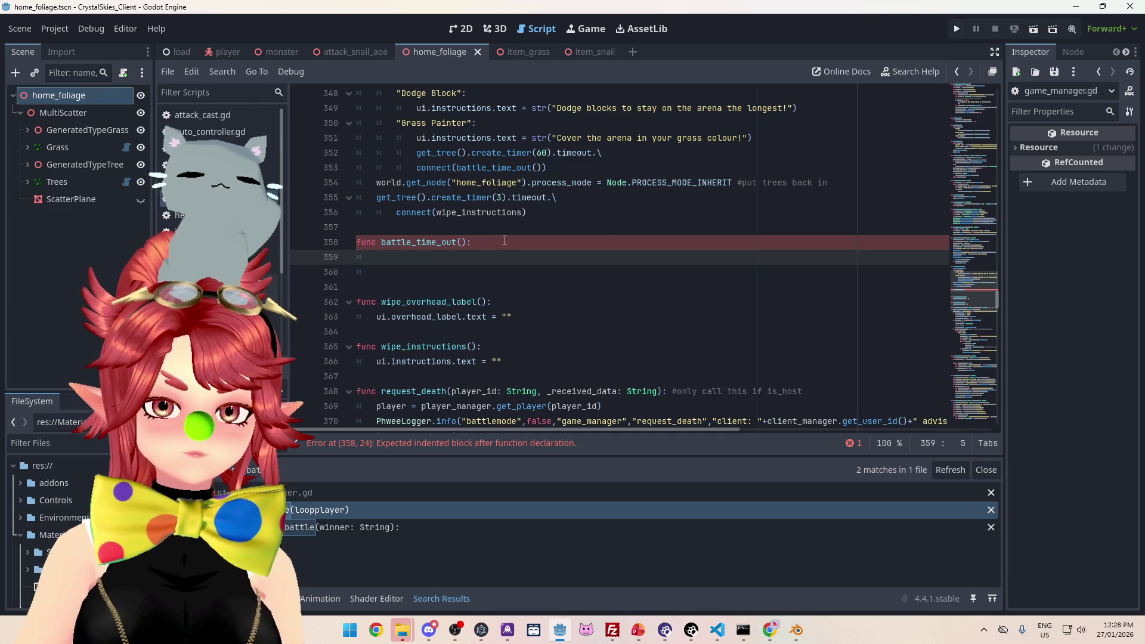
Step: Under the '#count which color has the most' comment, declare var winning_team and call trigger_end_battle(winning_team)
key("Return")
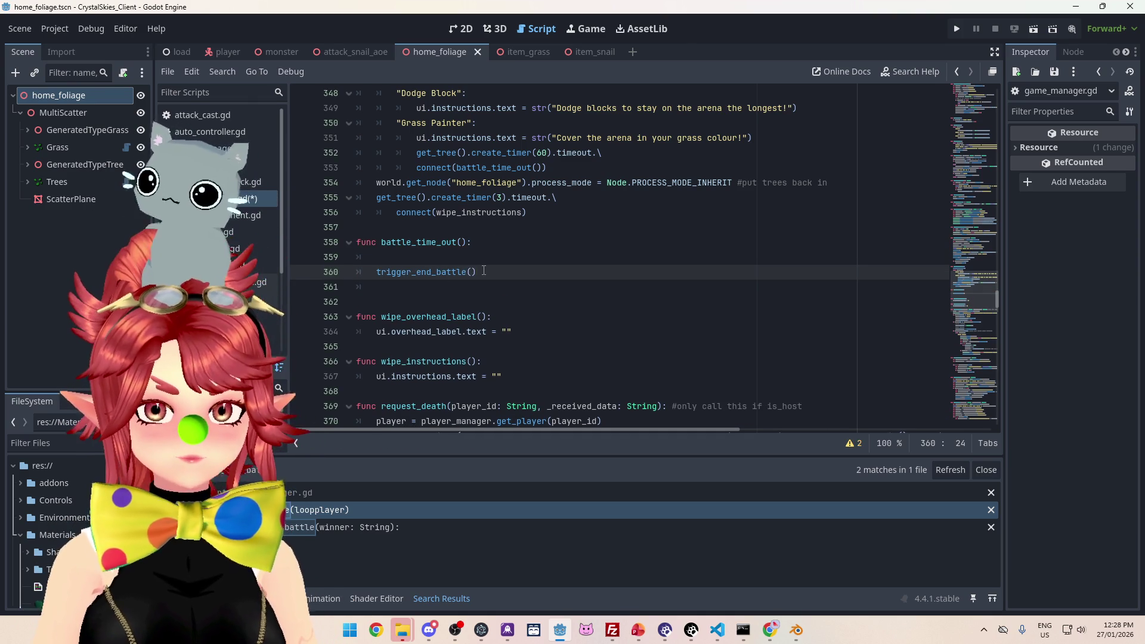
key("Up")
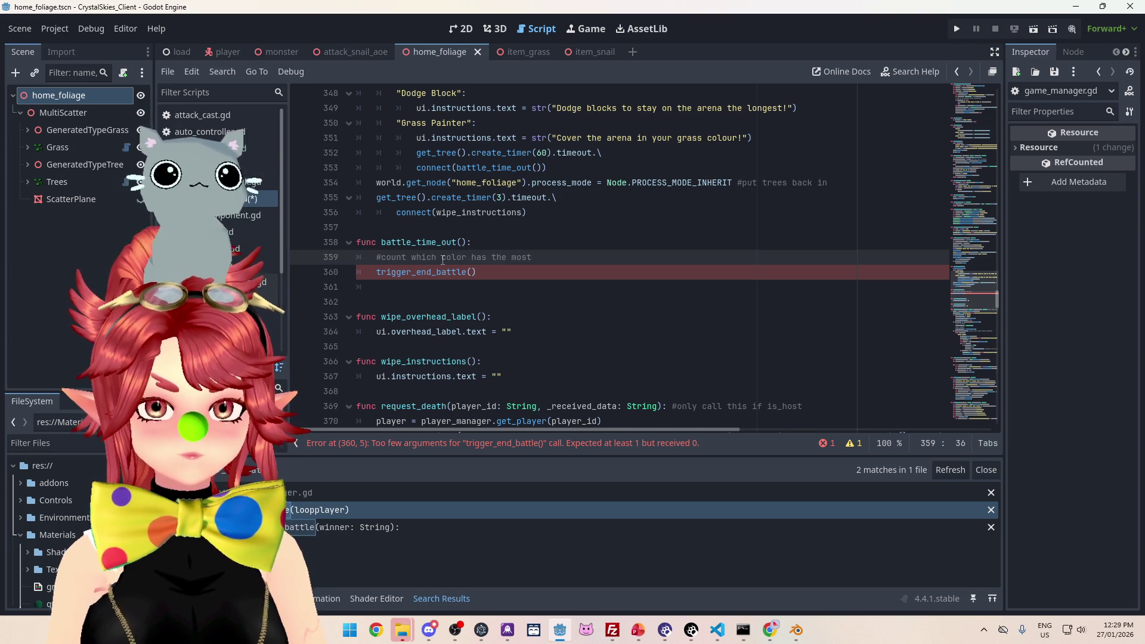
key("Return")
type("var ")
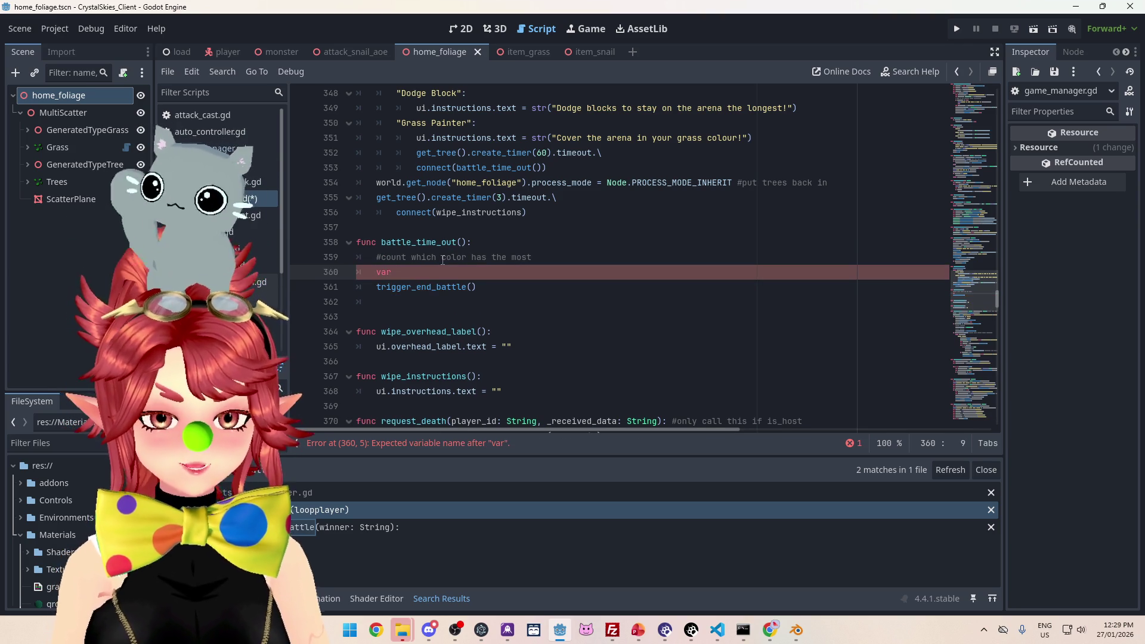
type("winning_te")
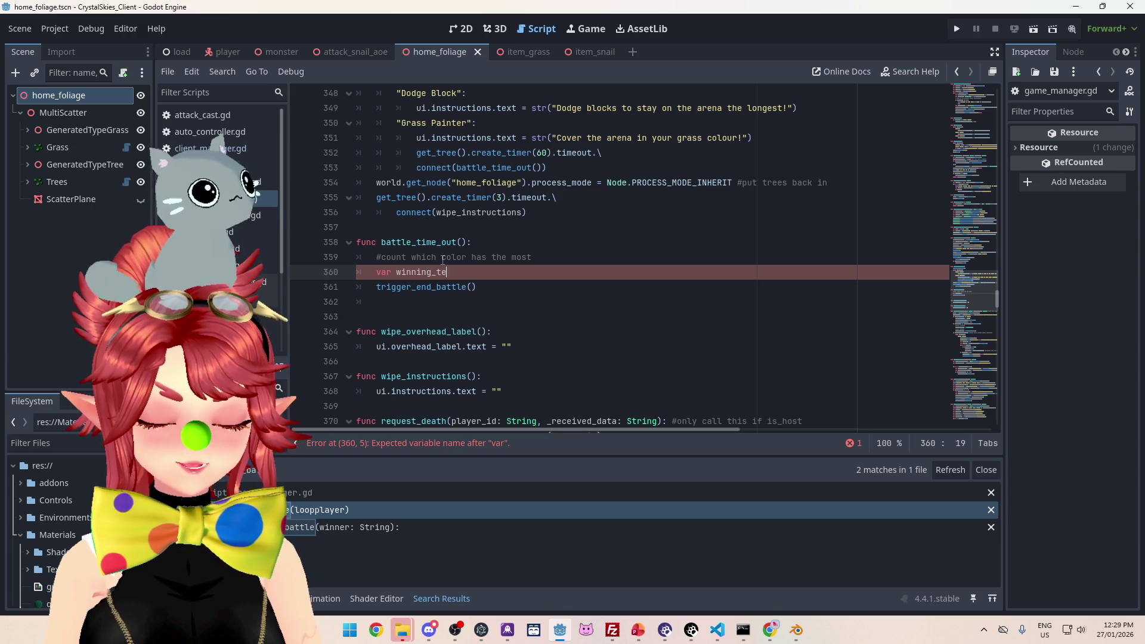
type("am")
double_click(456, 273)
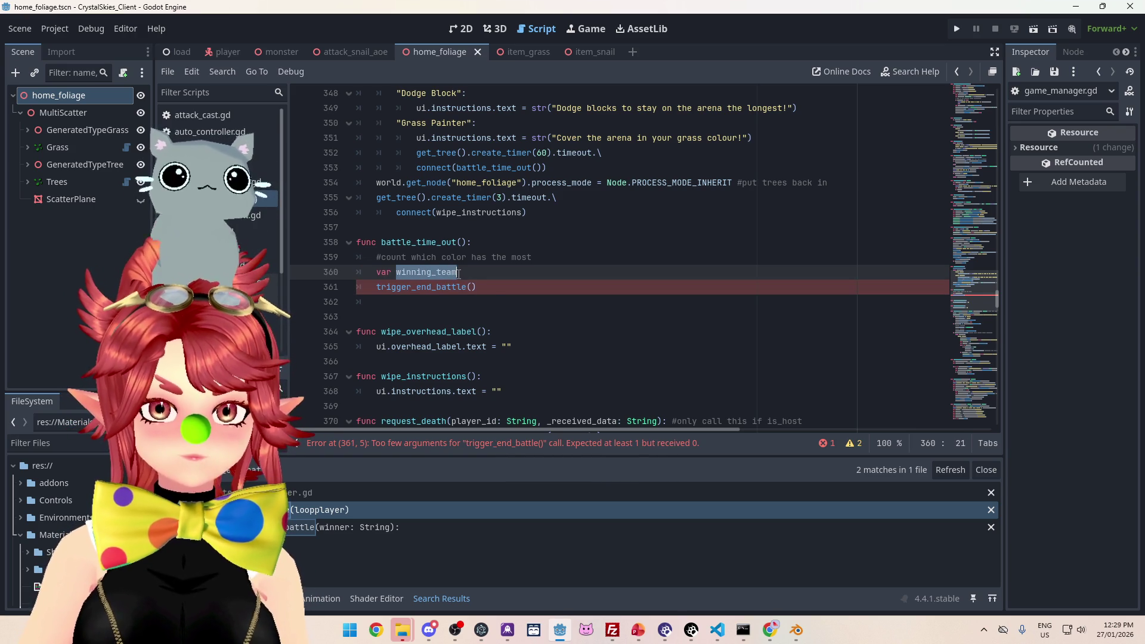
key("ctrl+c")
left_click(471, 287)
key("ctrl+v")
left_click(567, 268)
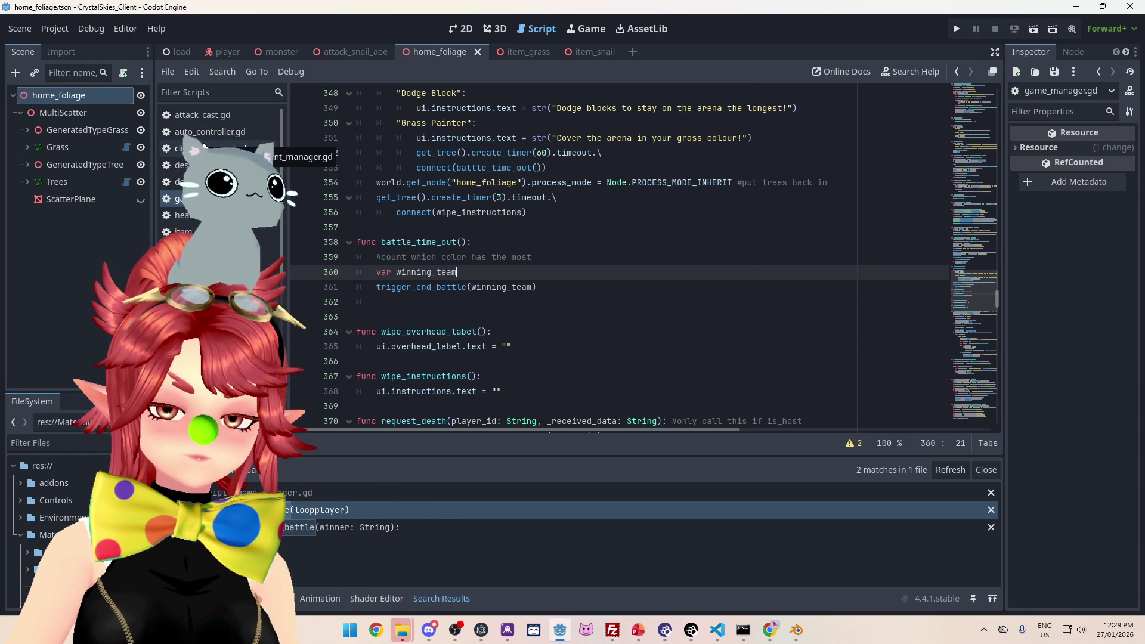
scroll(549, 289, "up", 3)
scroll(550, 289, "up", 3)
scroll(547, 304, "down", 10)
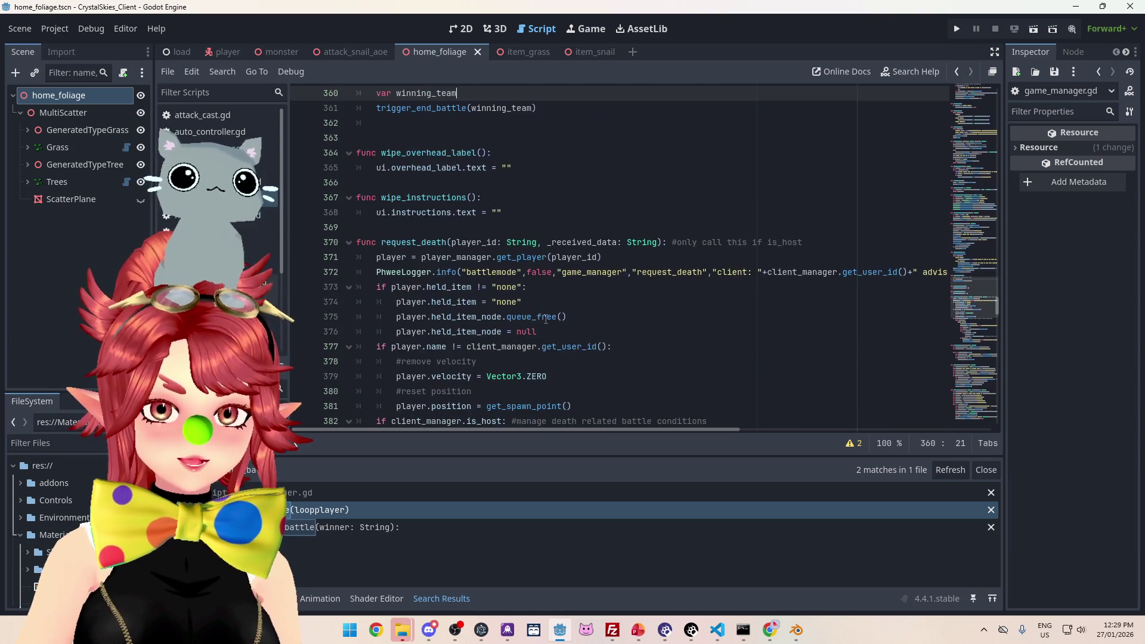
scroll(545, 319, "down", 6)
scroll(540, 319, "down", 5)
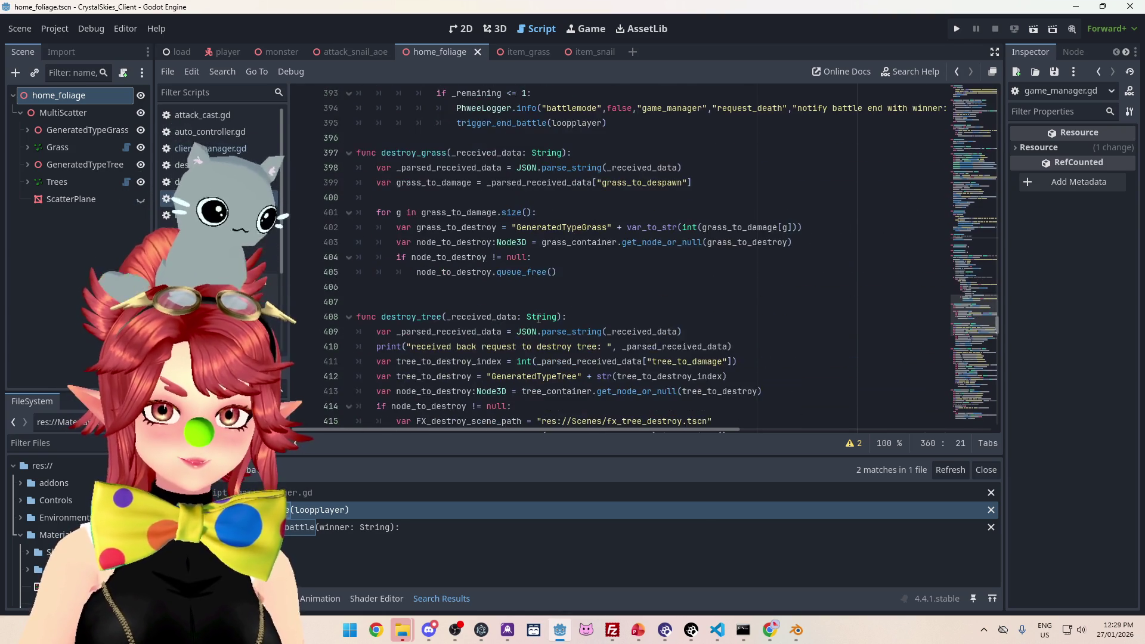
scroll(539, 318, "down", 9)
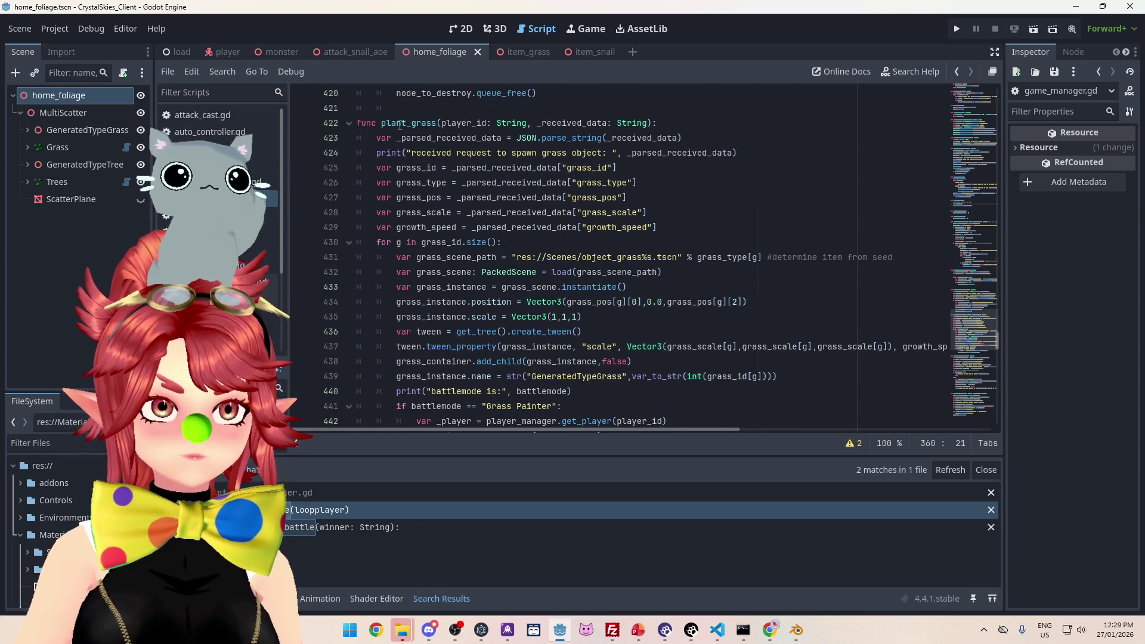
scroll(611, 284, "down", 3)
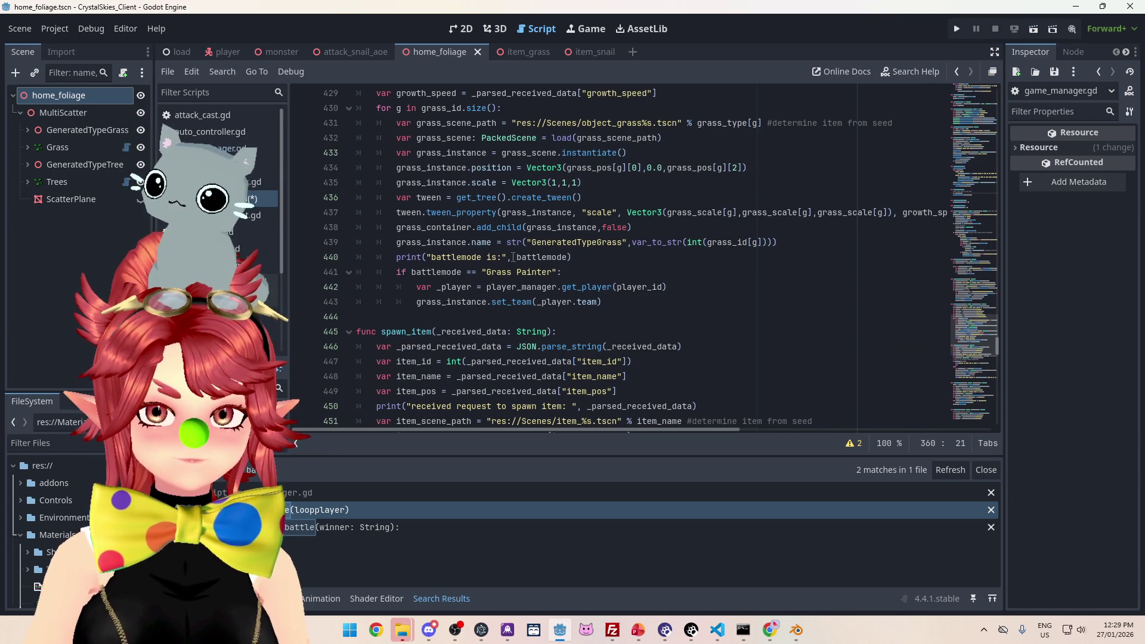
left_click(426, 227)
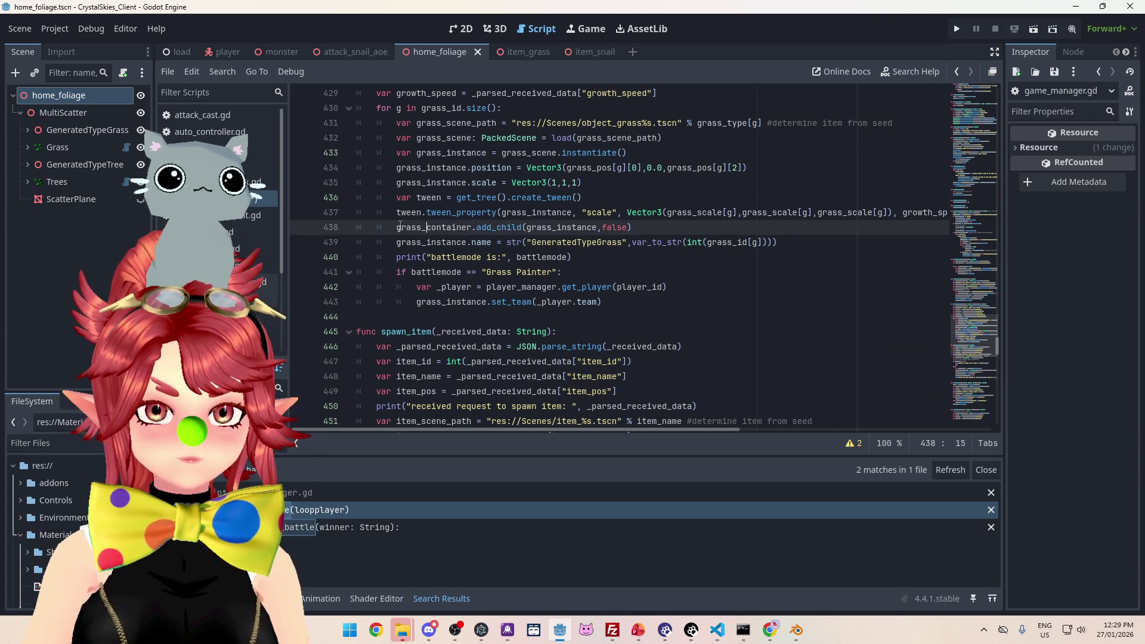
left_click_drag(397, 227, 442, 227)
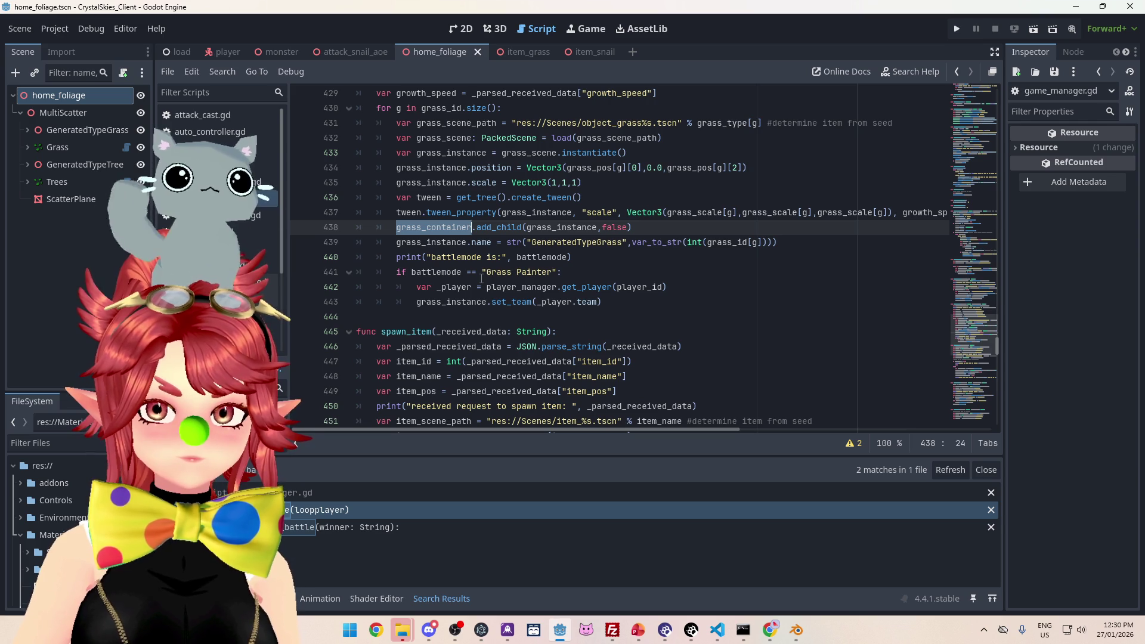
scroll(481, 278, "up", 14)
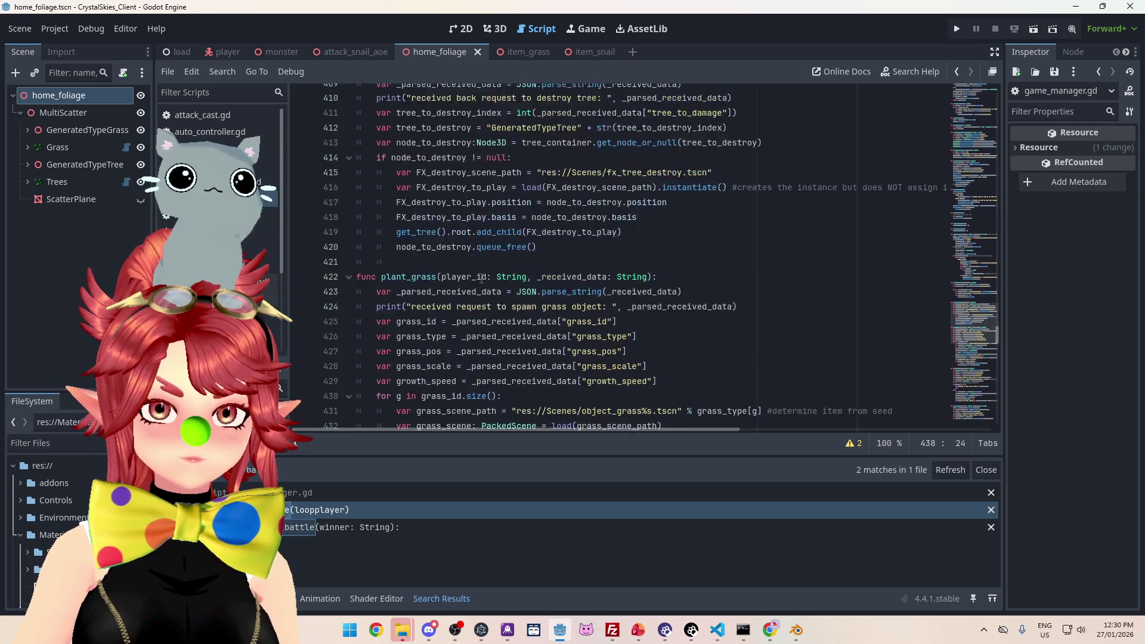
scroll(481, 278, "up", 13)
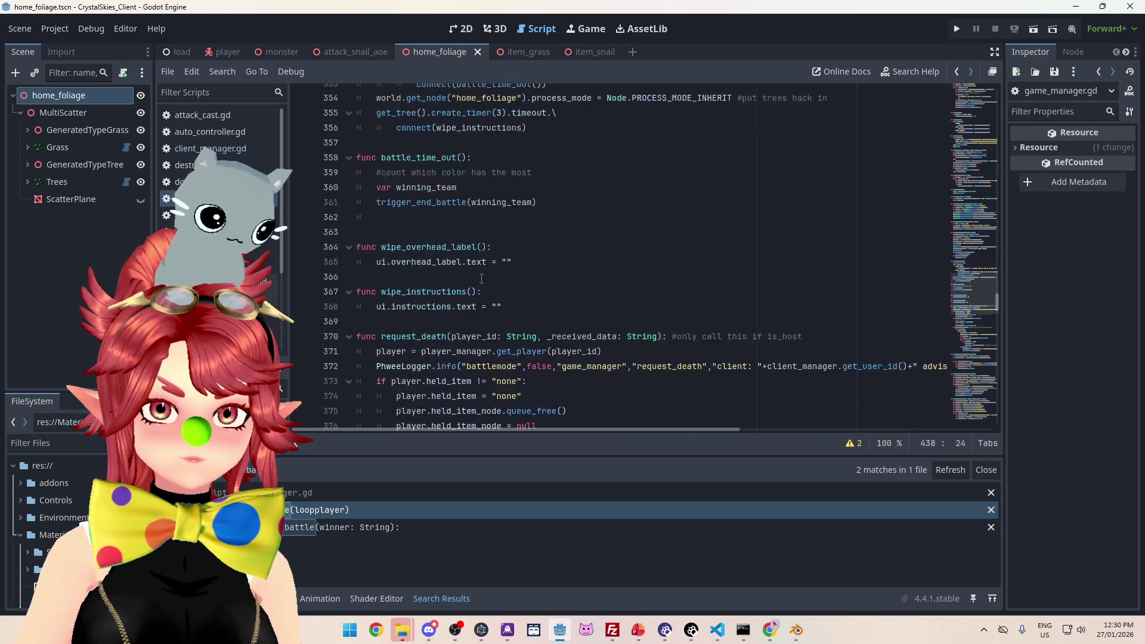
Step: Replace the comment with grass_container.get_child() and declare var red_count, blue_count, yellow_count above it
left_click_drag(532, 257, 378, 257)
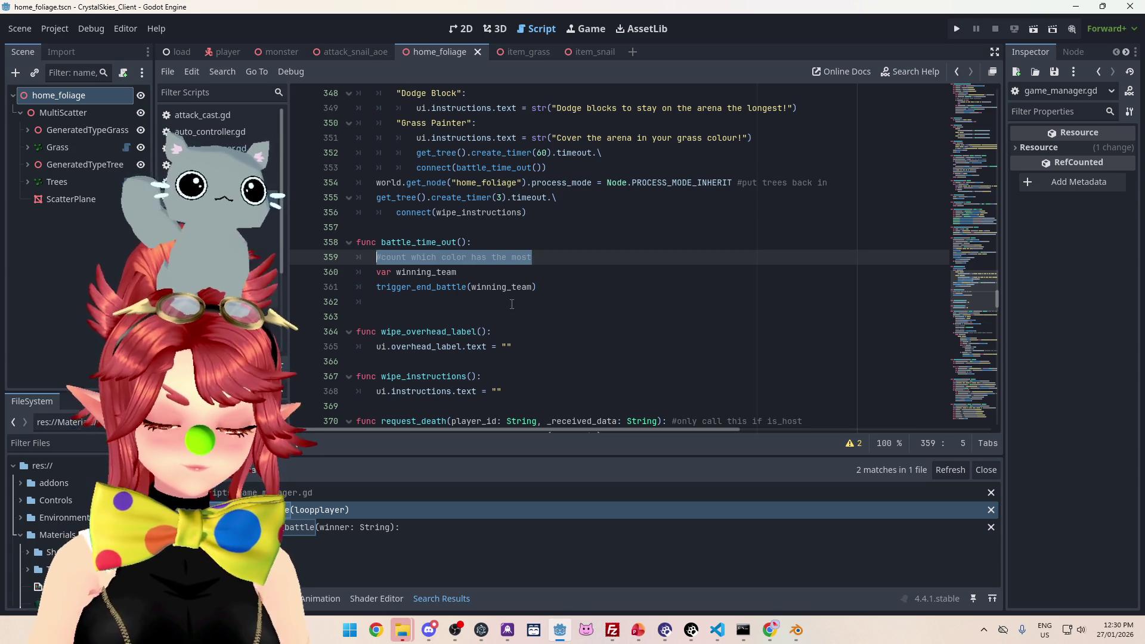
type("grass")
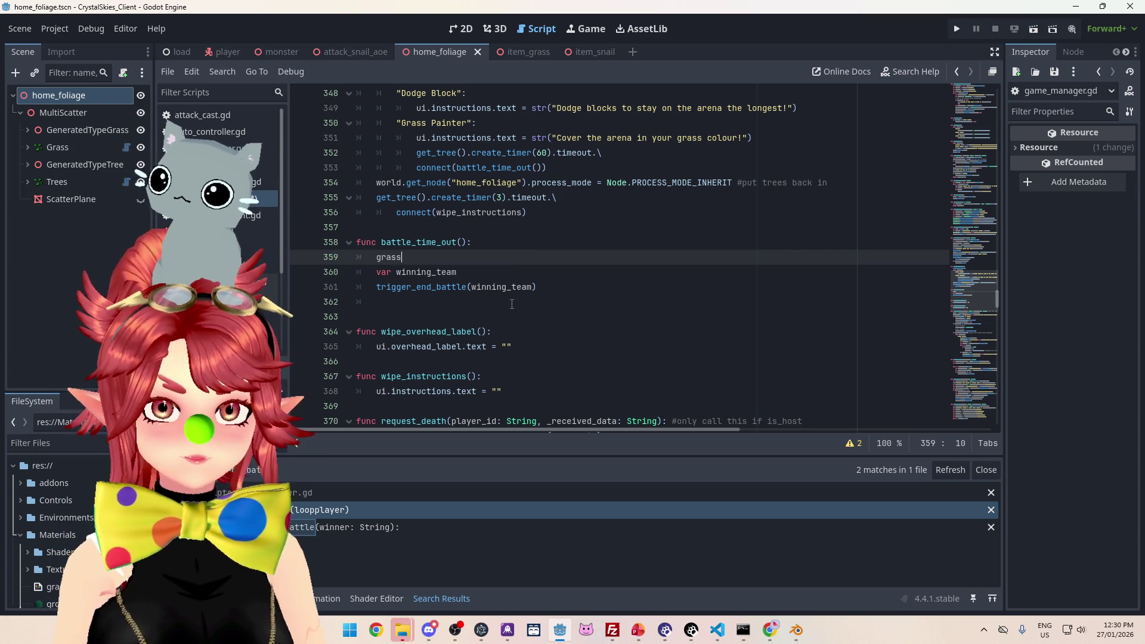
type("_container.get")
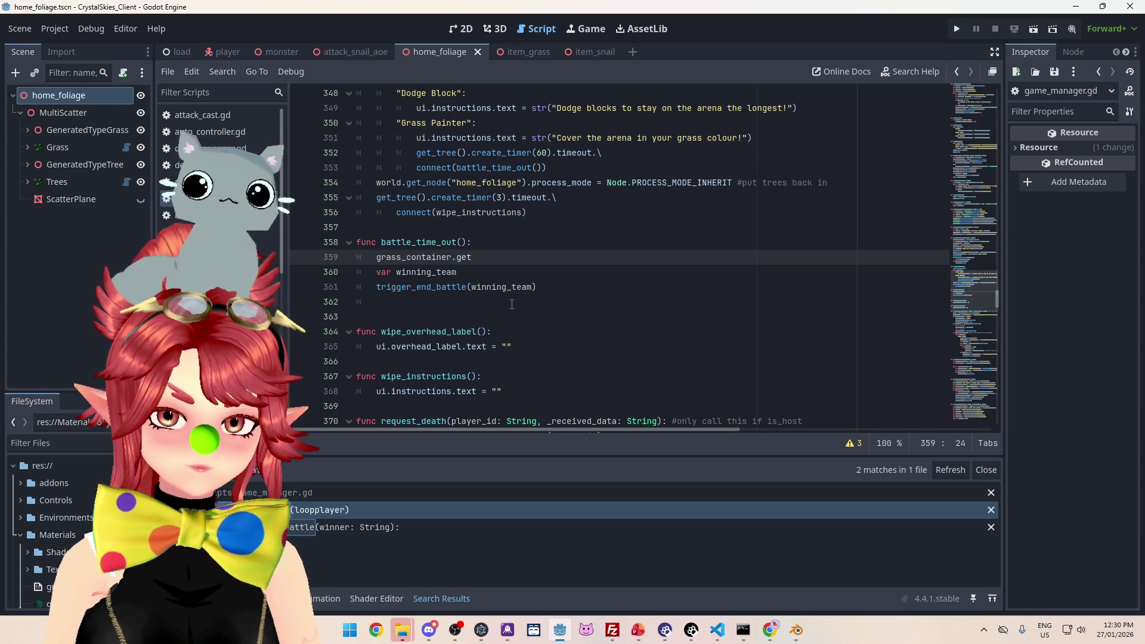
type("_child()")
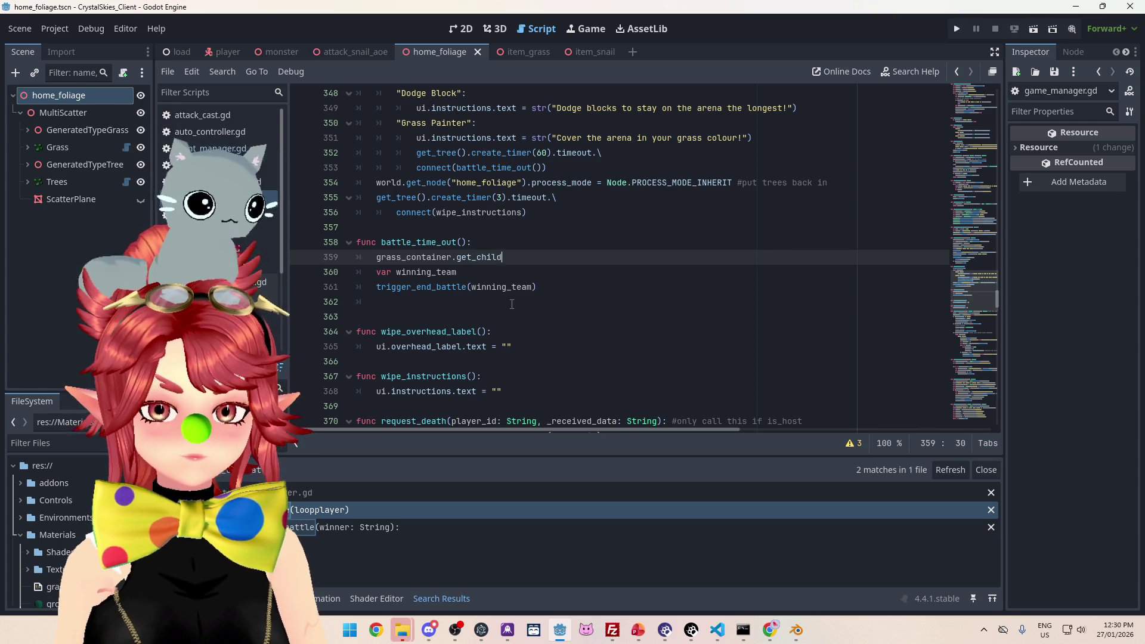
left_click(377, 256)
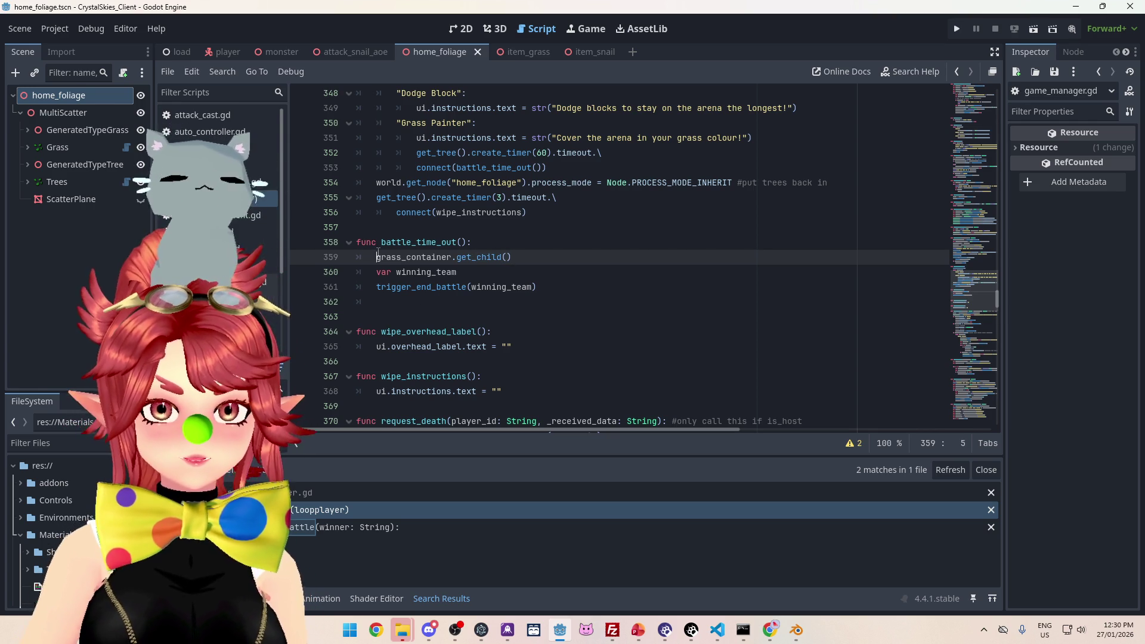
key("ctrl+shift+Return")
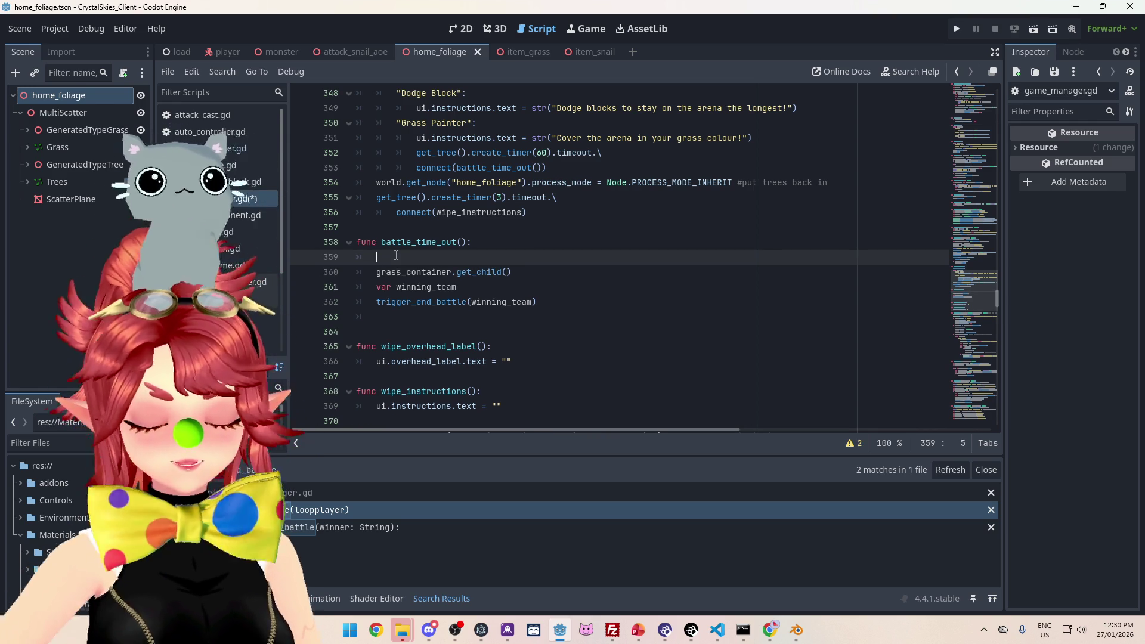
type("var ")
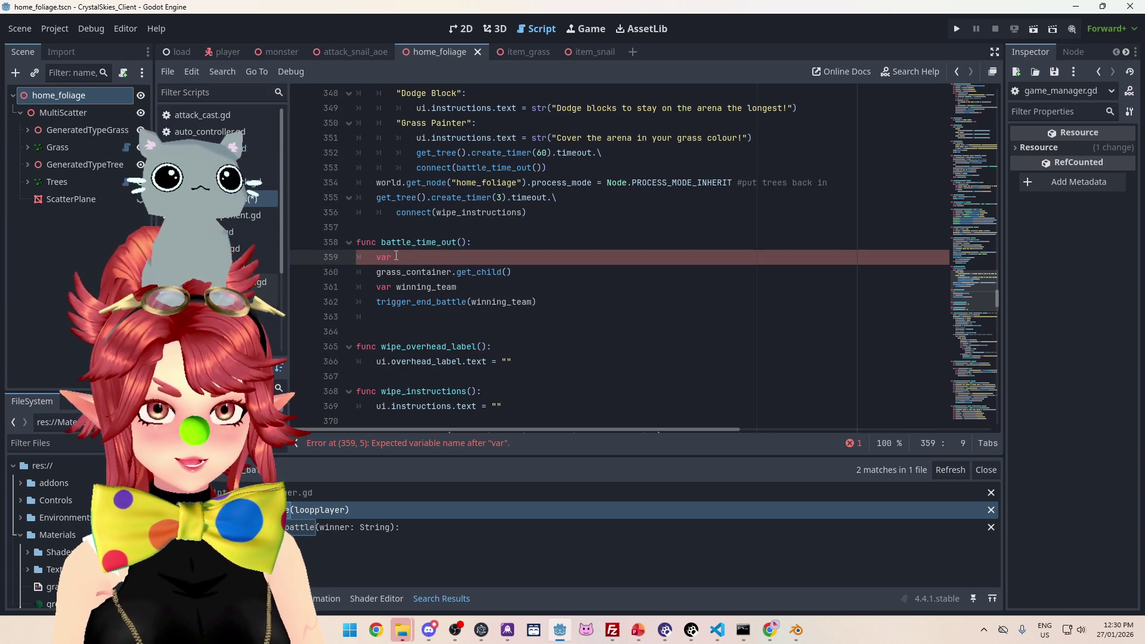
type("t")
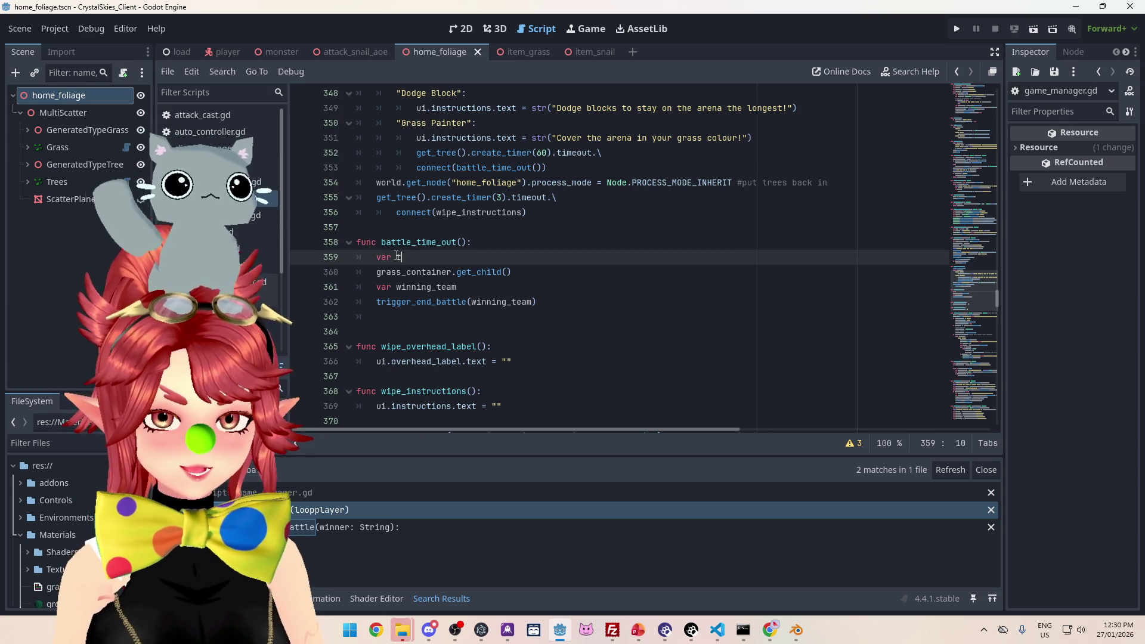
type("eam")
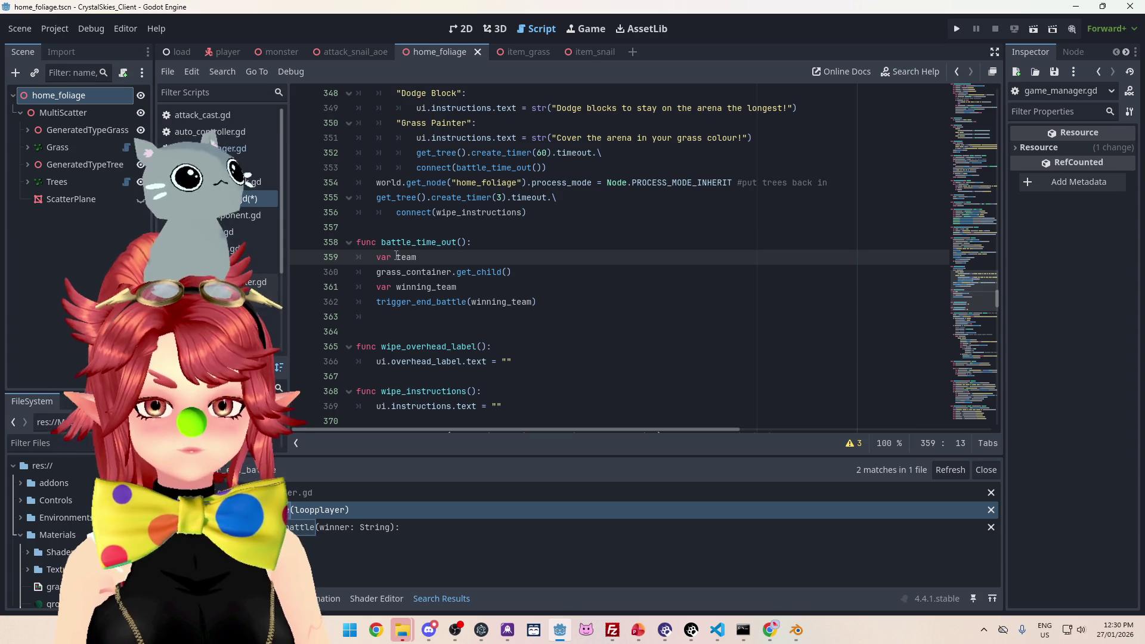
key("BackSpace")
key("BackSpace")
key("BackSpace")
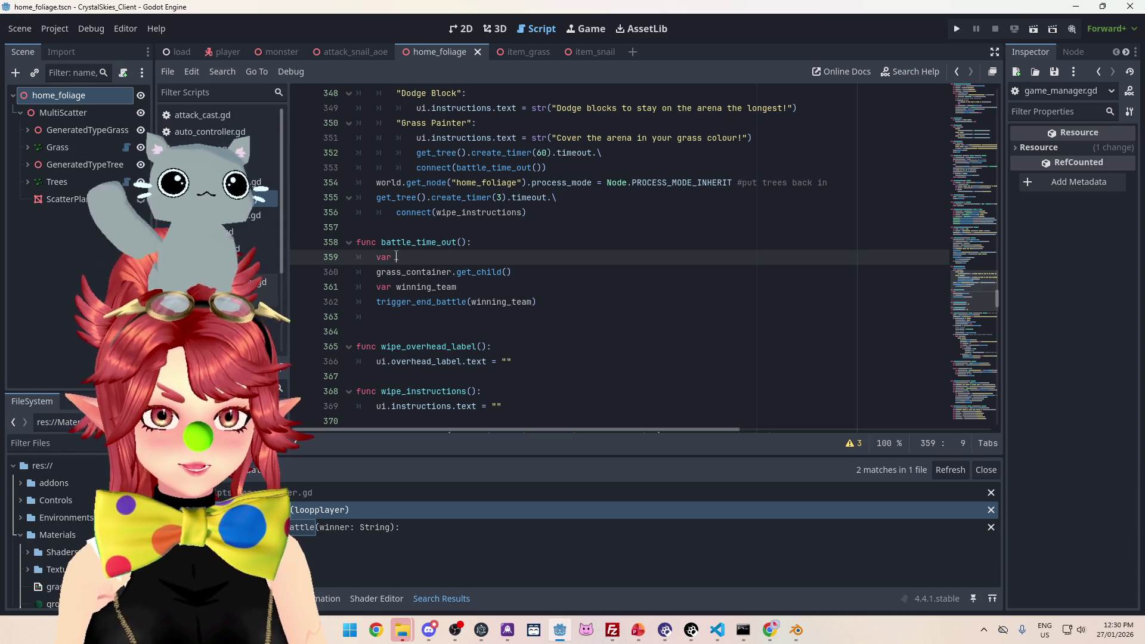
type("re")
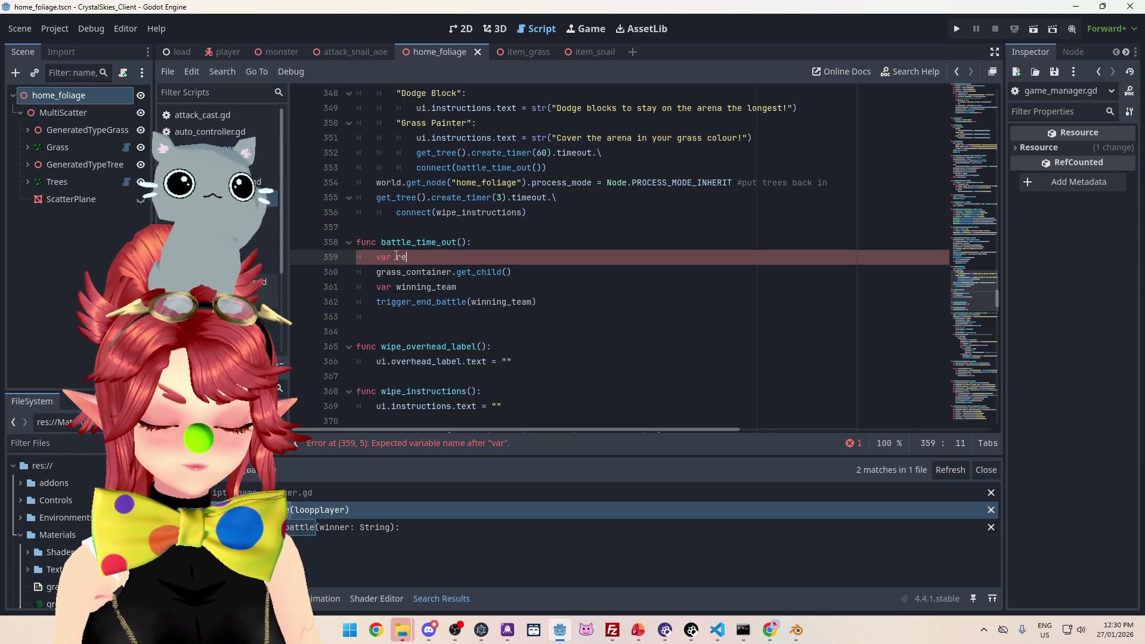
type("d_count")
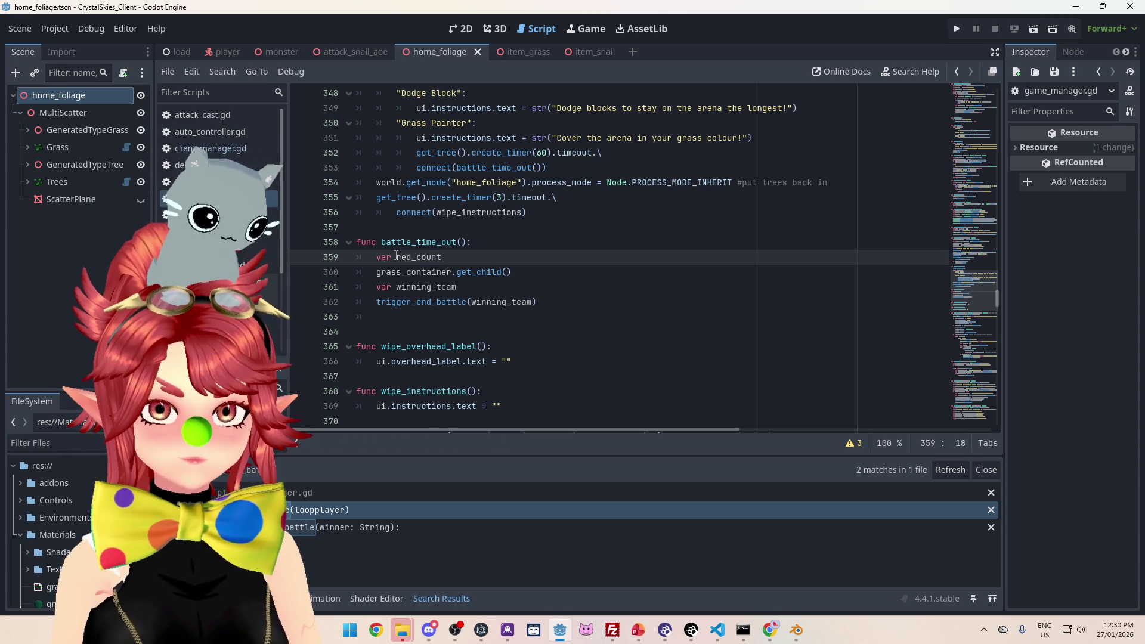
key("Return")
type("var blue_cou")
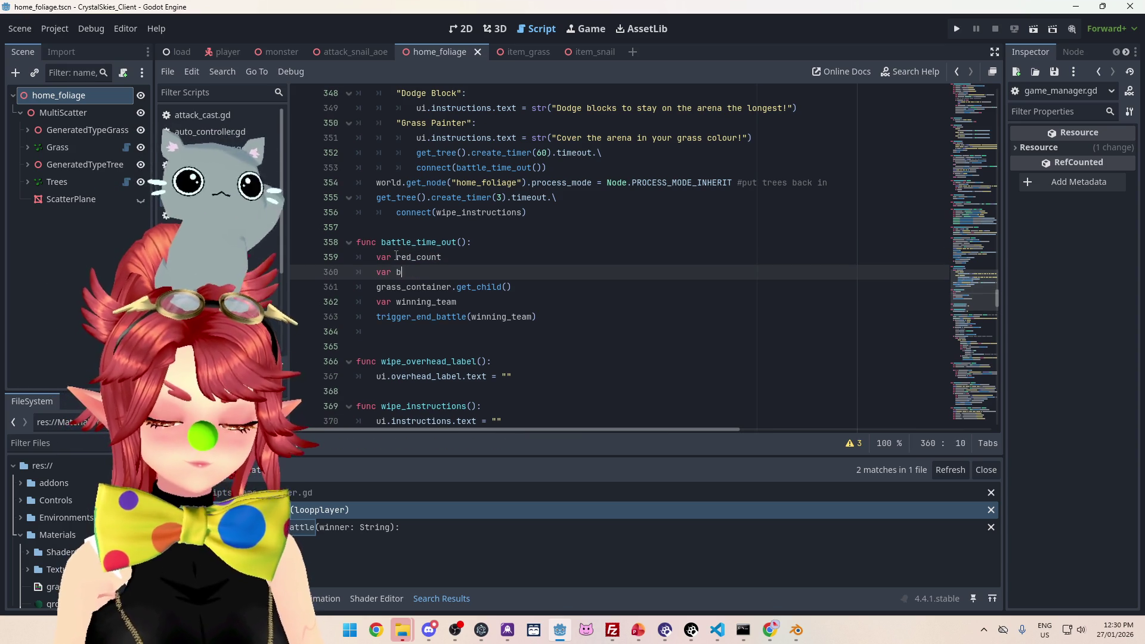
type("nt")
key("Return")
type("var yellow_count")
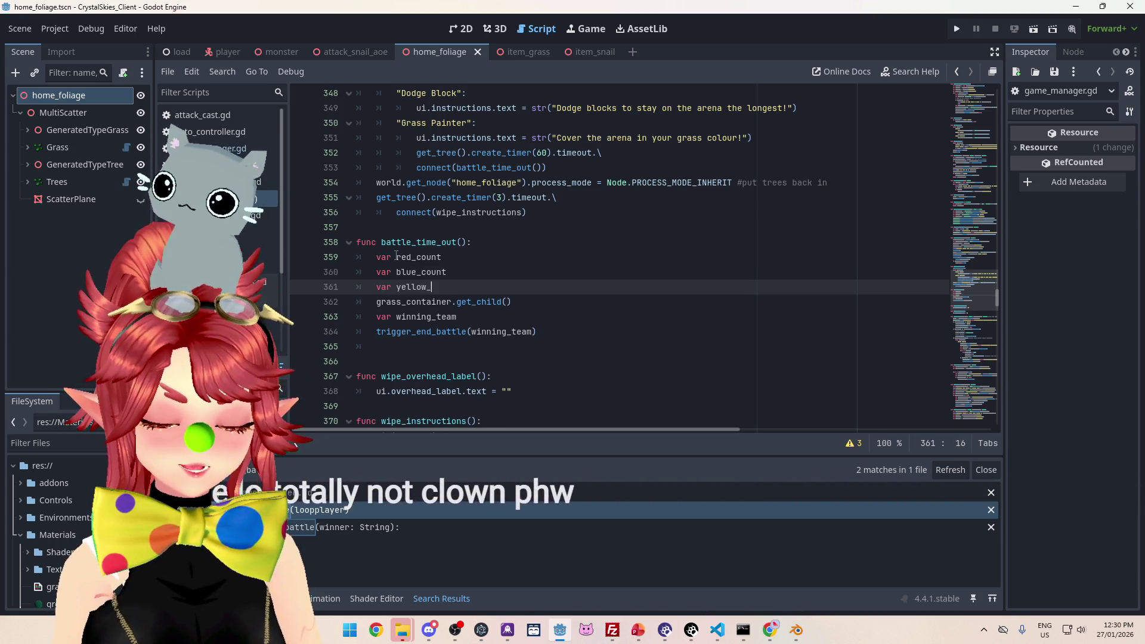
Step: Initialise red_count, blue_count and yellow_count each to = 0
left_click(464, 261)
type("= 0")
left_click_drag(482, 257, 441, 257)
key("ctrl+c")
left_click(462, 273)
key("ctrl+v")
left_click(468, 283)
key("ctrl+v")
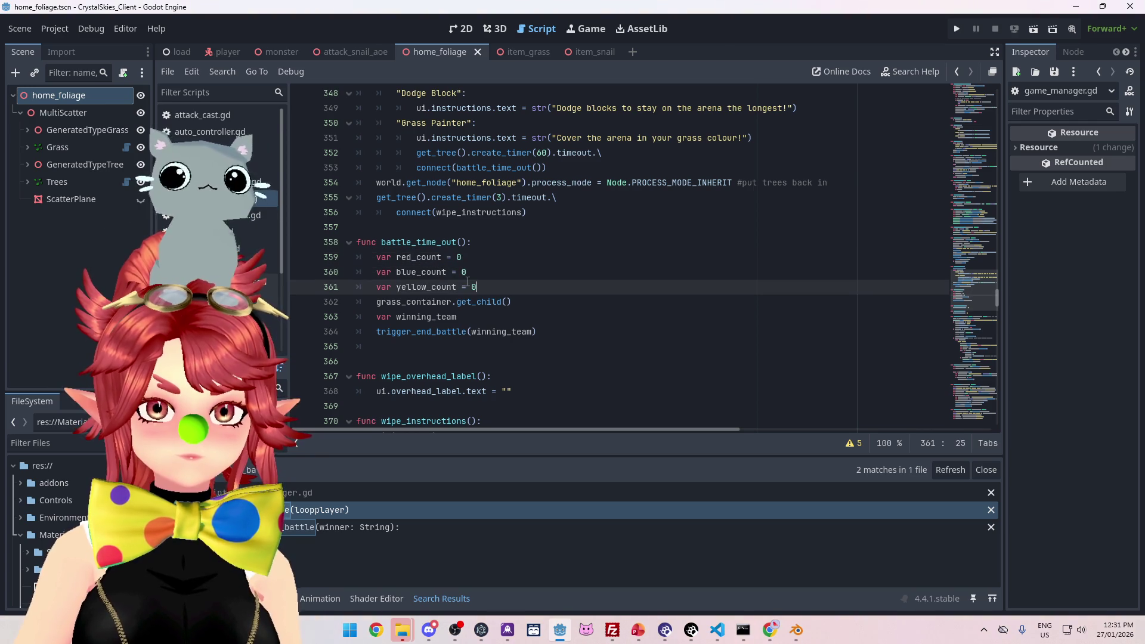
Step: Write the loop header 'for g in grass_container.get_children():' on line 362
key("Return")
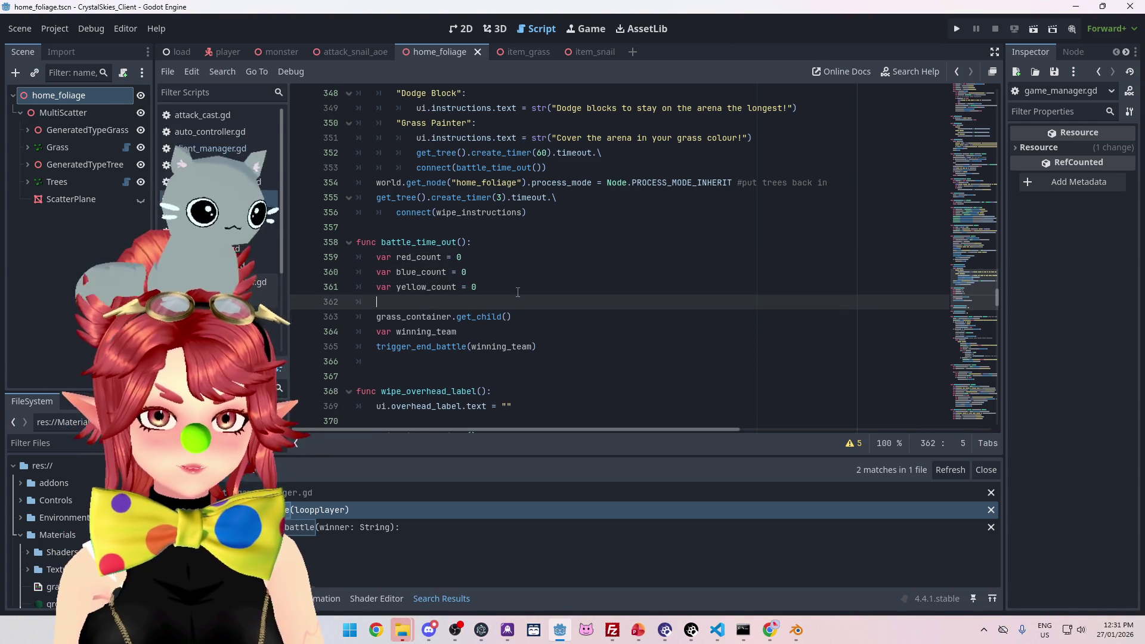
type("for")
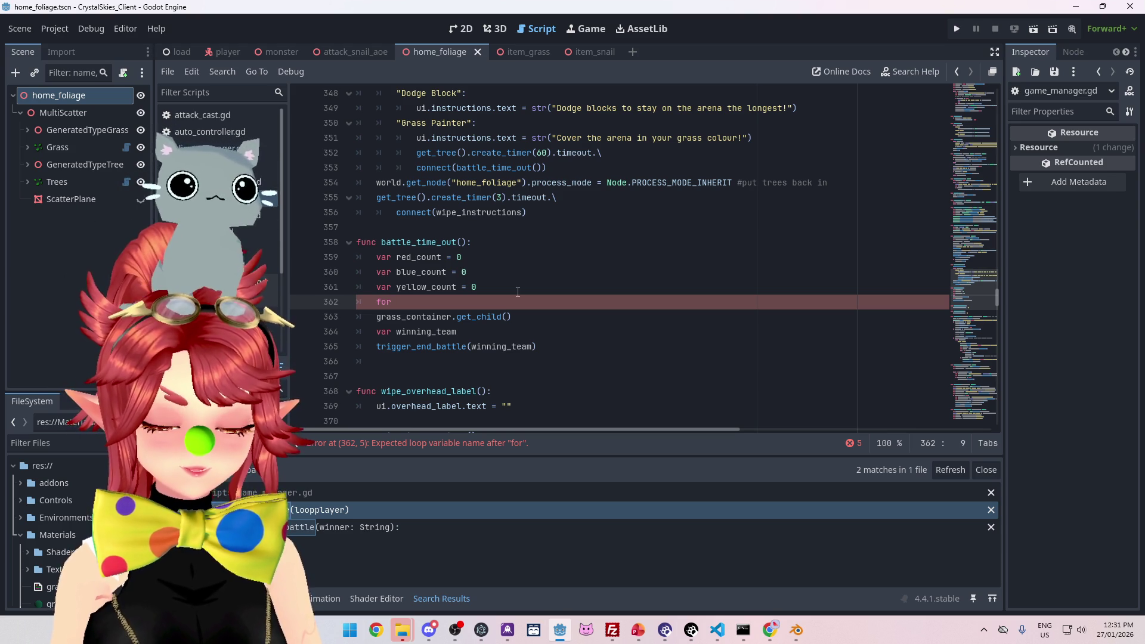
type("g in gr")
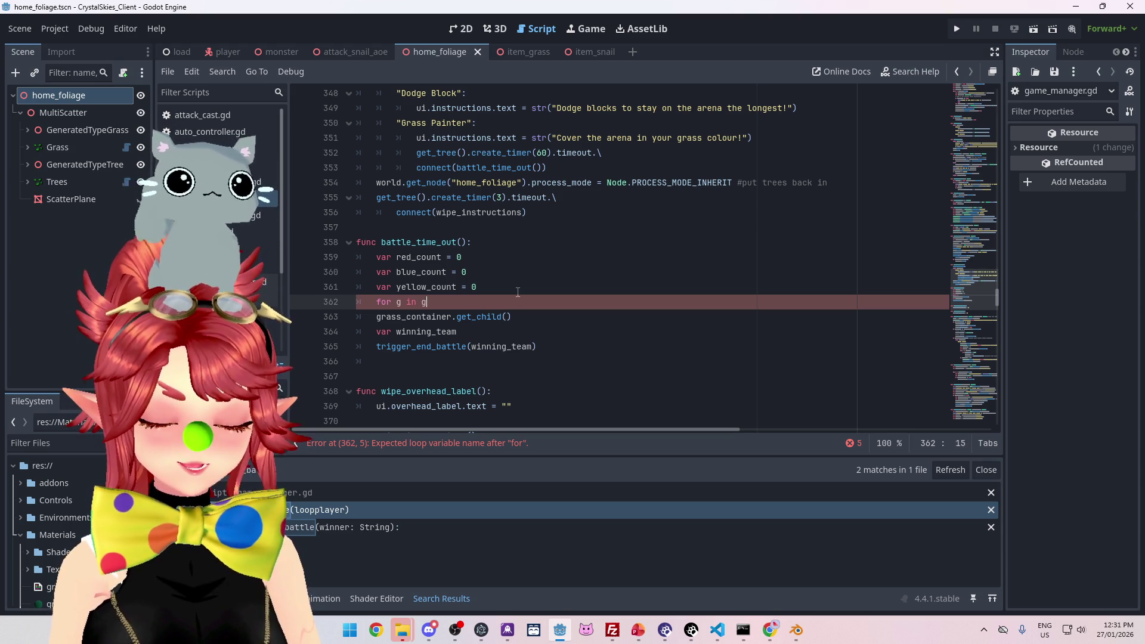
key("Return")
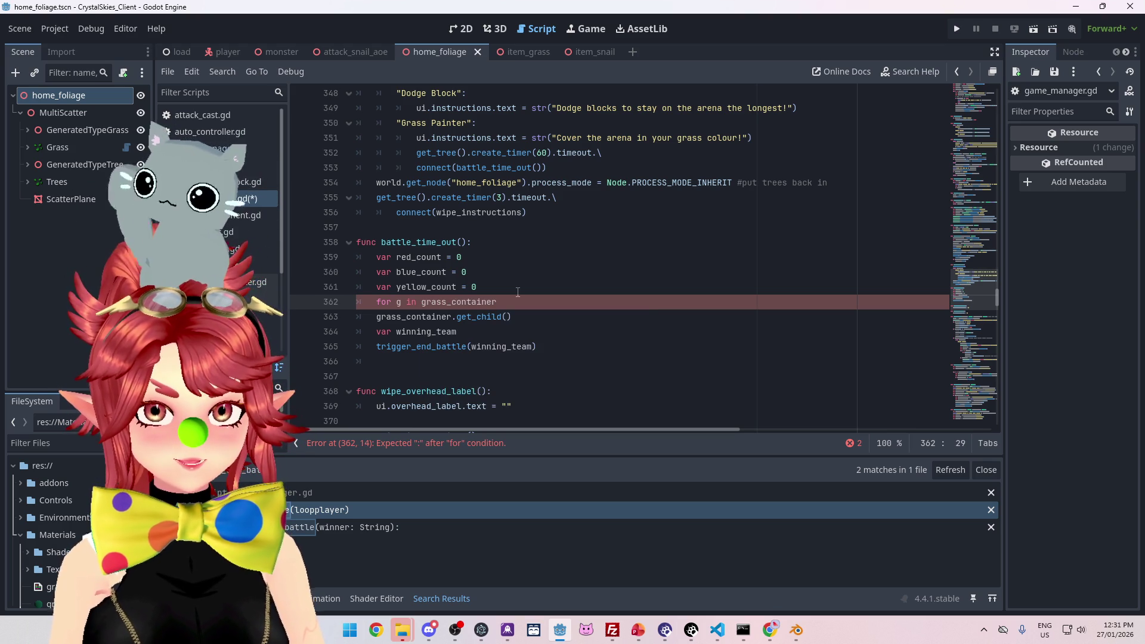
type(".")
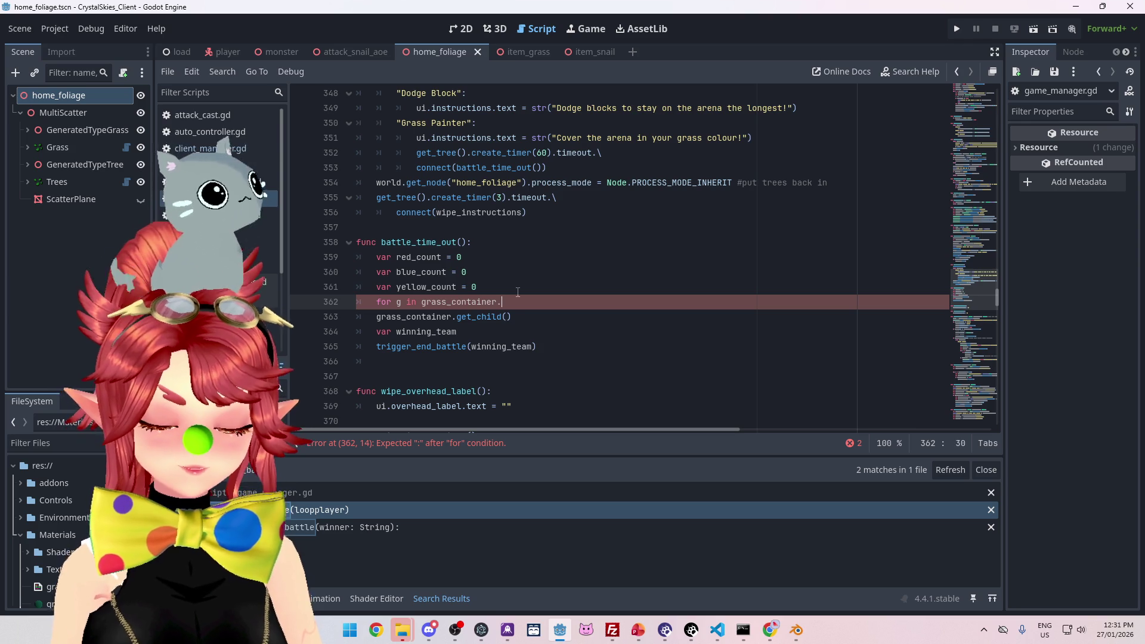
type("get_chi")
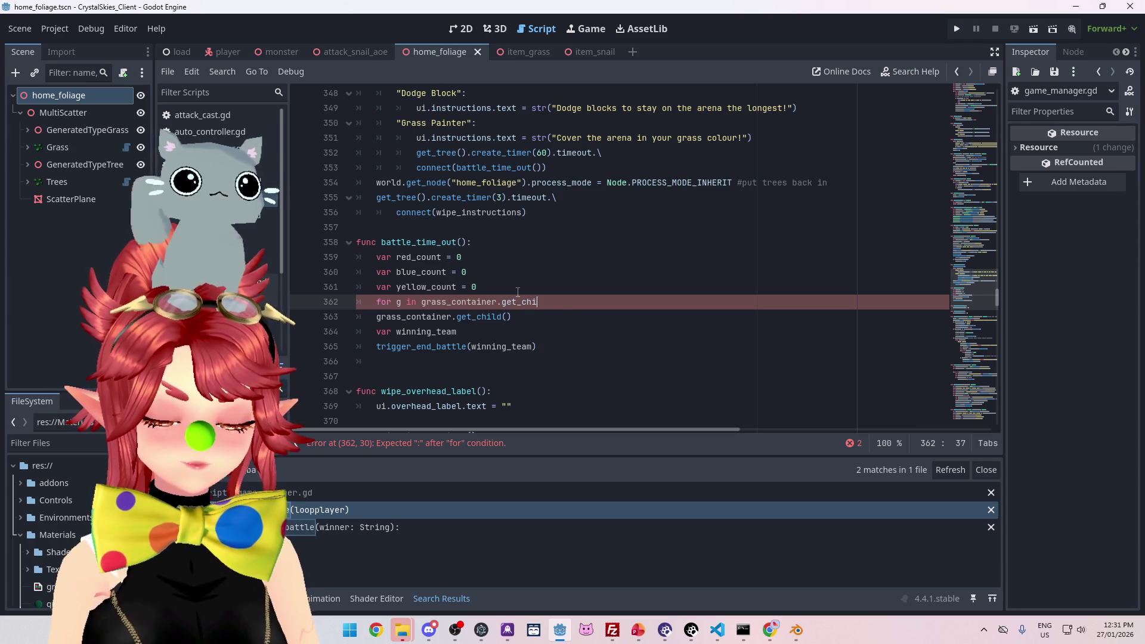
type("ldren():")
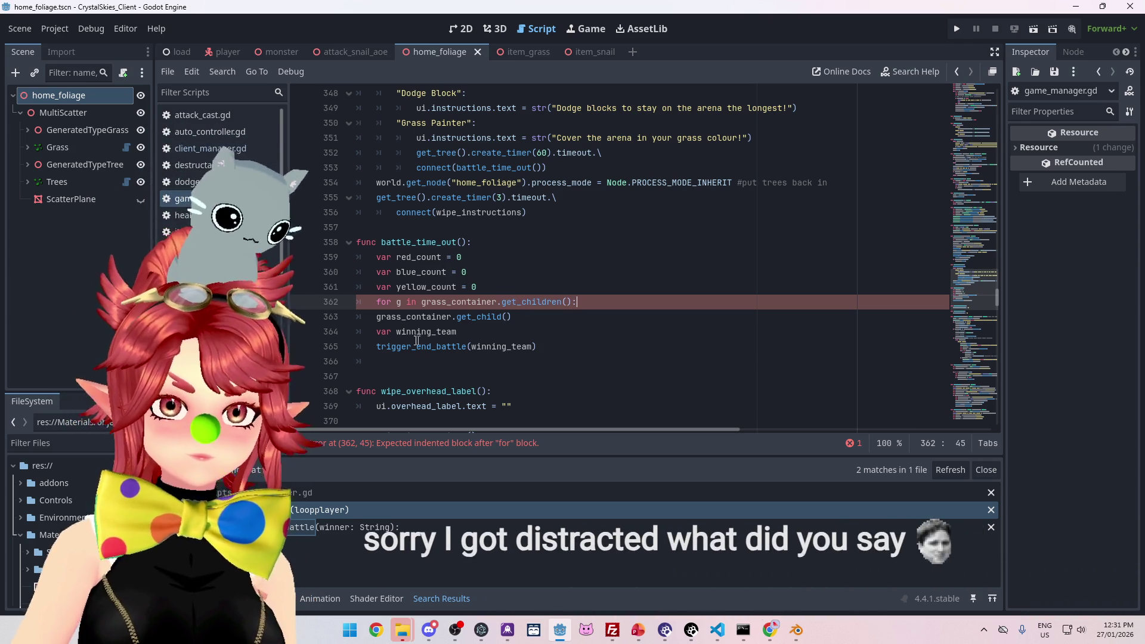
Step: Indent the old get_child line into the loop body and replace it with 'if g.team'
key("Down")
key("Home")
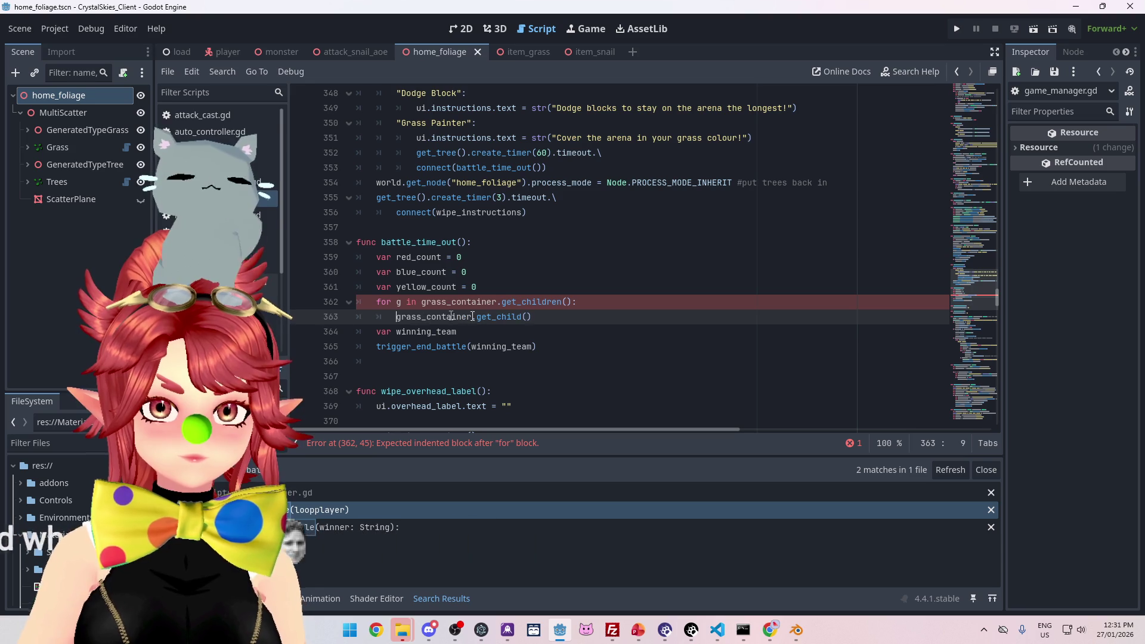
key("Tab")
left_click(528, 317)
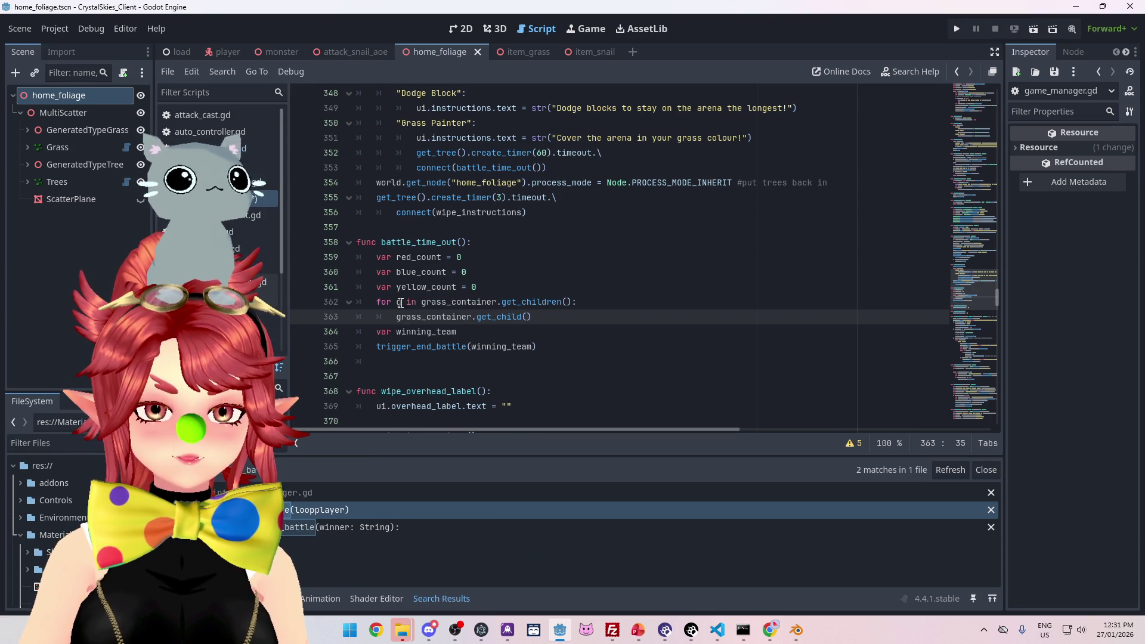
left_click_drag(531, 317, 400, 317)
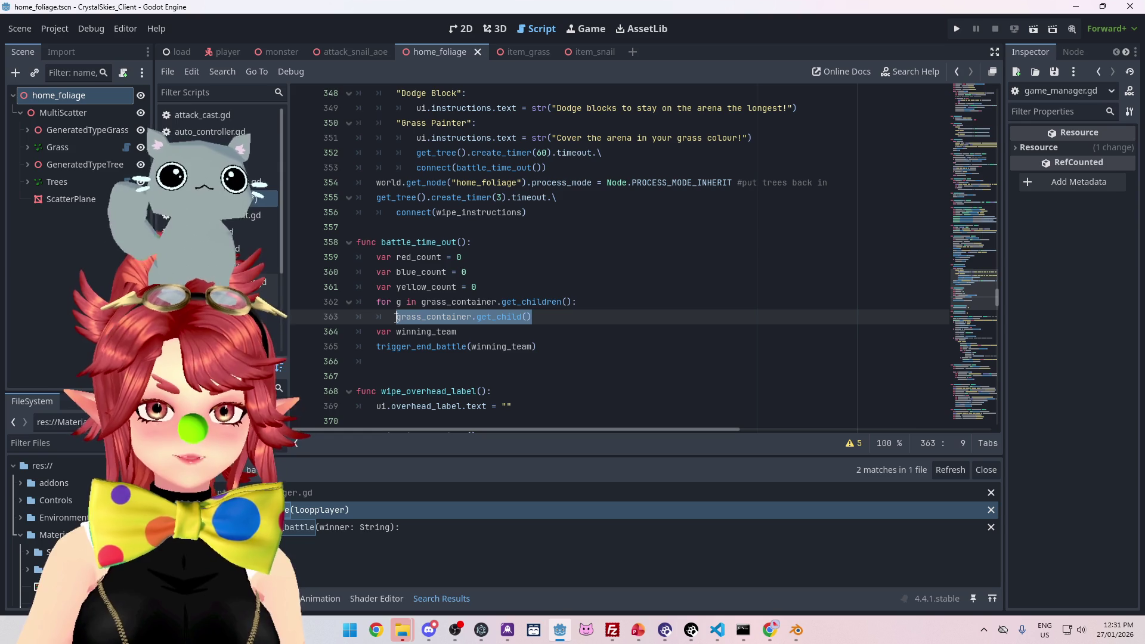
key("BackSpace")
key("BackSpace")
type("if g.")
key("Escape")
type("team")
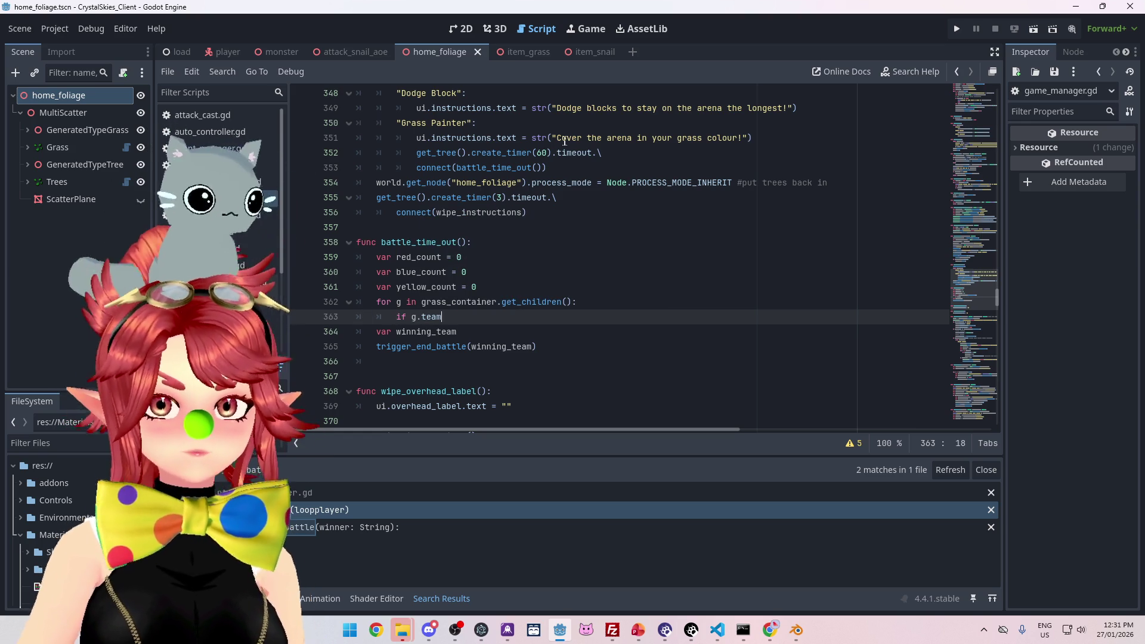
Step: Inspect the item_grass scene's Grass and Sphere nodes, then open object_grass01.tscn from the FileSystem dock
left_click(525, 53)
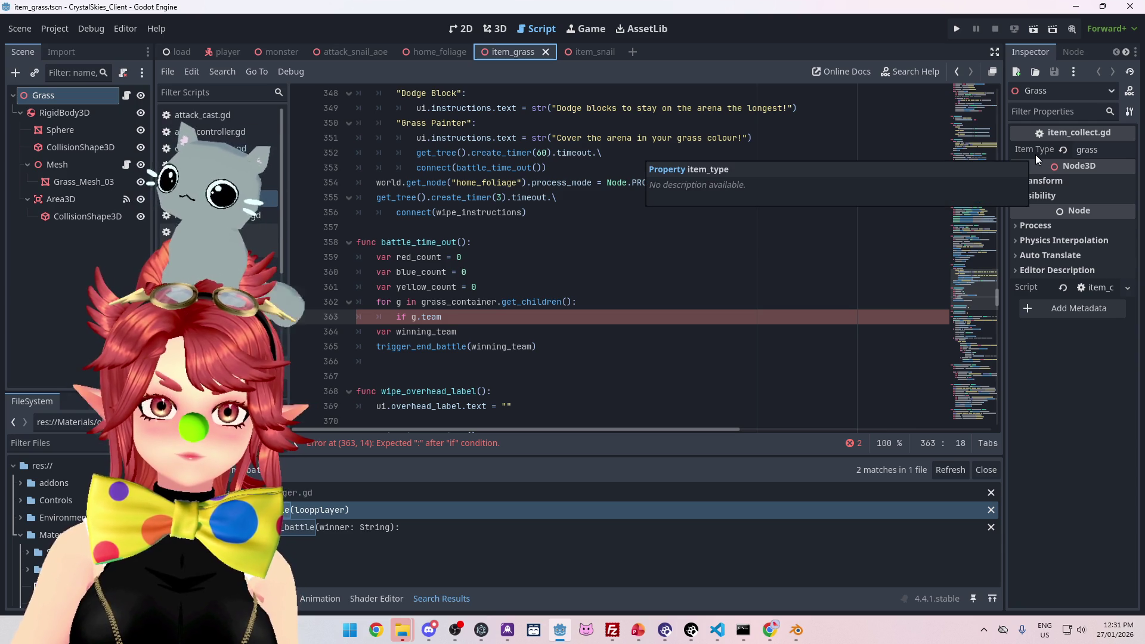
left_click(62, 96)
scroll(747, 263, "up", 19)
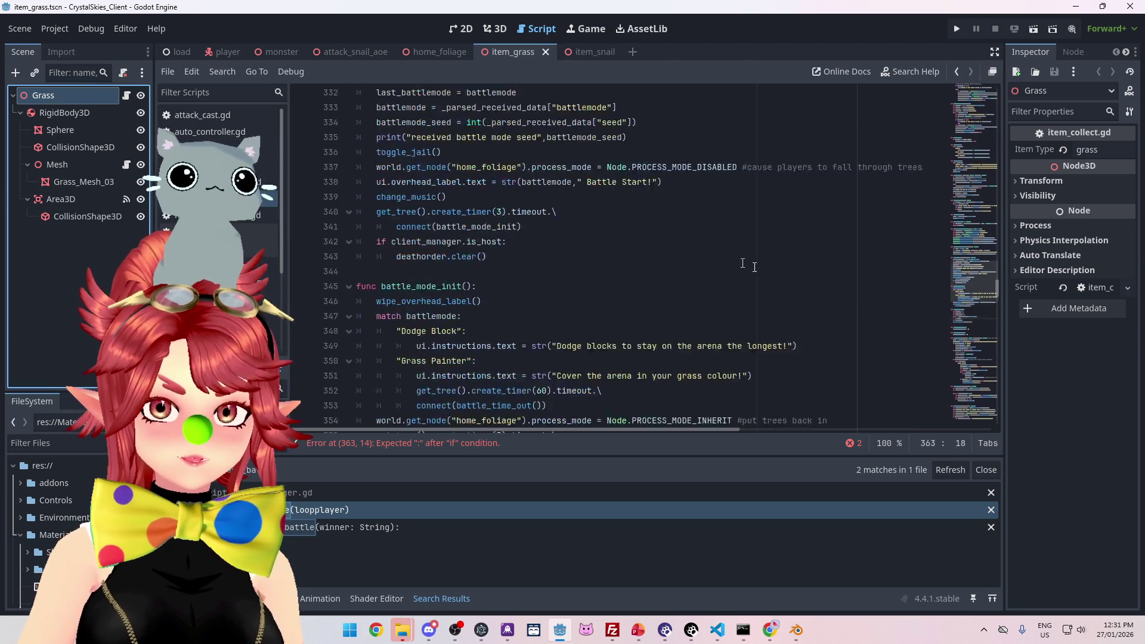
double_click(42, 105)
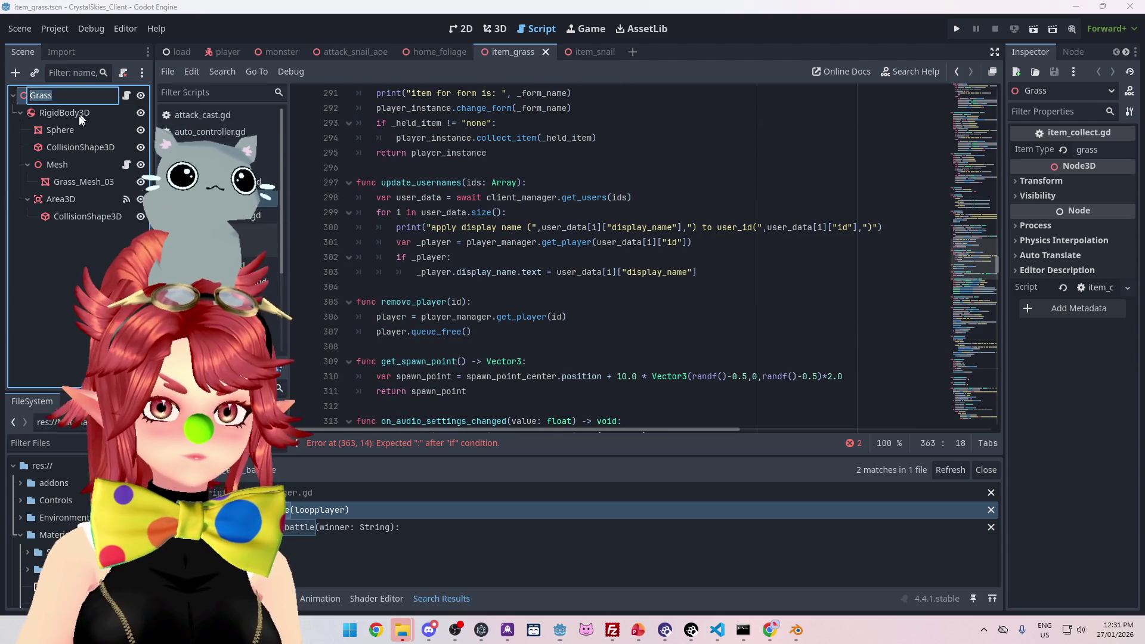
left_click(600, 170, "shift")
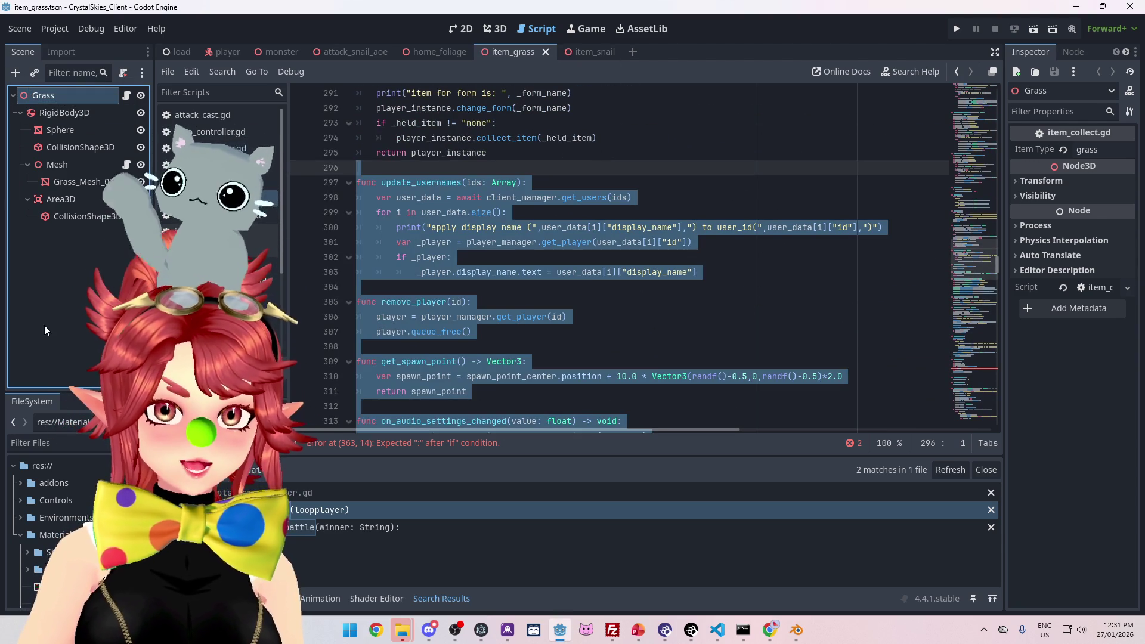
left_click(60, 130)
scroll(65, 525, "up", 5)
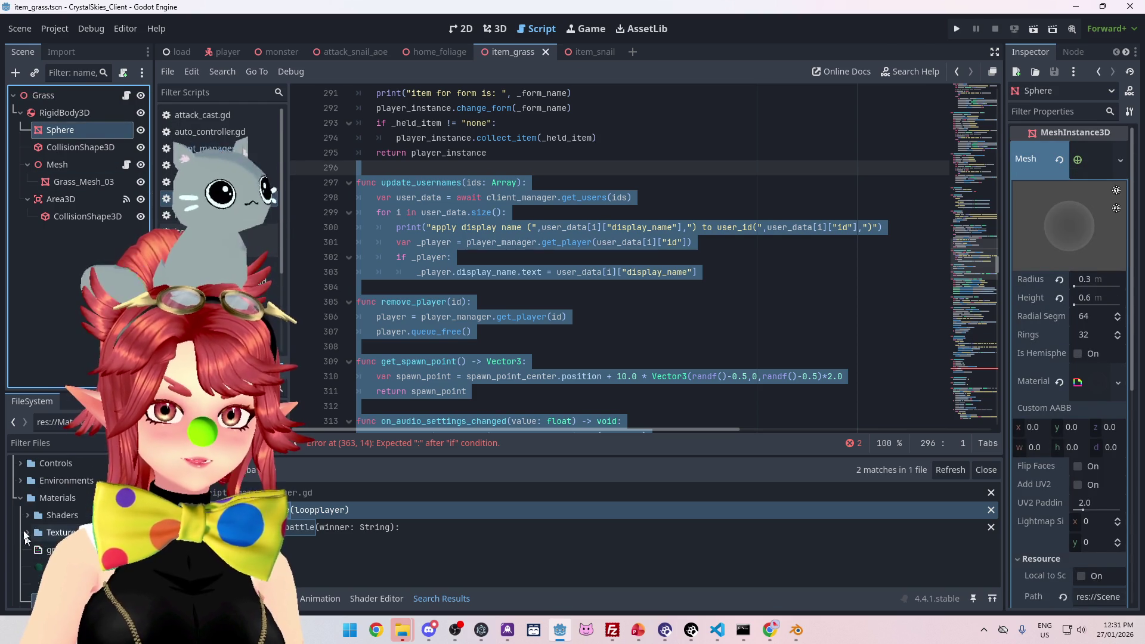
scroll(69, 518, "down", 5)
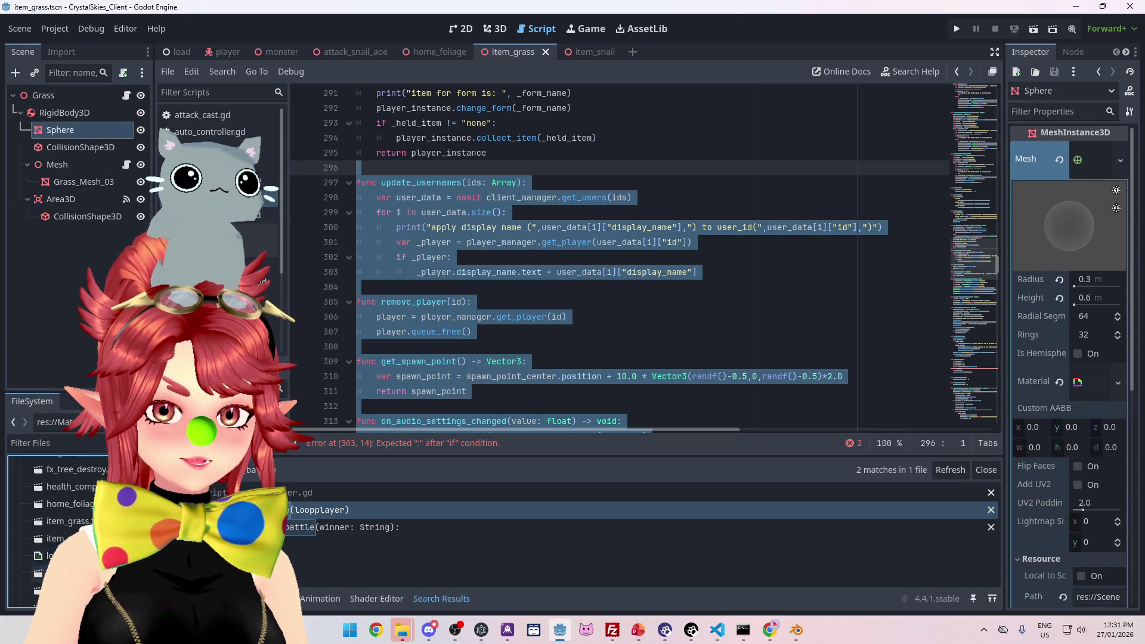
double_click(69, 517)
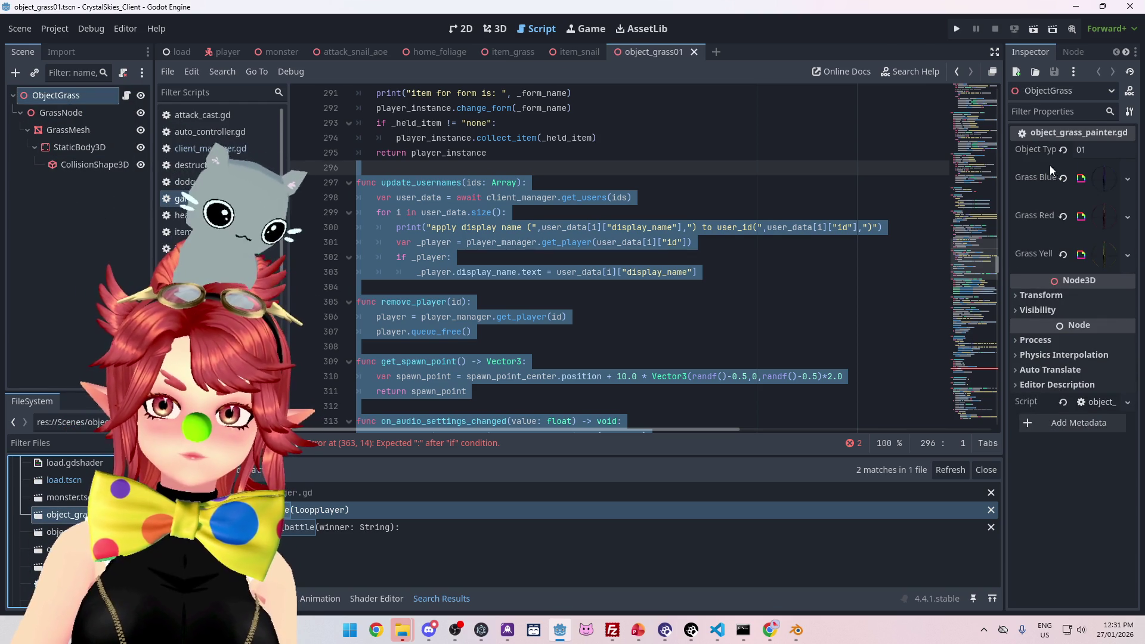
left_click(63, 95)
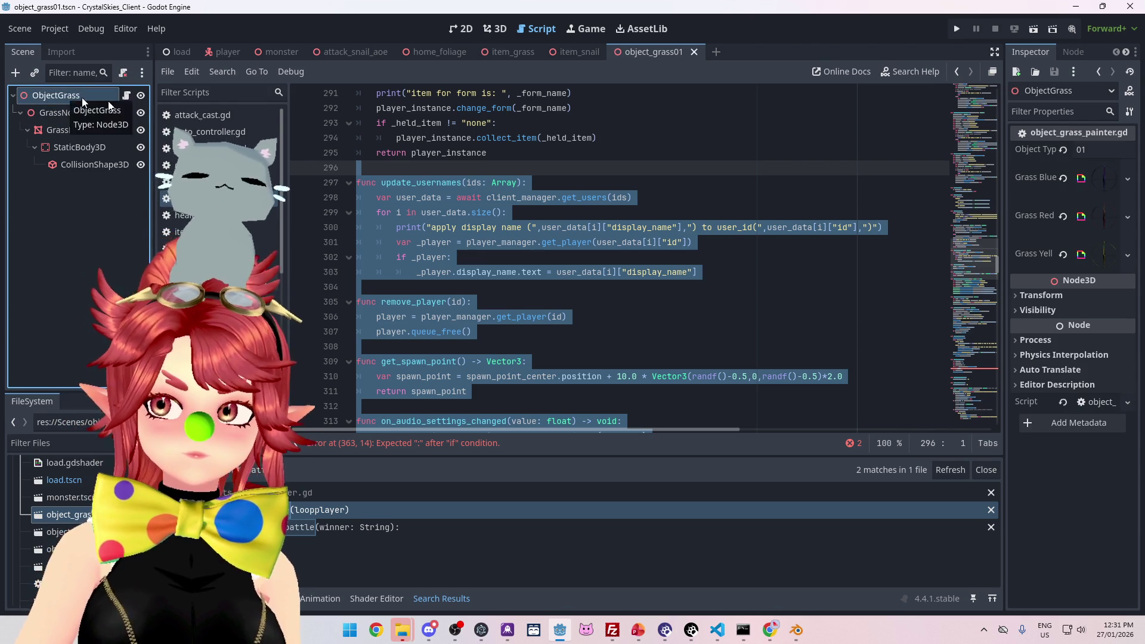
scroll(596, 256, "up", 20)
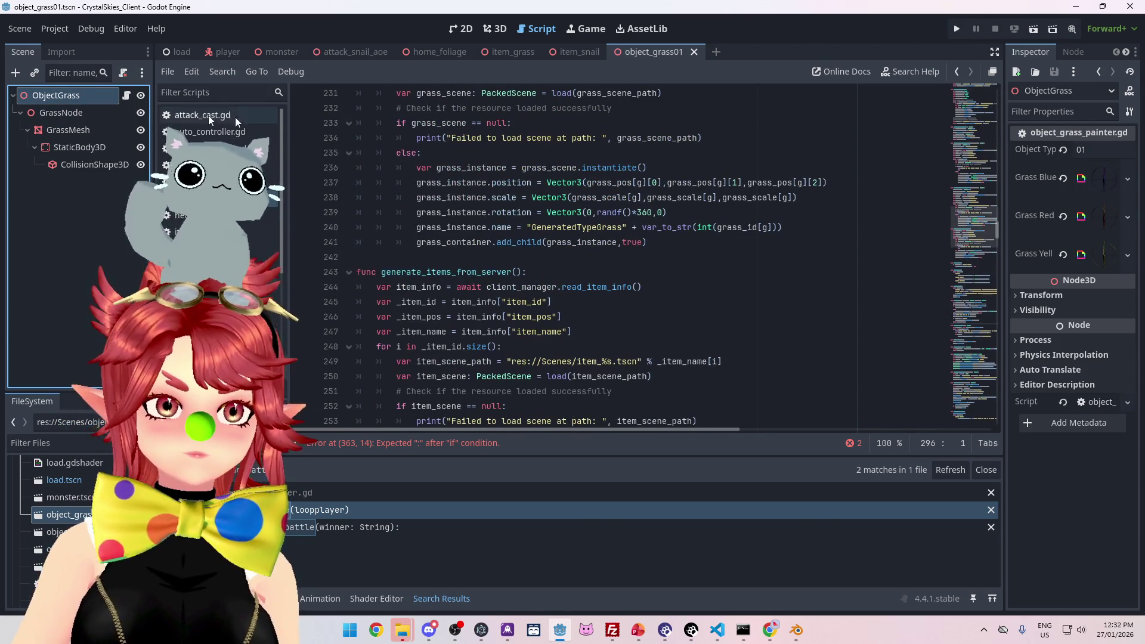
left_click(125, 96)
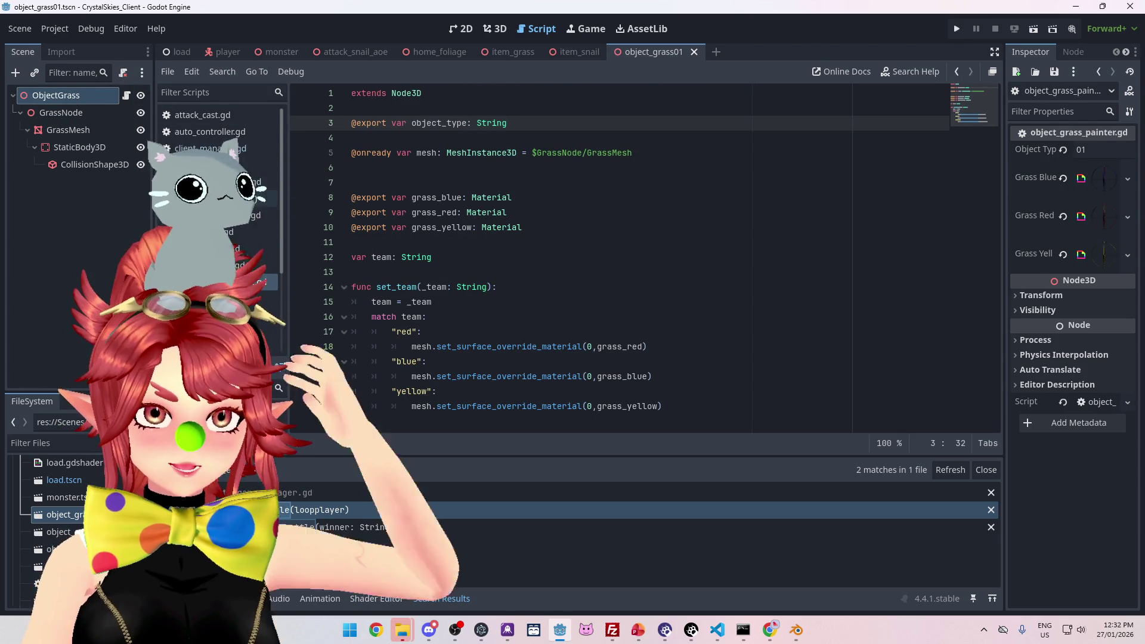
key("alt+Left")
scroll(574, 276, "up", 11)
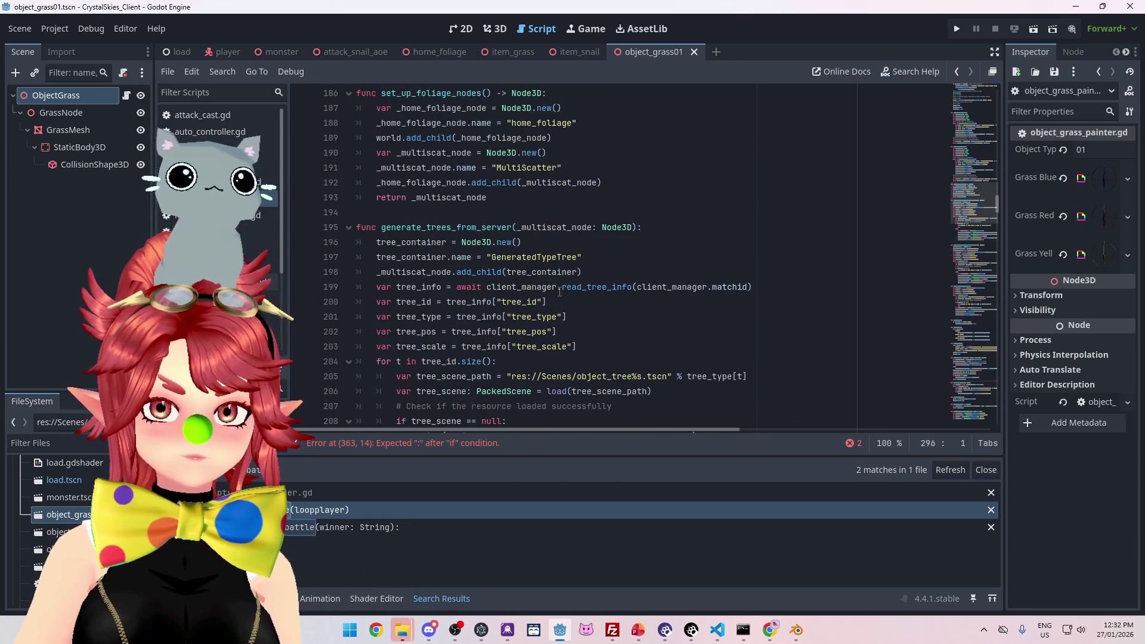
scroll(560, 292, "up", 5)
scroll(596, 310, "down", 20)
scroll(648, 326, "down", 8)
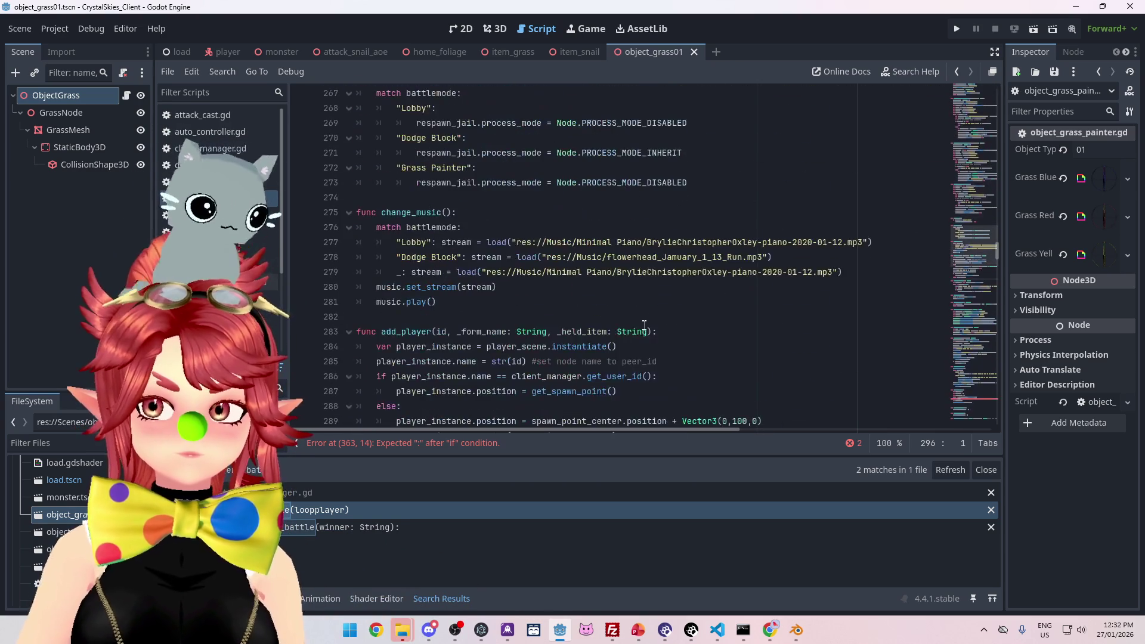
scroll(465, 242, "down", 15)
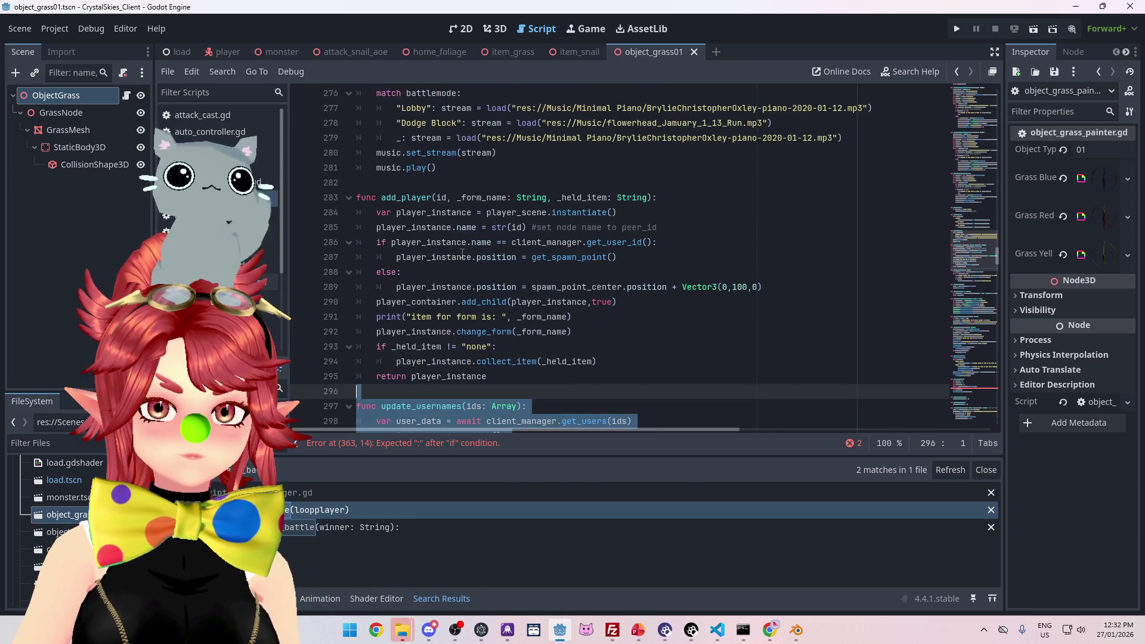
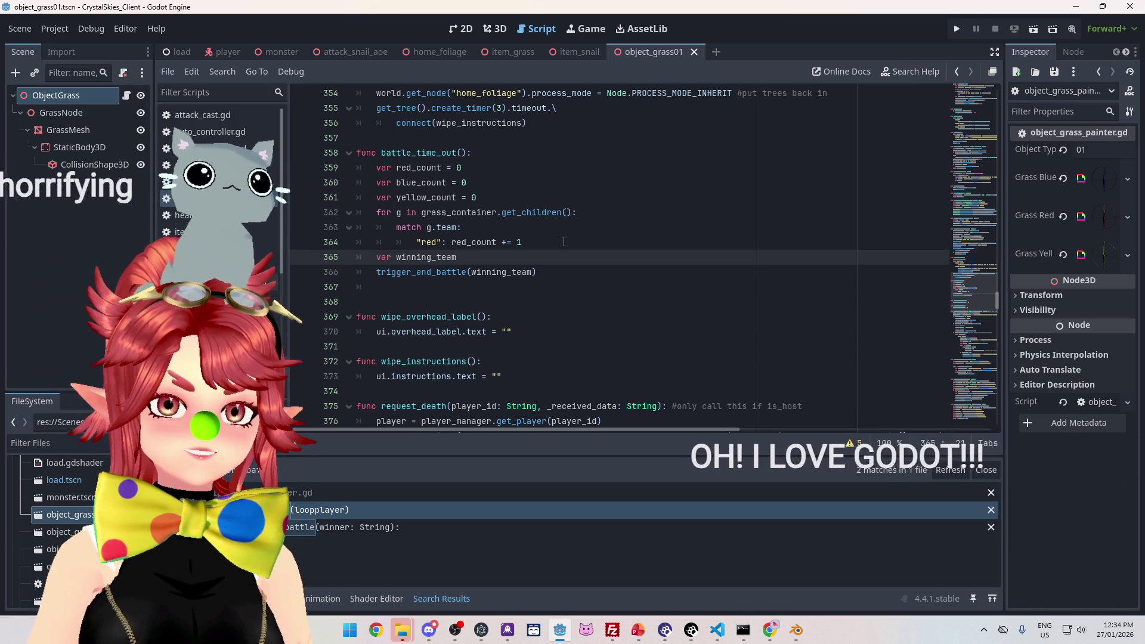
Step: Open a new case-level indented line below the "red" case in the match g.team block
left_click_drag(522, 242, 394, 227)
key("ctrl+c")
left_click(545, 241)
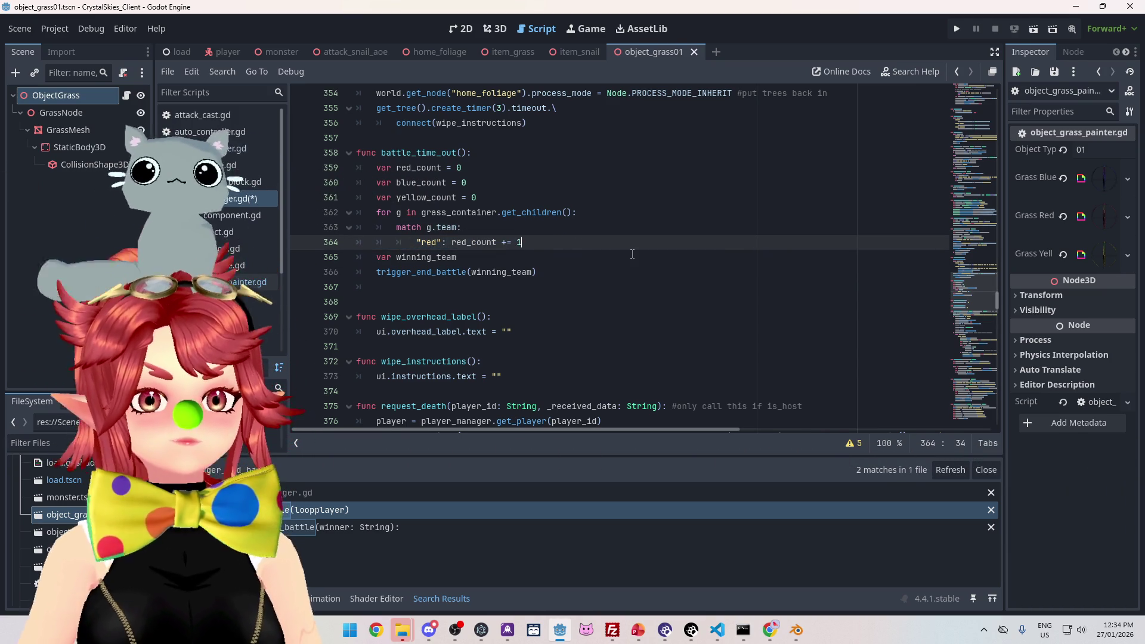
key("Return")
key("ctrl+v")
key("Up")
key("Home")
key("BackSpace")
key("Down")
key("End")
key("Return")
key("ctrl+z")
key("ctrl+z")
key("ctrl+z")
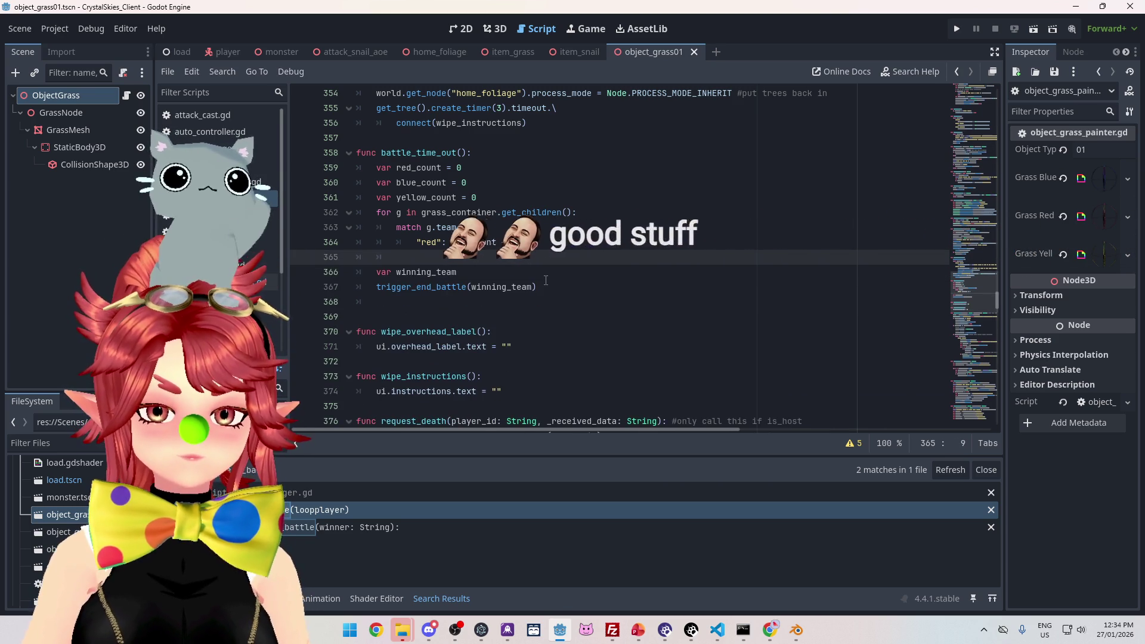
key("Tab")
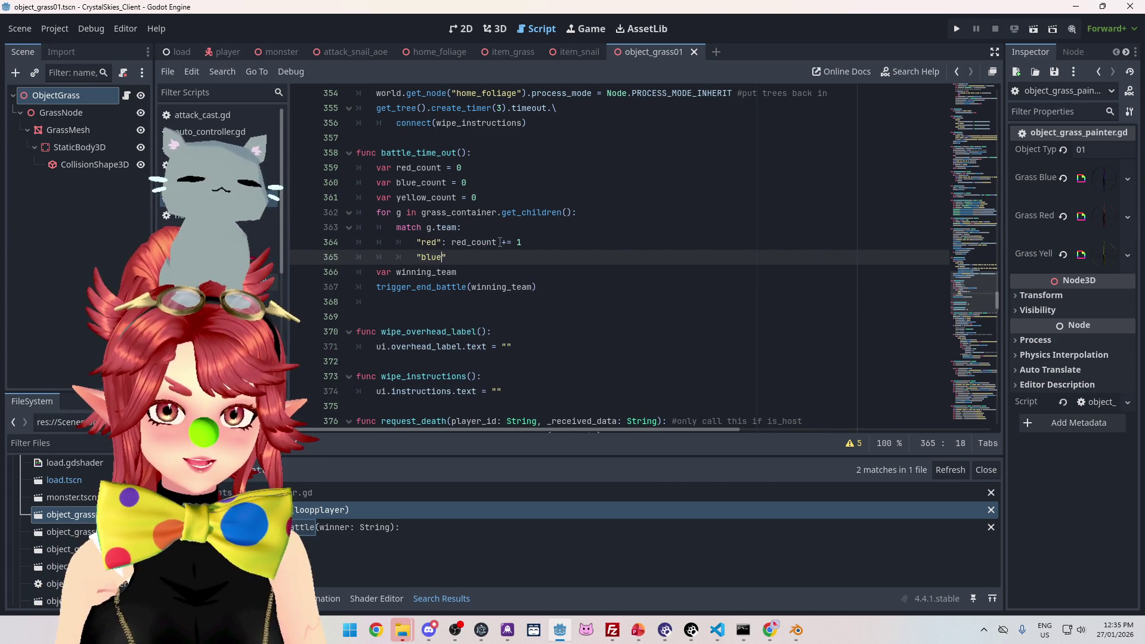
Step: Add the "blue": blue_count += 1 case and duplicate it on the line below
type(": blue_")
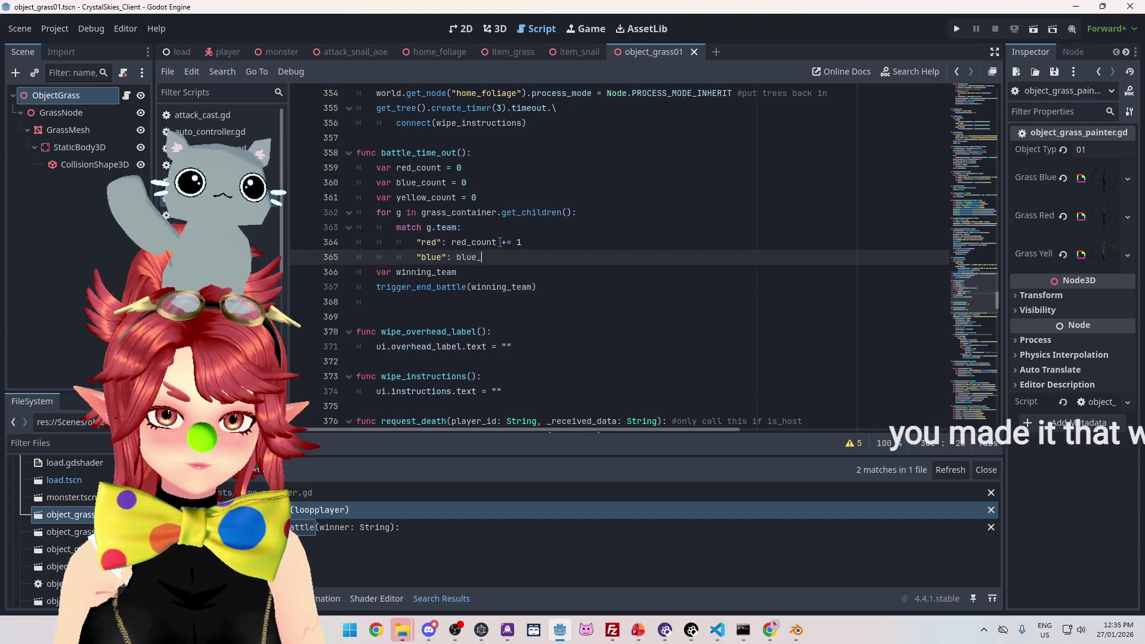
type("count += 1")
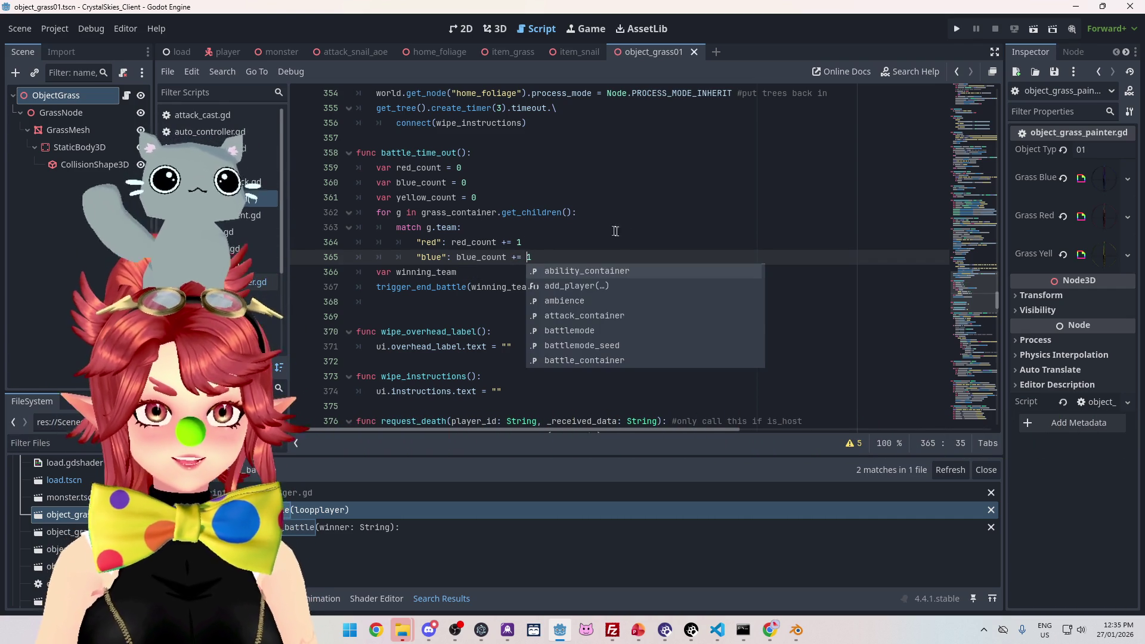
left_click(609, 242)
left_click_drag(546, 259, 414, 259)
left_click(544, 256)
key("Return")
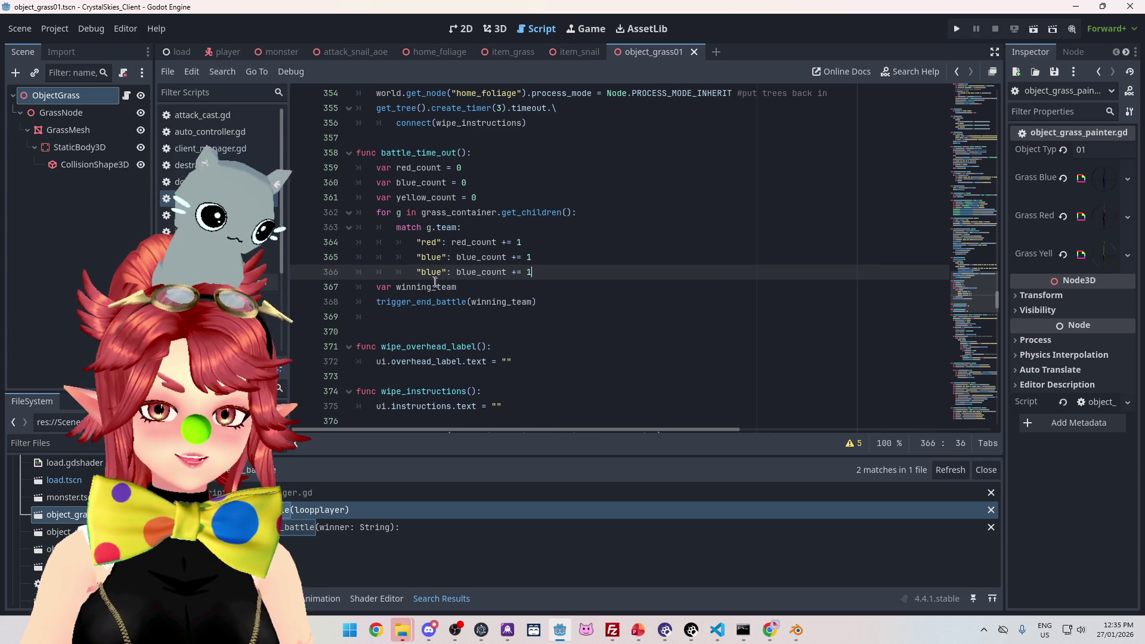
double_click(433, 272)
Step: Change the duplicated case to "yellow": yellow_count += 1
type("yellow")
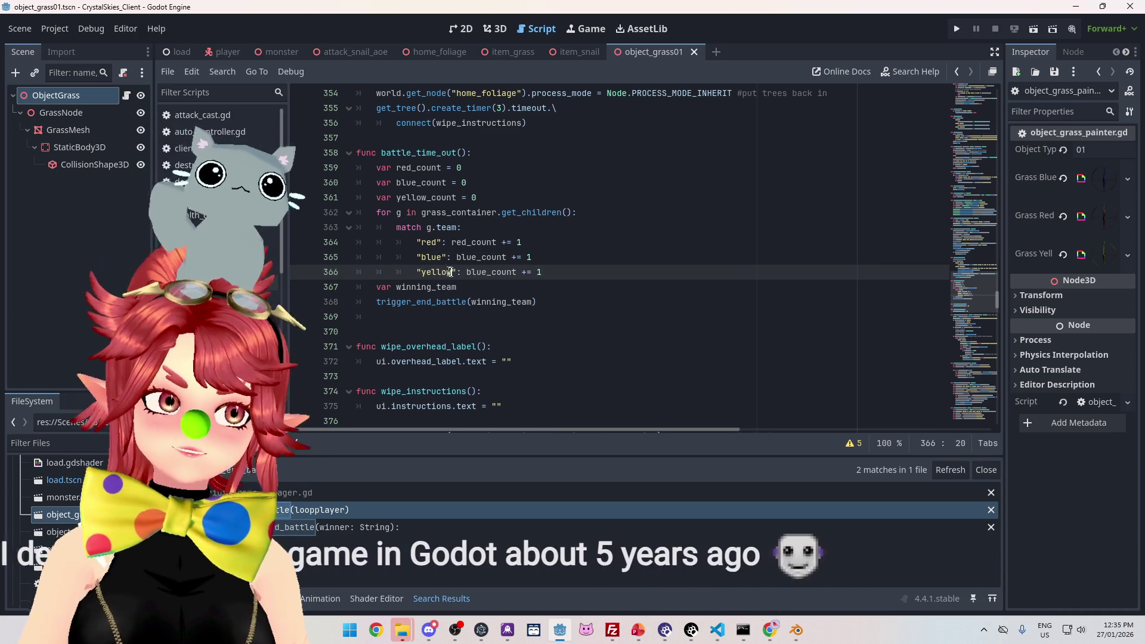
left_click_drag(467, 272, 488, 272)
type("yellow")
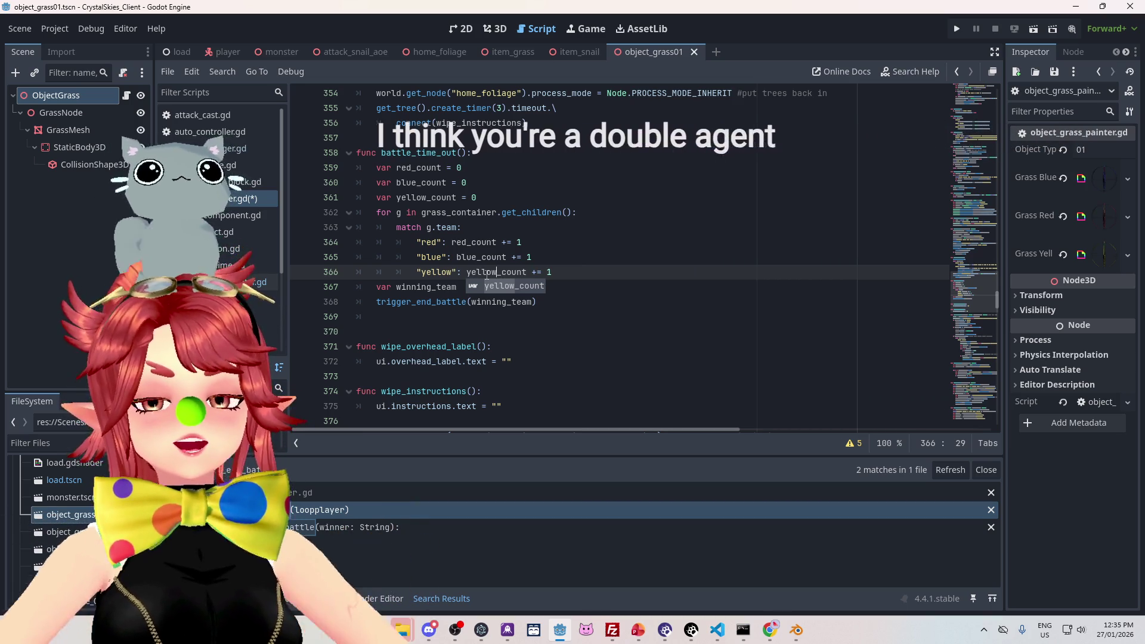
left_click(537, 255)
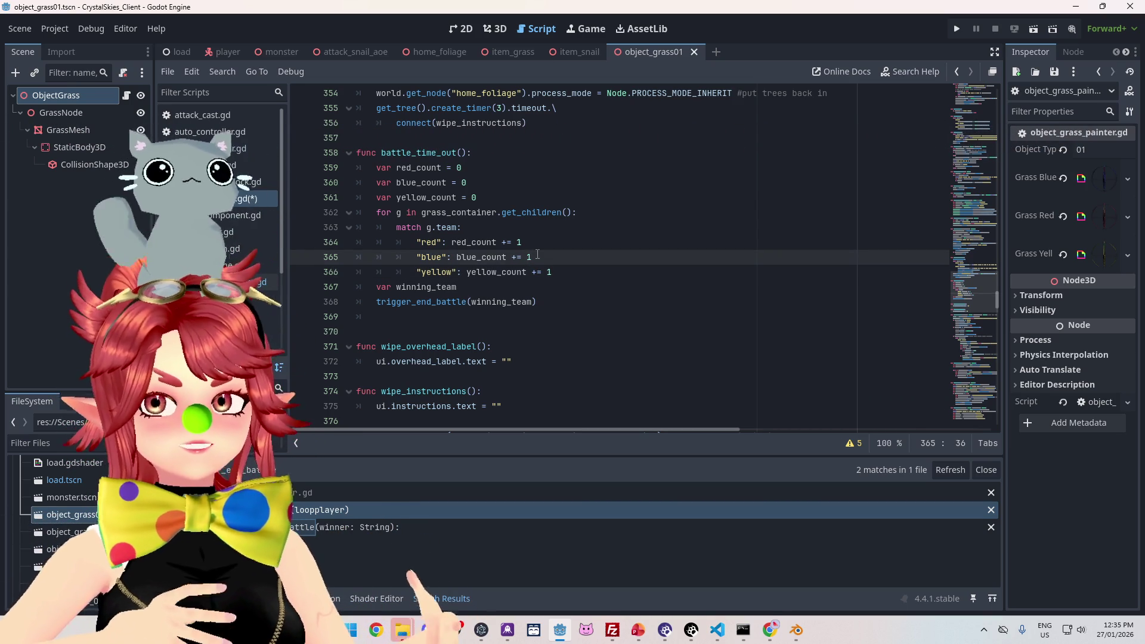
left_click(571, 272)
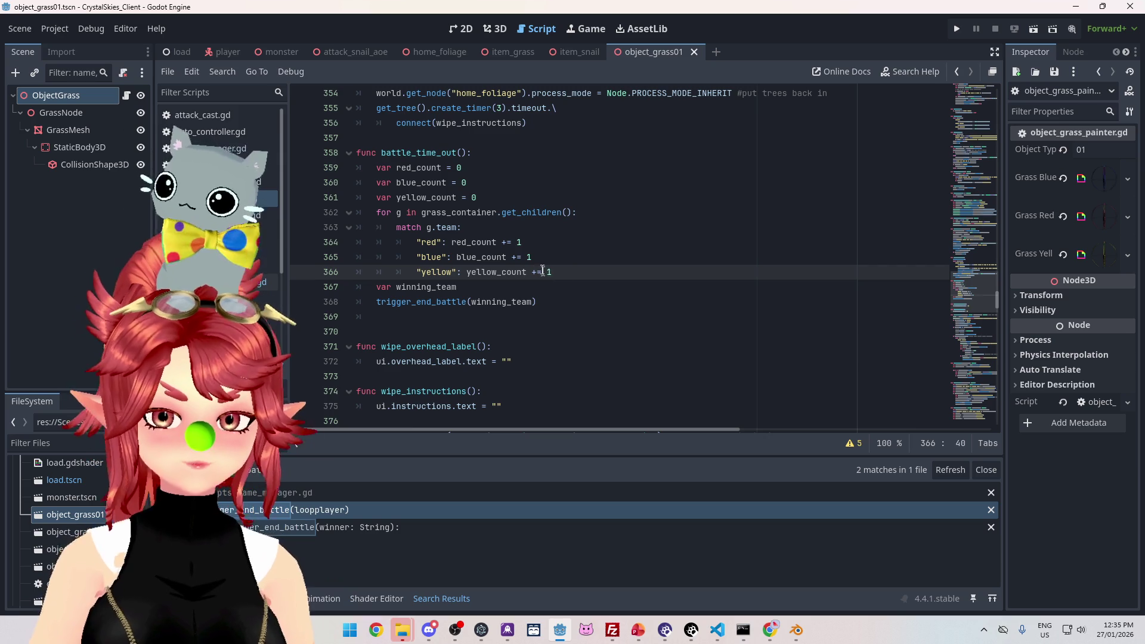
Step: Insert a blank line above the var winning_team declaration
left_click(464, 290)
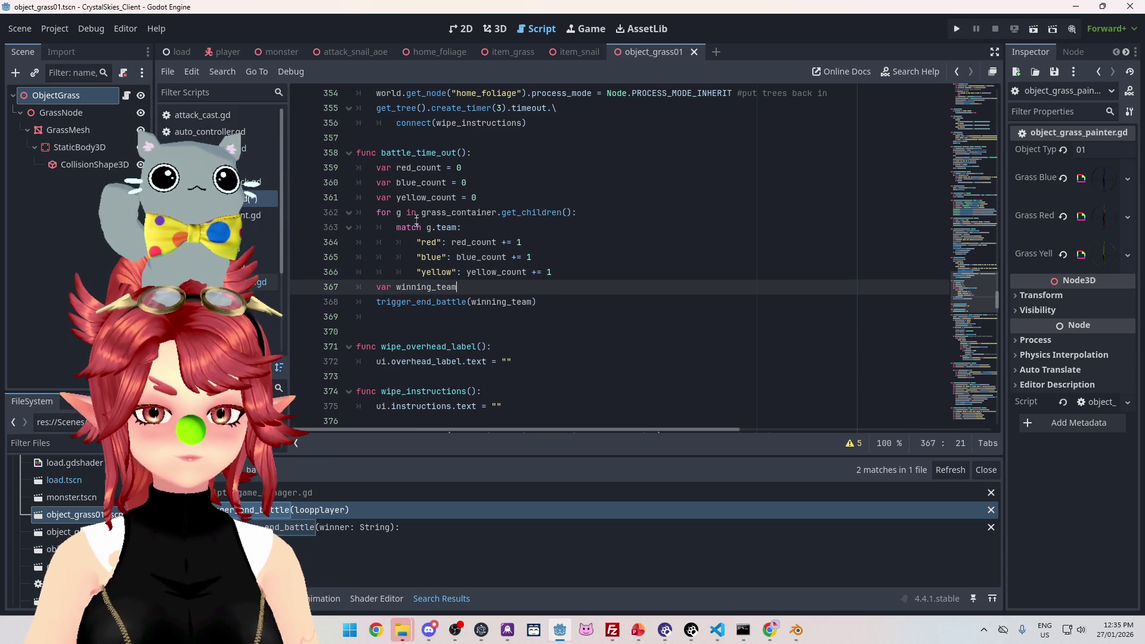
key("Home")
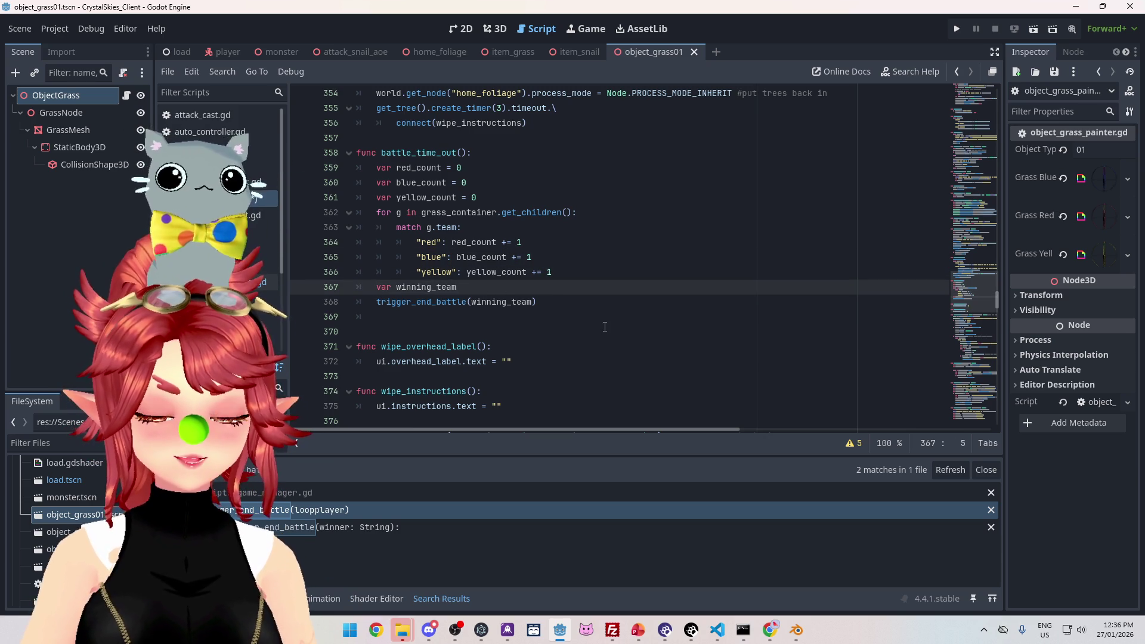
key("Return")
key("Up")
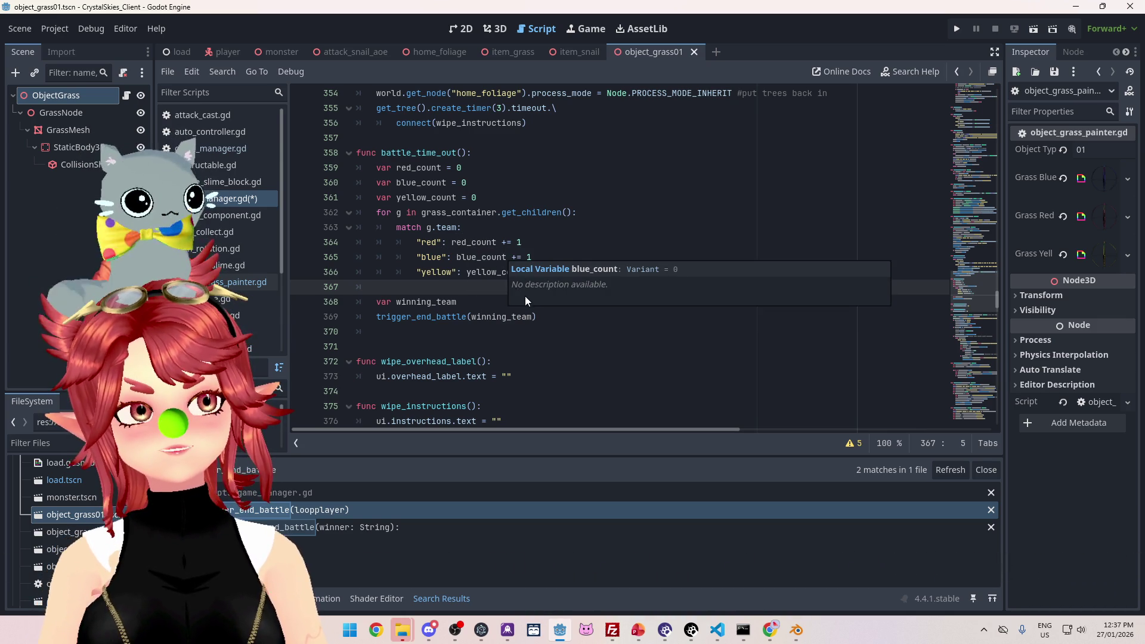
Step: Save the scene with the red, blue and yellow counting cases using Ctrl+S
key("ctrl+s")
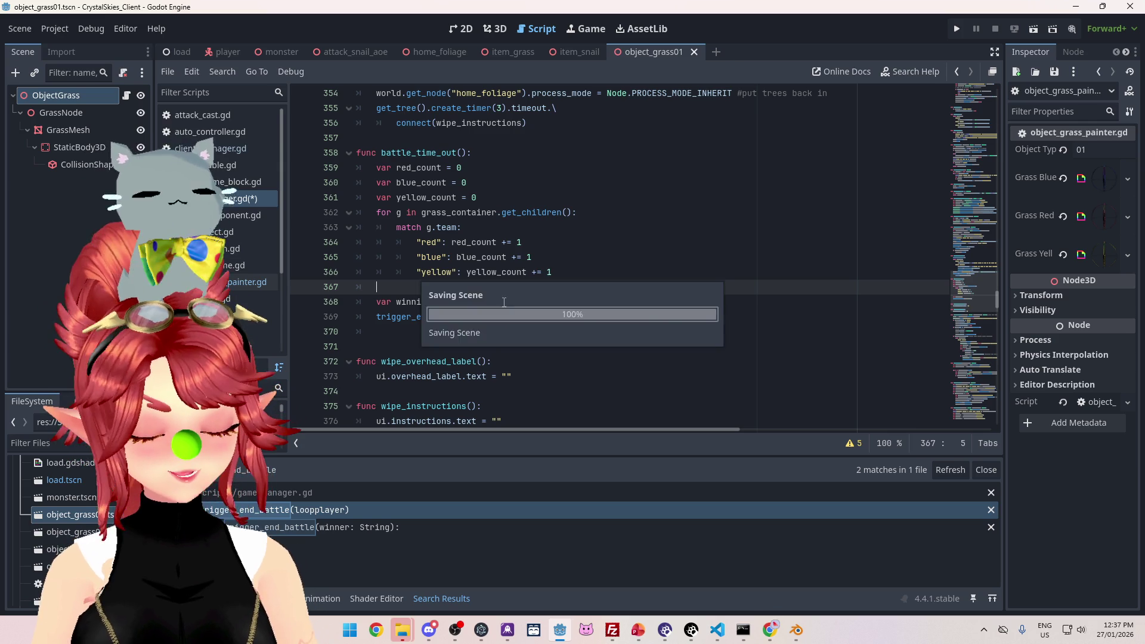
Step: Remove the blank line, set var winning_team = "blue", and run the project
key("BackSpace")
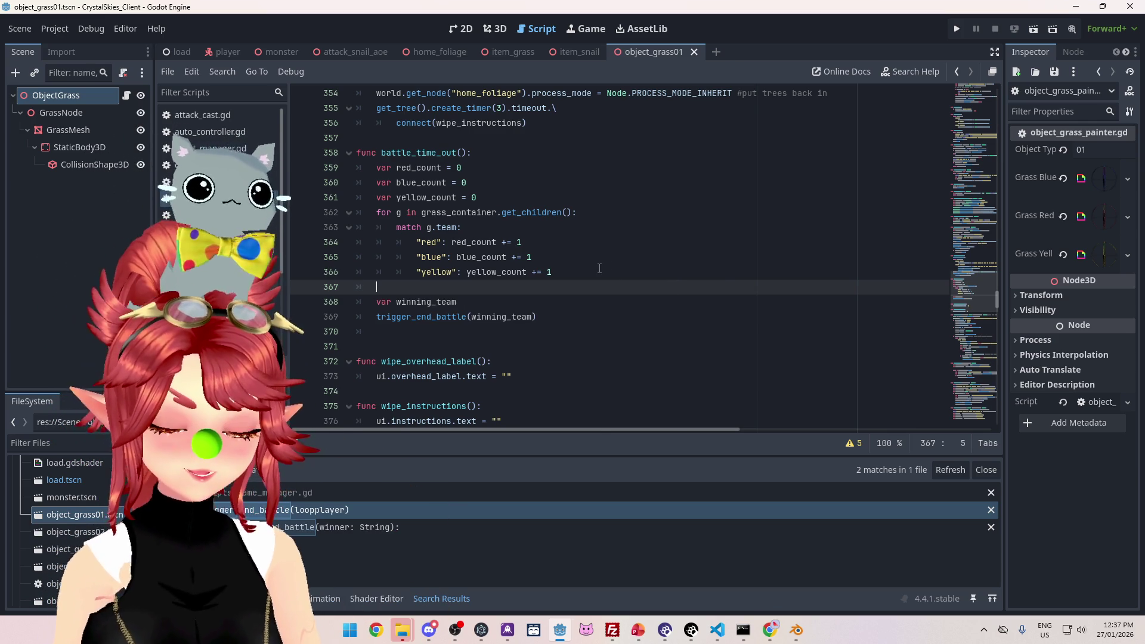
key("Delete")
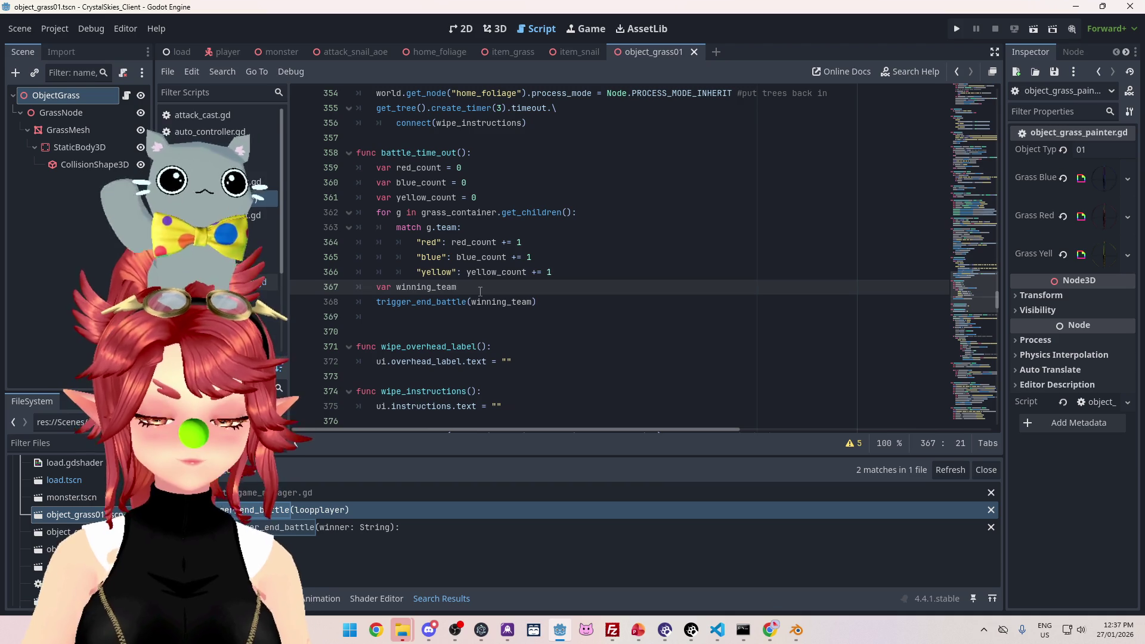
type("= \"yell")
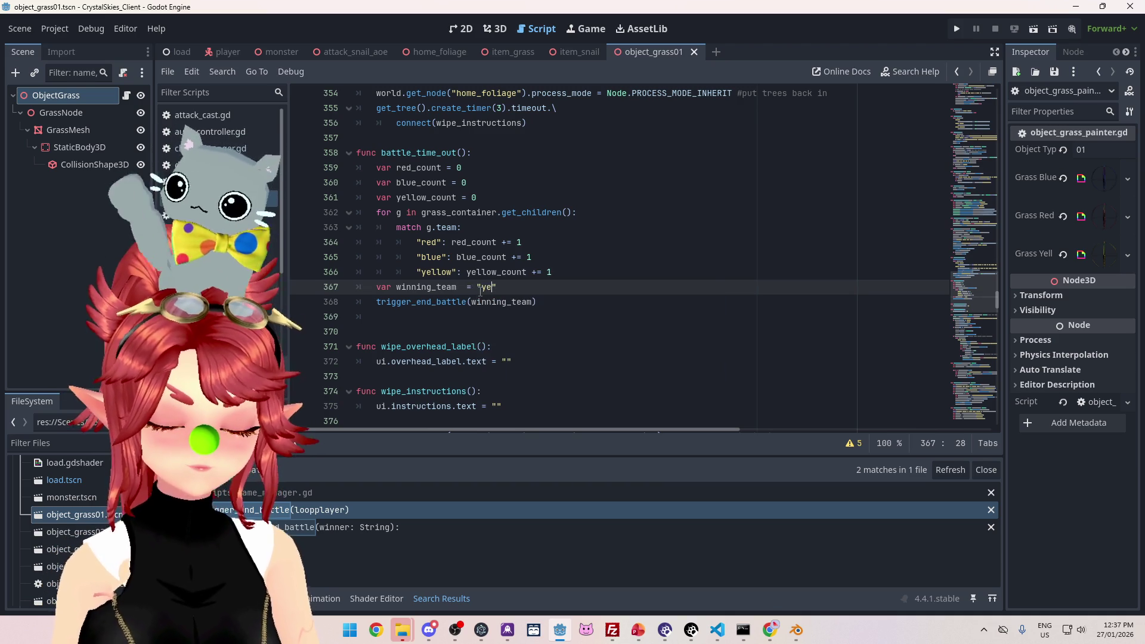
key("BackSpace")
key("BackSpace")
key("BackSpace")
type("blue")
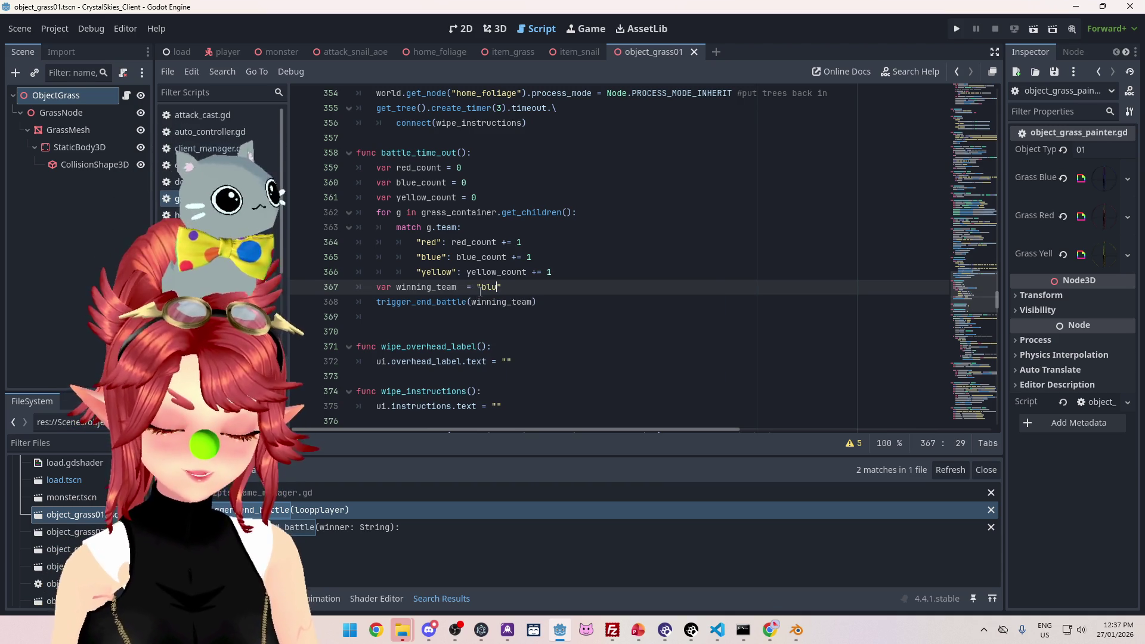
left_click(602, 242)
left_click(958, 30)
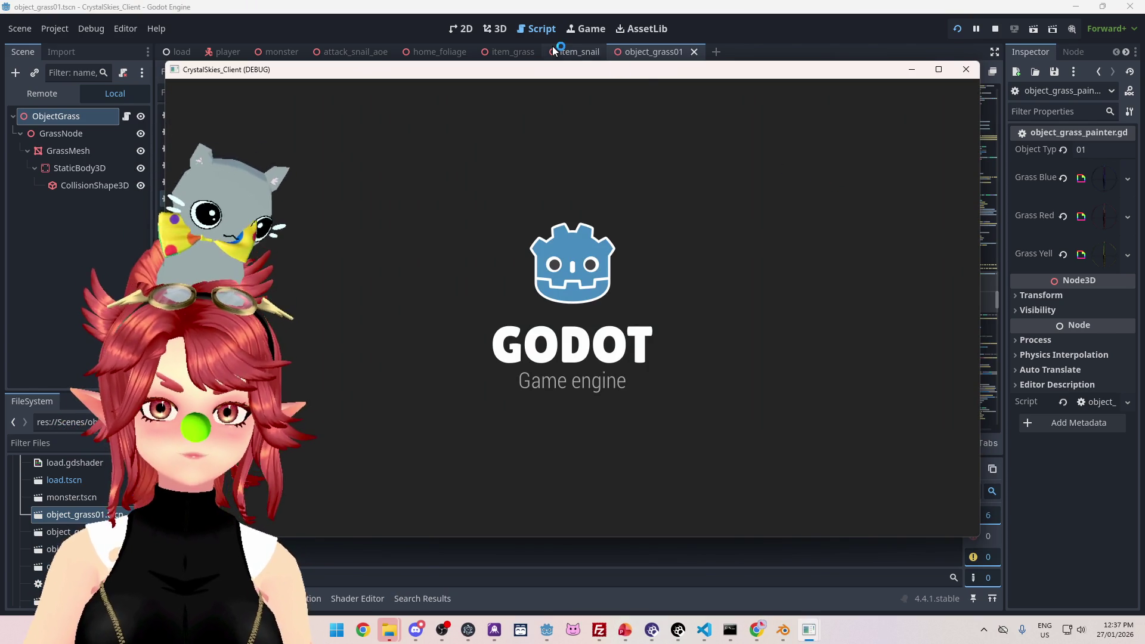
Step: Enter a display name, host a new lobby, start the Grass Painter battle and steer right
left_click(654, 344)
type("Phwee")
key("Tab")
key("Tab")
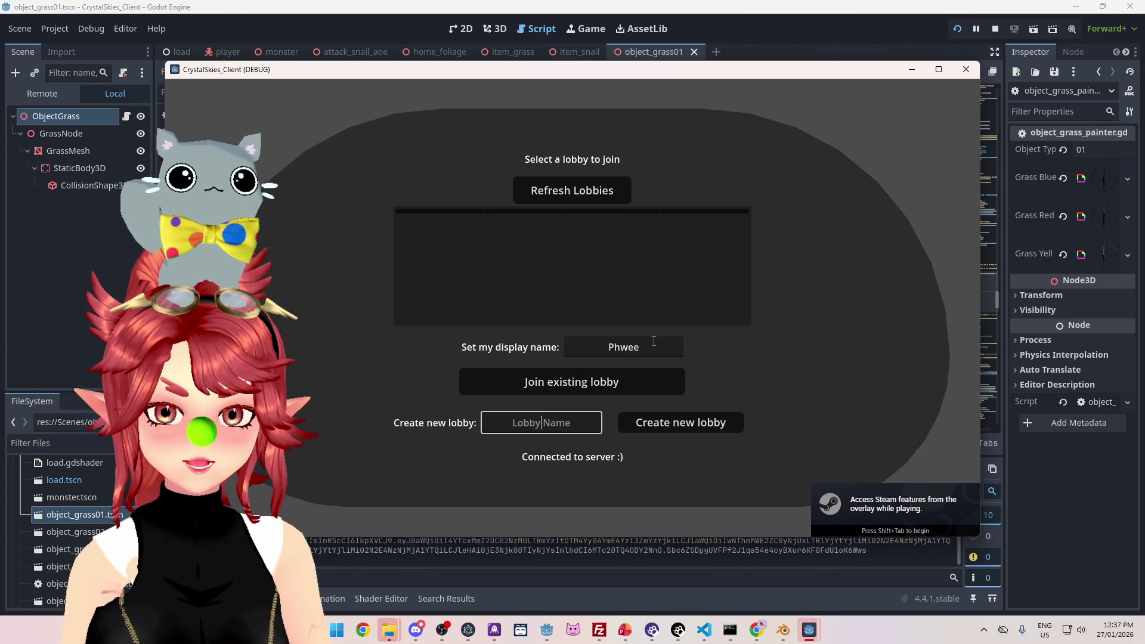
left_click(698, 424)
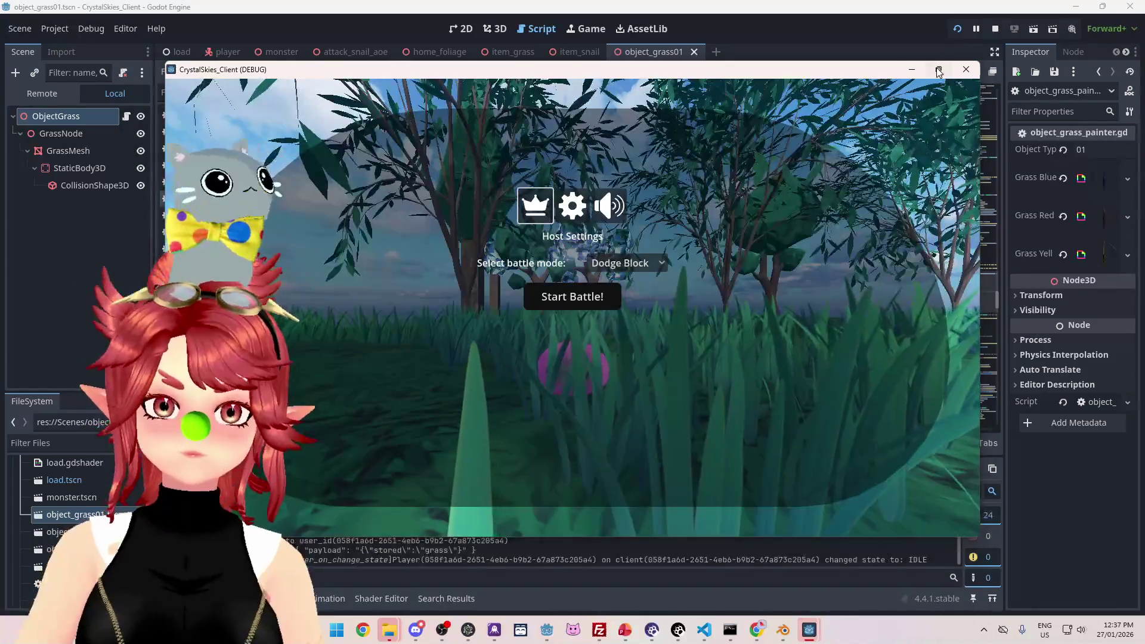
left_click(598, 300)
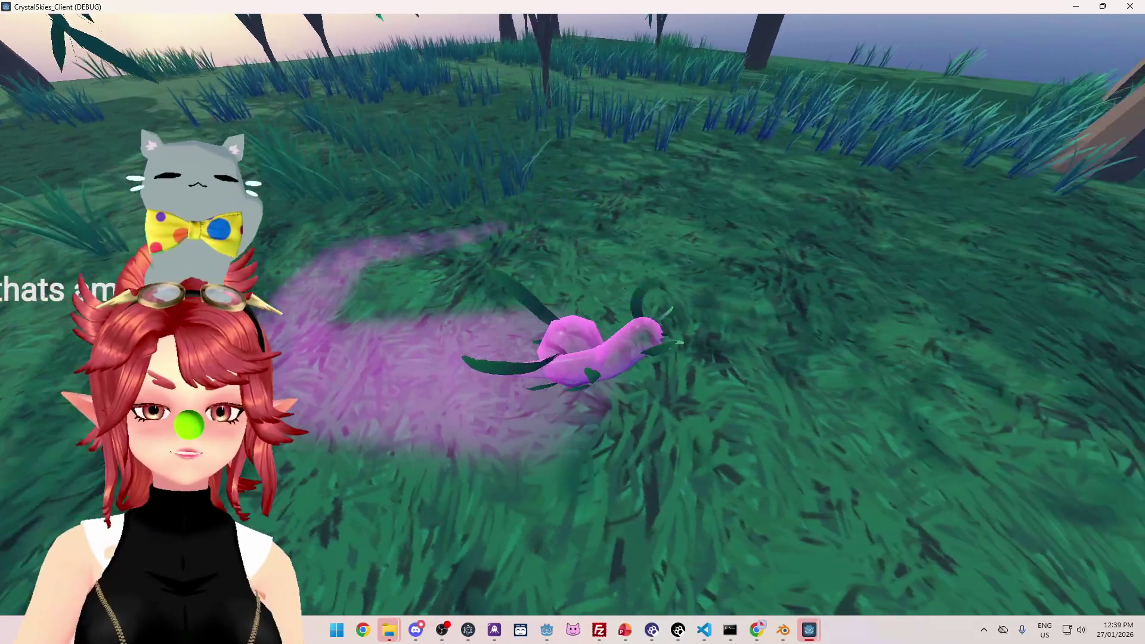
key("d")
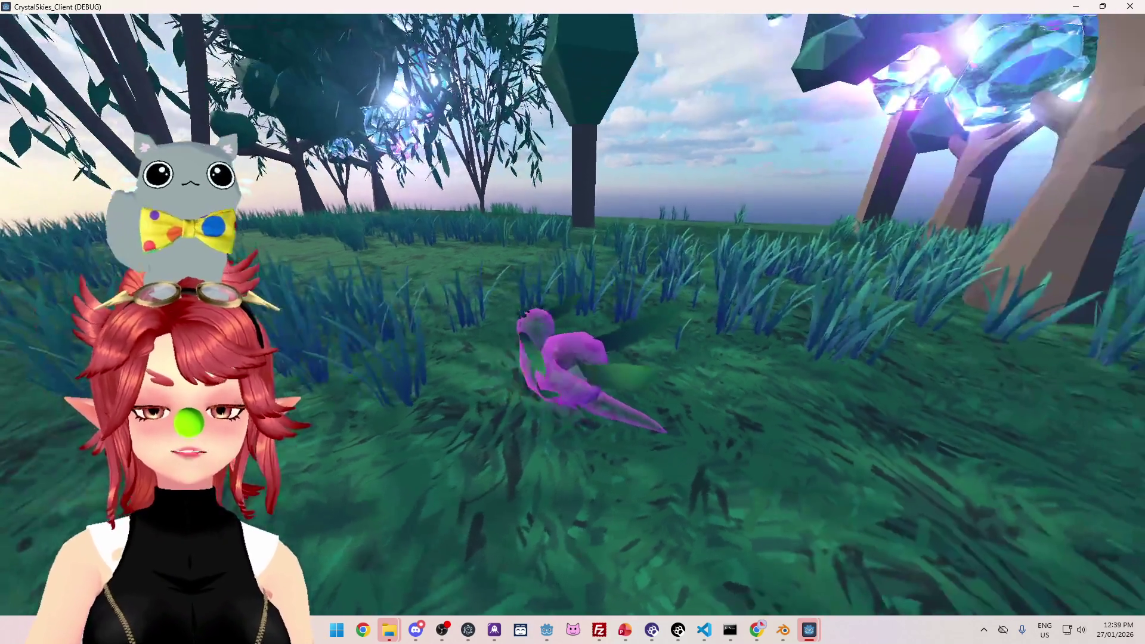
Step: Play until the battle times out, then start the Dodge Block battle
key("Escape")
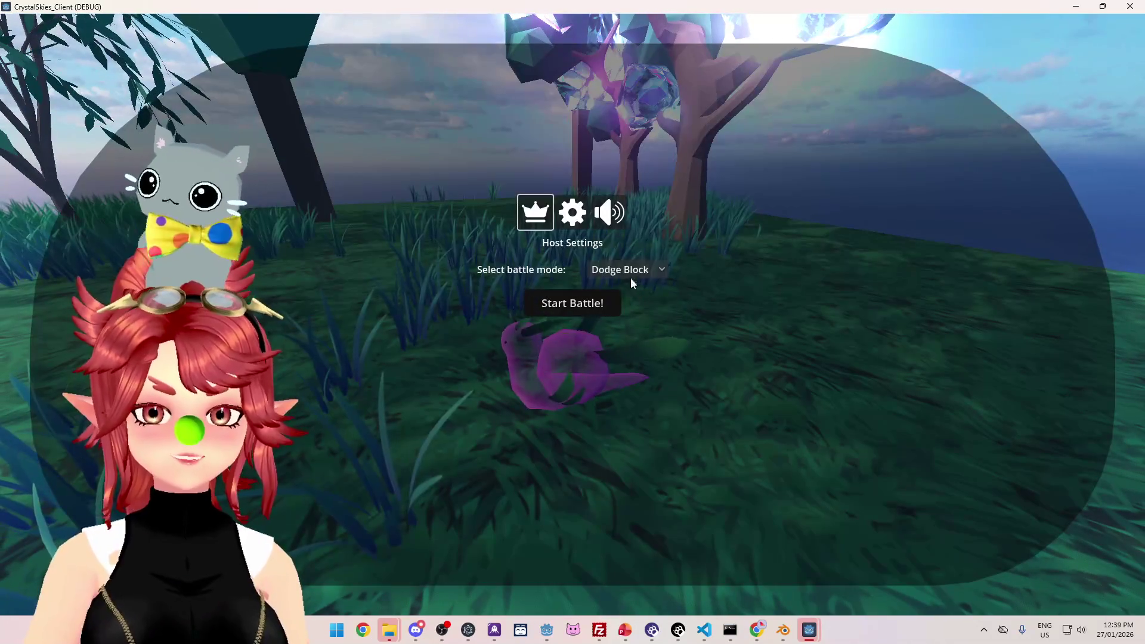
left_click(591, 303)
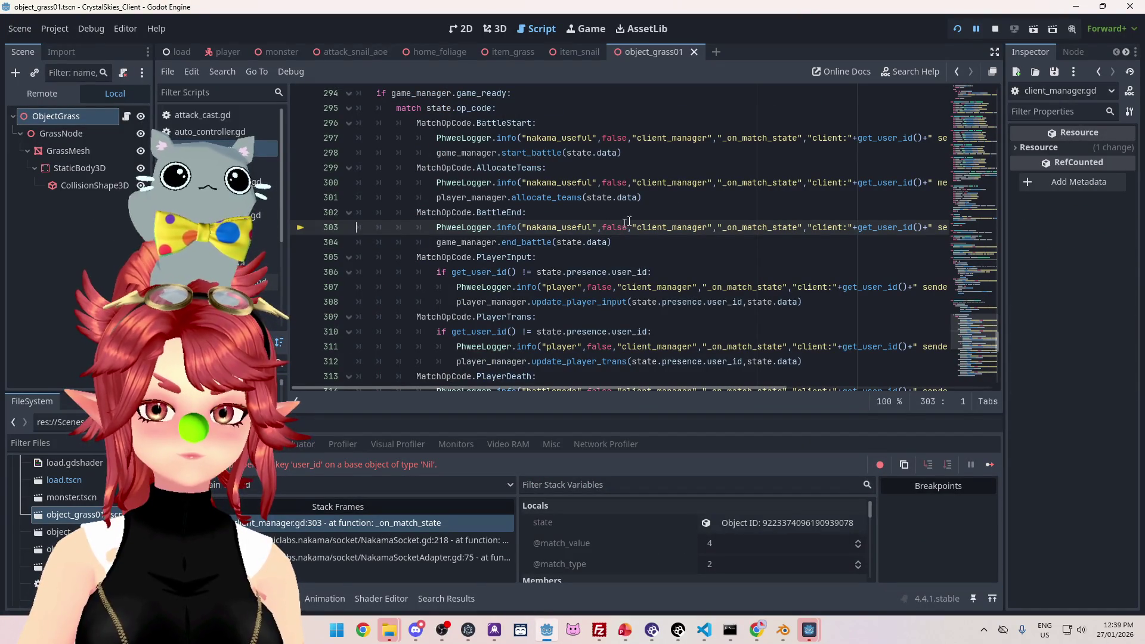
Step: Stop the running game and switch to the Chrome window from the taskbar
left_click(995, 28)
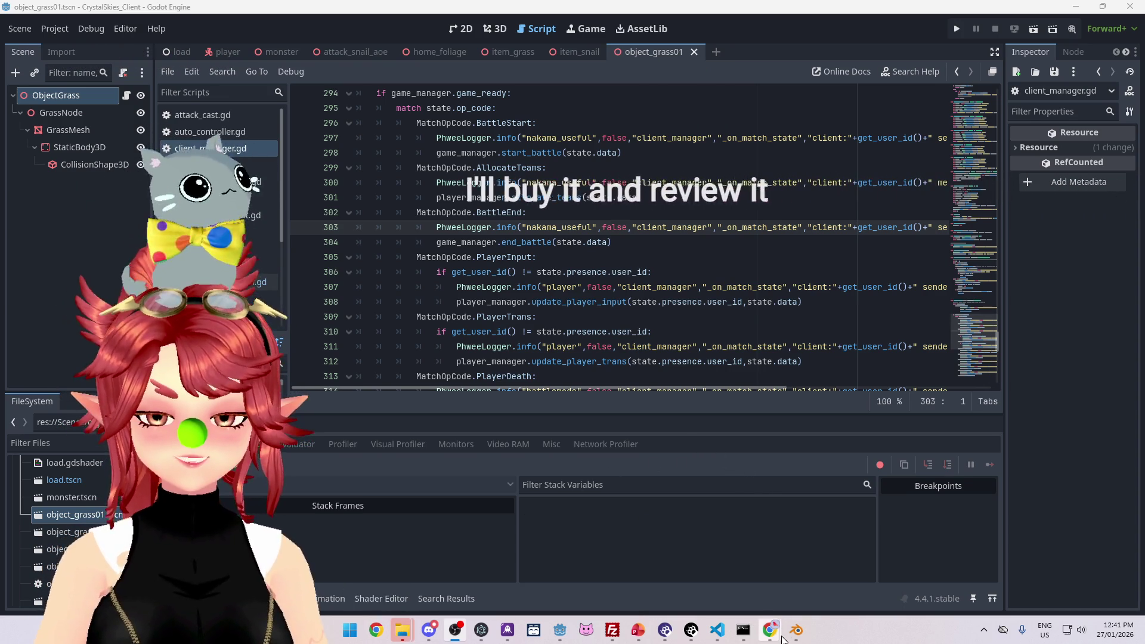
mouse_move(770, 631)
left_click(685, 525)
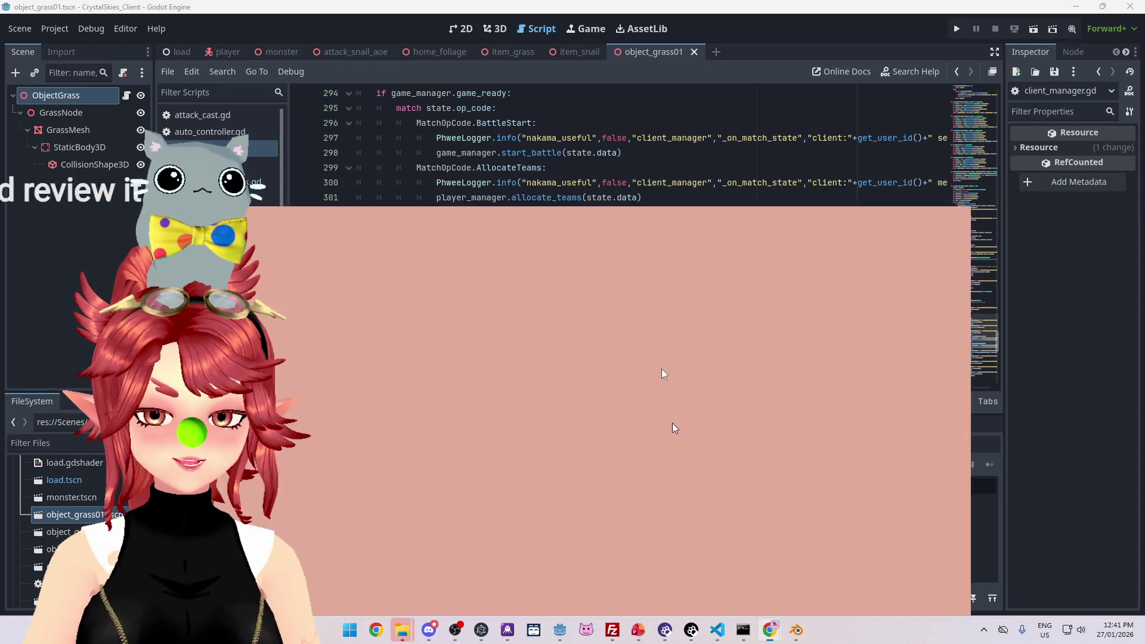
Step: In a new tab, load the localhost page from the CrystalSkies bookmarks folder, then Alt+Tab away
left_click(334, 20)
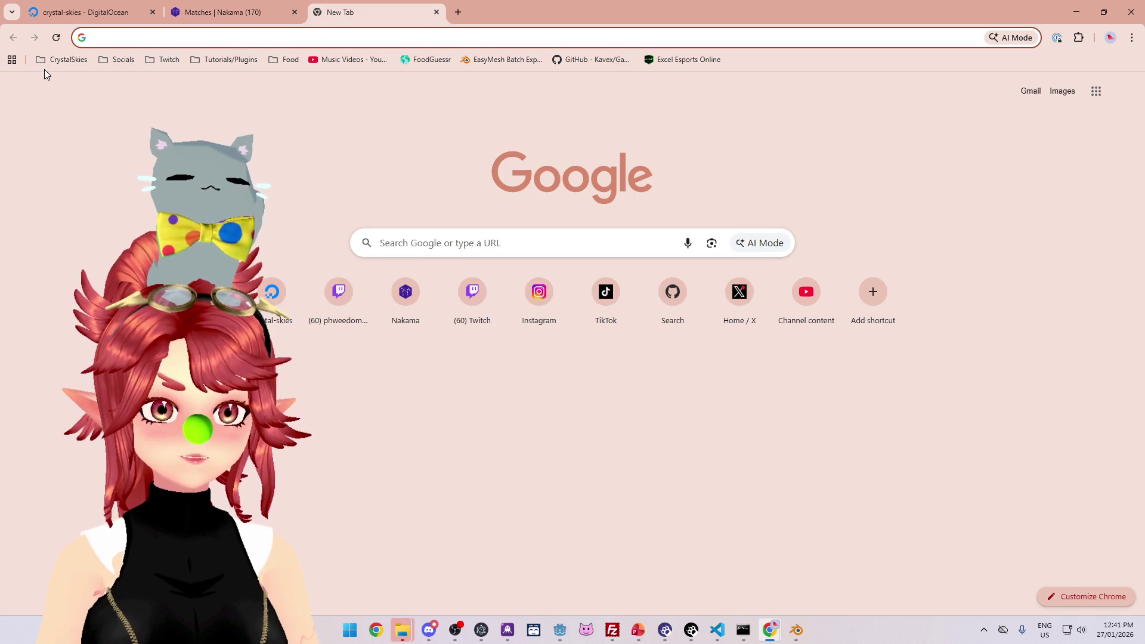
left_click(77, 58)
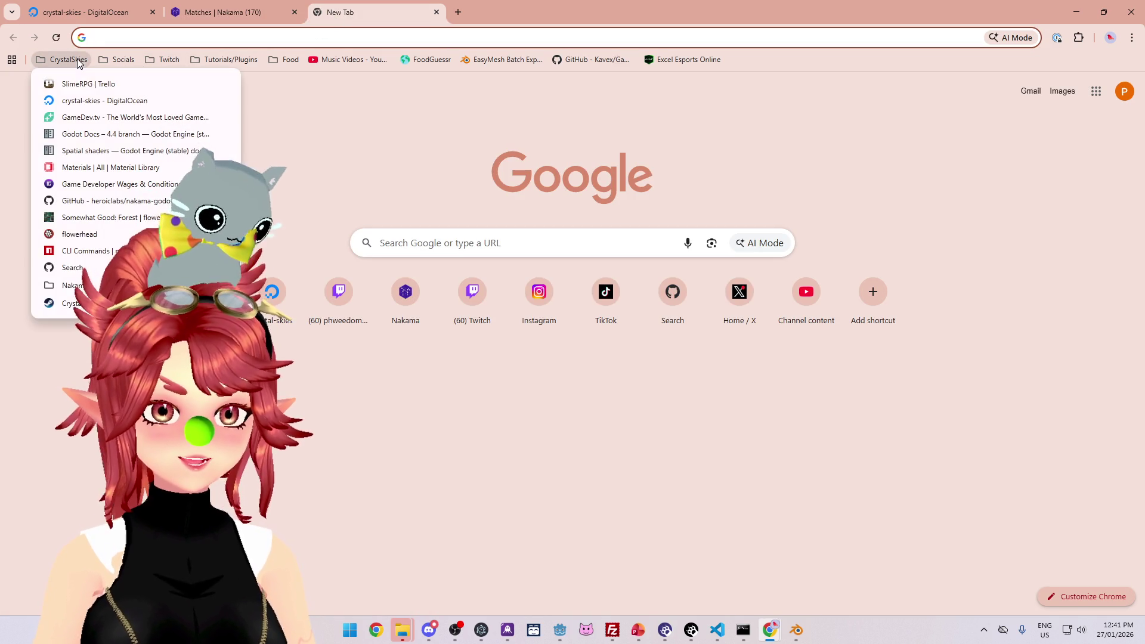
left_click(77, 82)
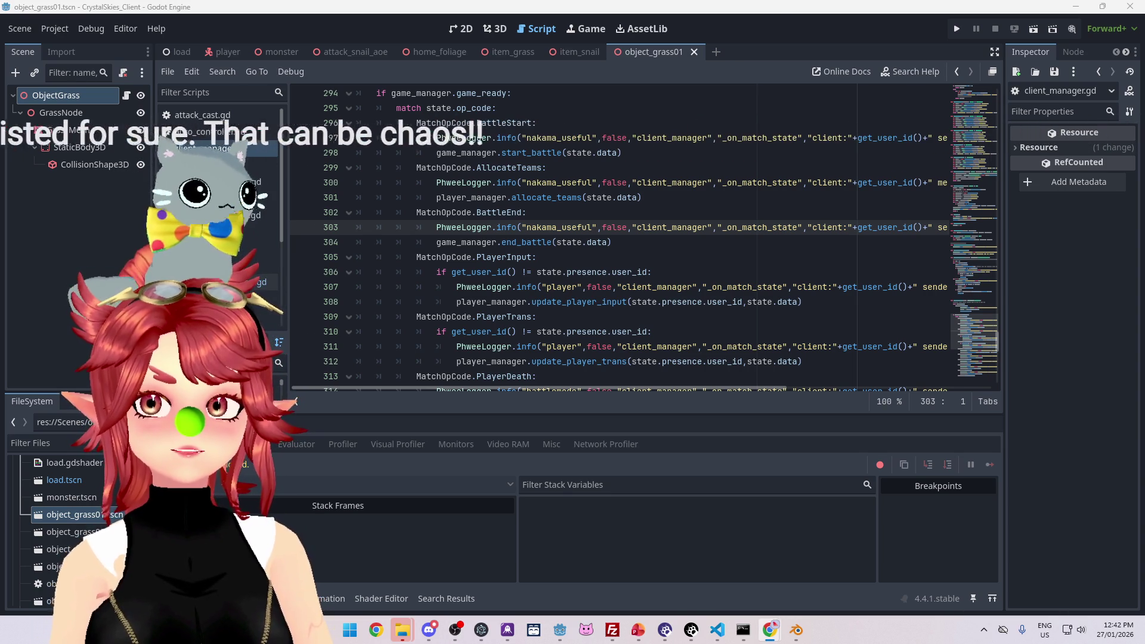
key("alt+Tab")
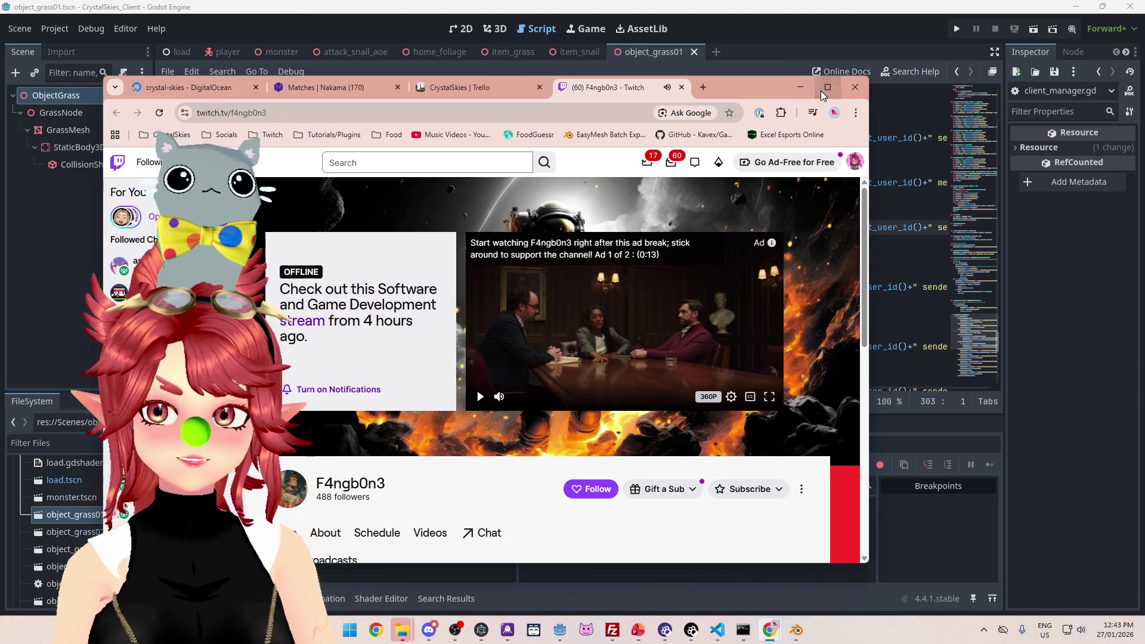
Step: Maximize Chrome, browse the channel's Videos list, then close the Twitch tab
left_click(827, 87)
scroll(656, 322, "down", 3)
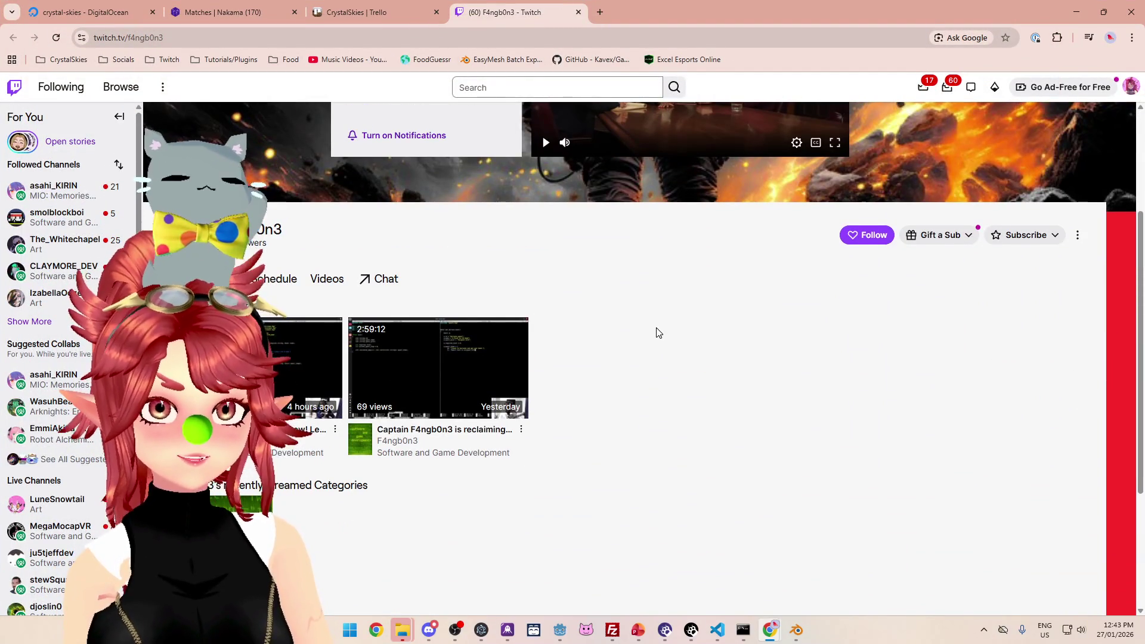
scroll(659, 332, "down", 2)
scroll(614, 358, "up", 1)
scroll(615, 359, "down", 2)
scroll(615, 359, "up", 3)
left_click(346, 320)
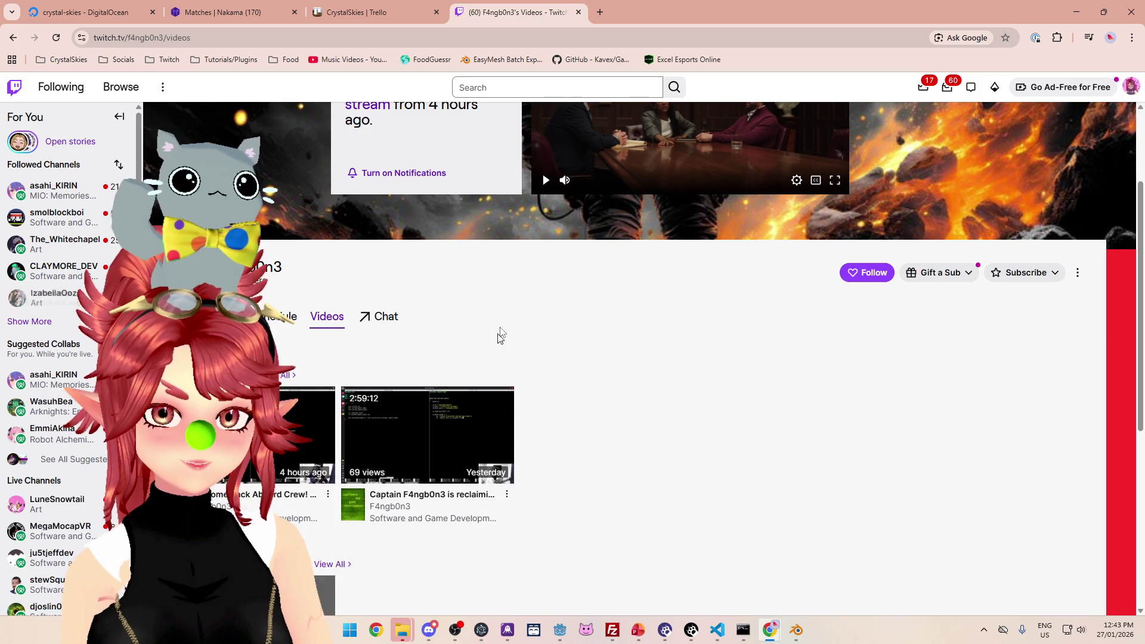
scroll(519, 325, "down", 2)
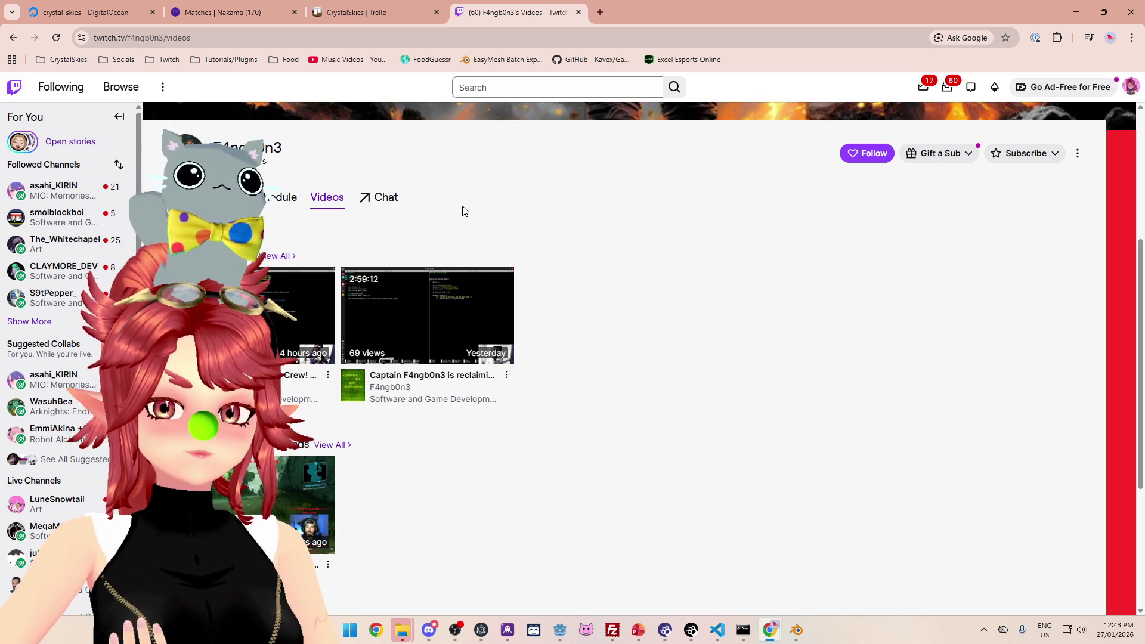
left_click(579, 12)
Step: Minimize Chrome and drag the editor's horizontal scrollbar to read the long lines
left_click(1076, 12)
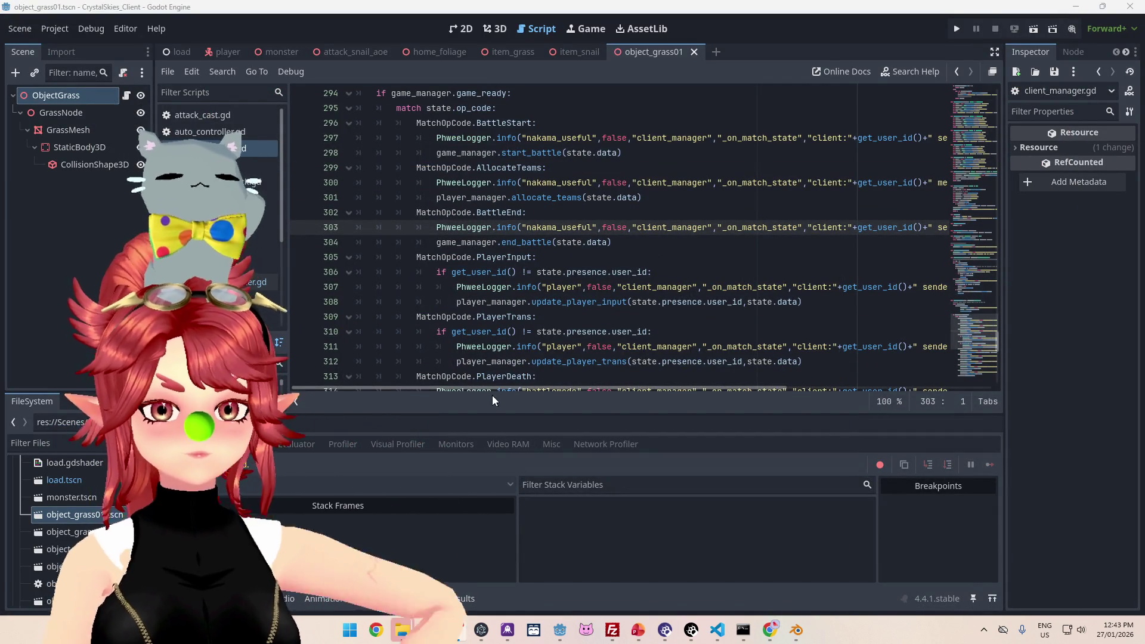
mouse_move(516, 391)
left_mouse_down()
mouse_move(729, 387)
mouse_move(456, 396)
mouse_move(700, 397)
mouse_move(696, 563)
left_mouse_up()
Step: In nk_lobbyhandler.ts, find EndBattle and highlight the second null argument of broadcastMessage
left_click(719, 631)
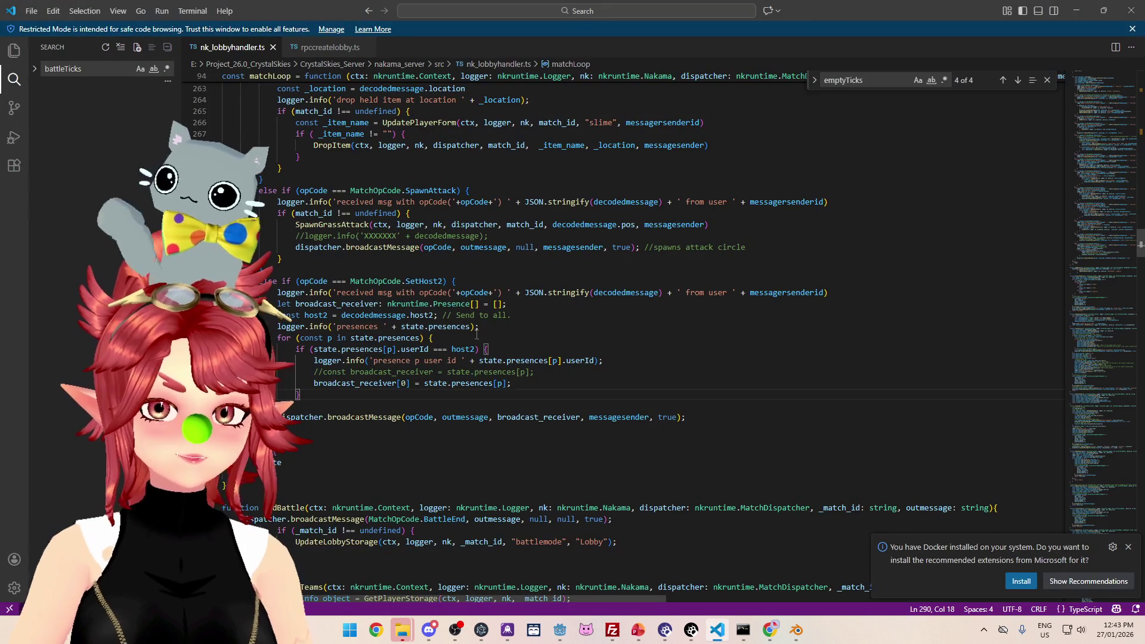
scroll(467, 325, "down", 1)
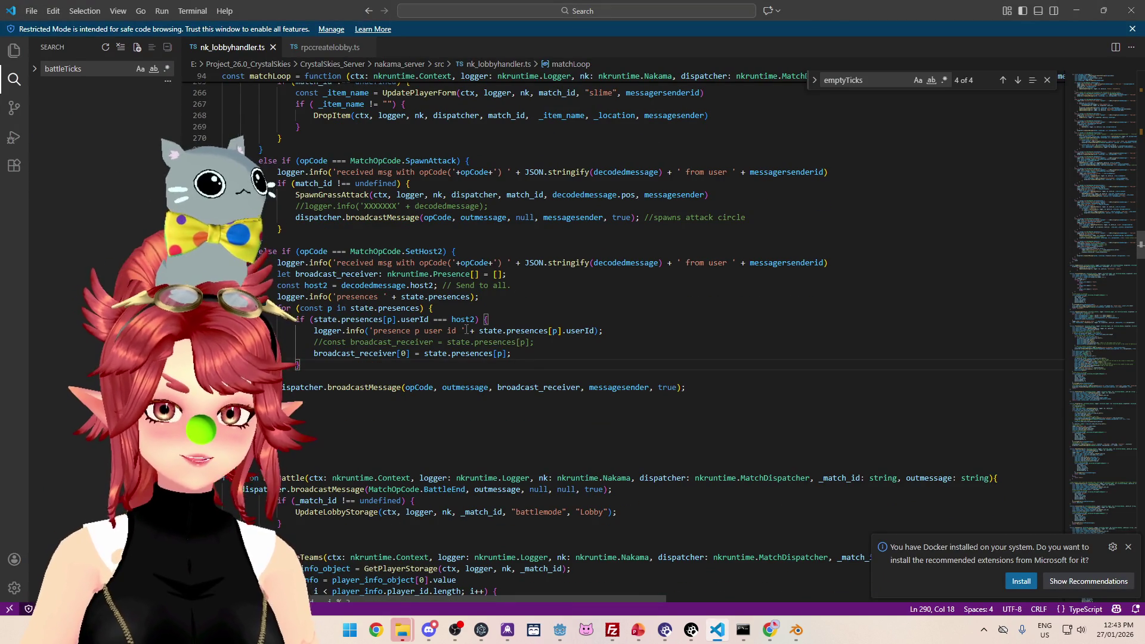
scroll(466, 329, "down", 5)
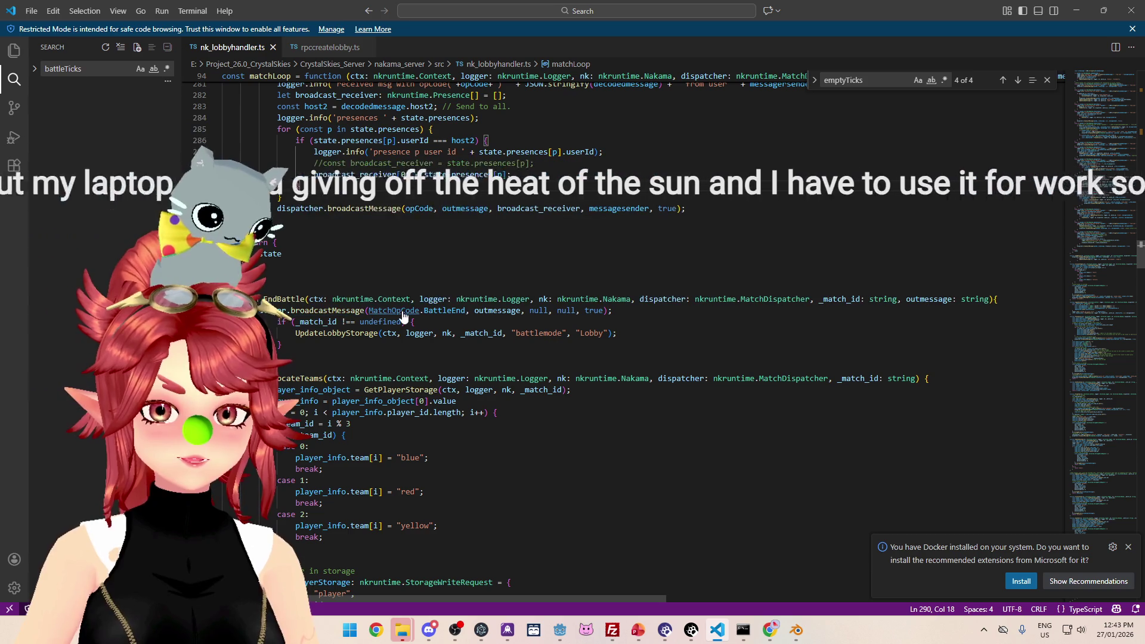
left_click(558, 311)
left_click_drag(558, 311, 576, 311)
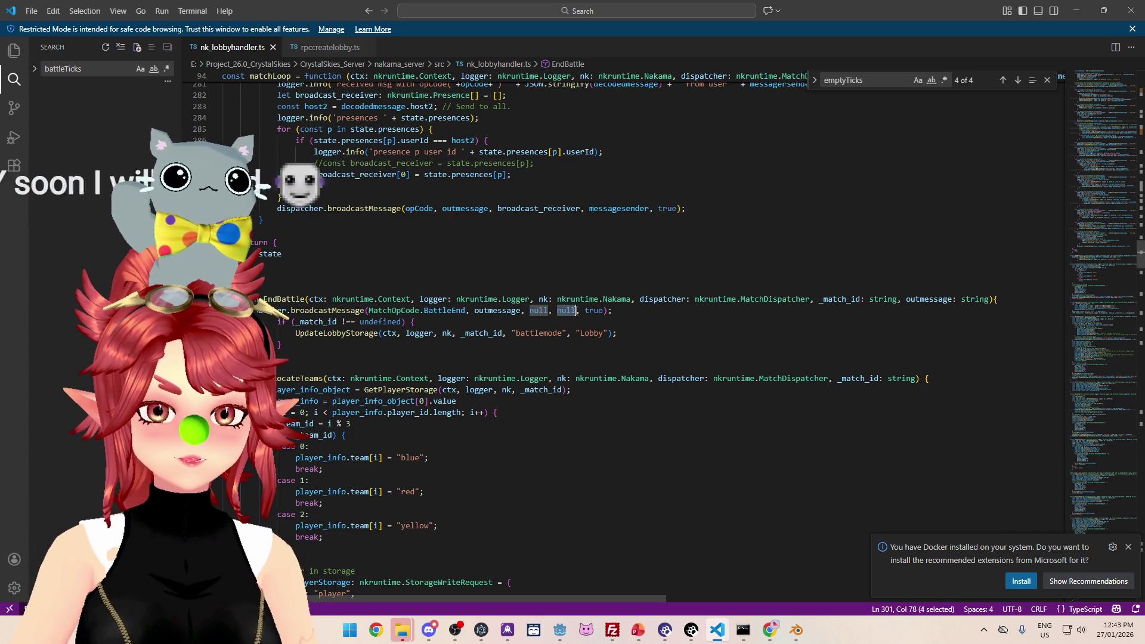
left_click(560, 630)
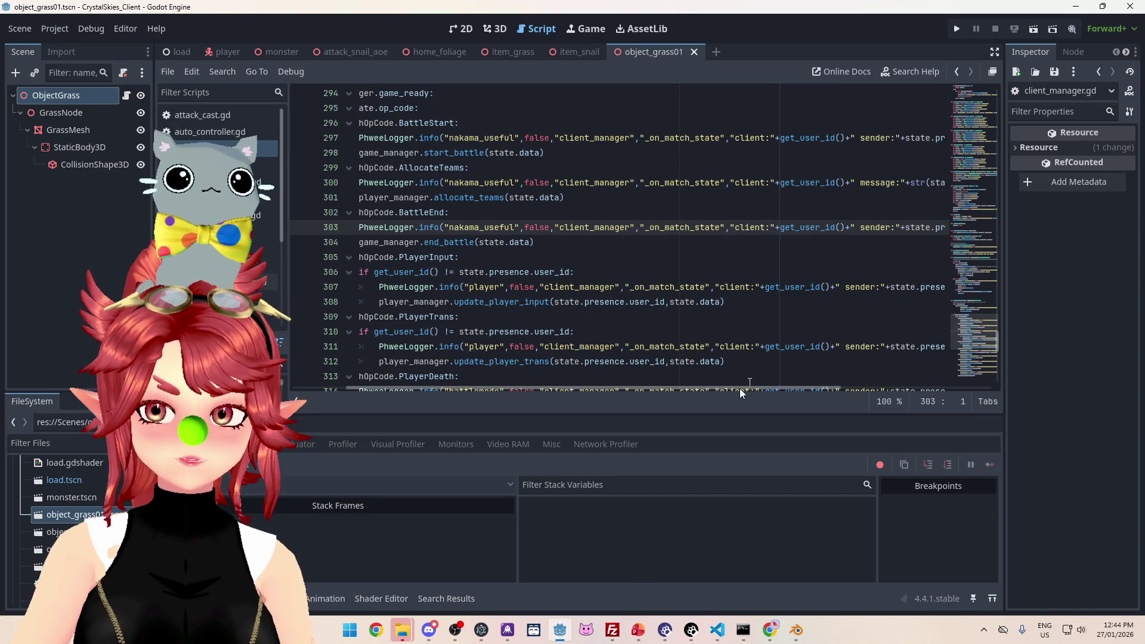
Step: Delete the ' sender:"+state.presence.user_id+' part from the BattleEnd log line 303
left_click_drag(712, 389, 825, 388)
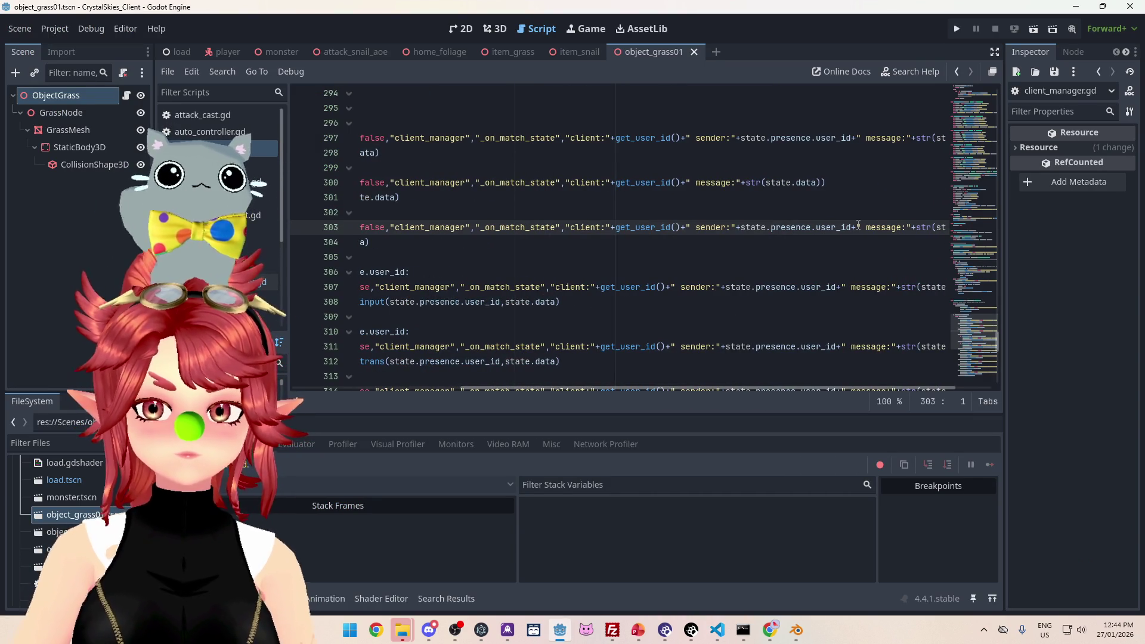
mouse_move(742, 387)
left_mouse_down()
mouse_move(637, 386)
mouse_move(757, 386)
left_mouse_up()
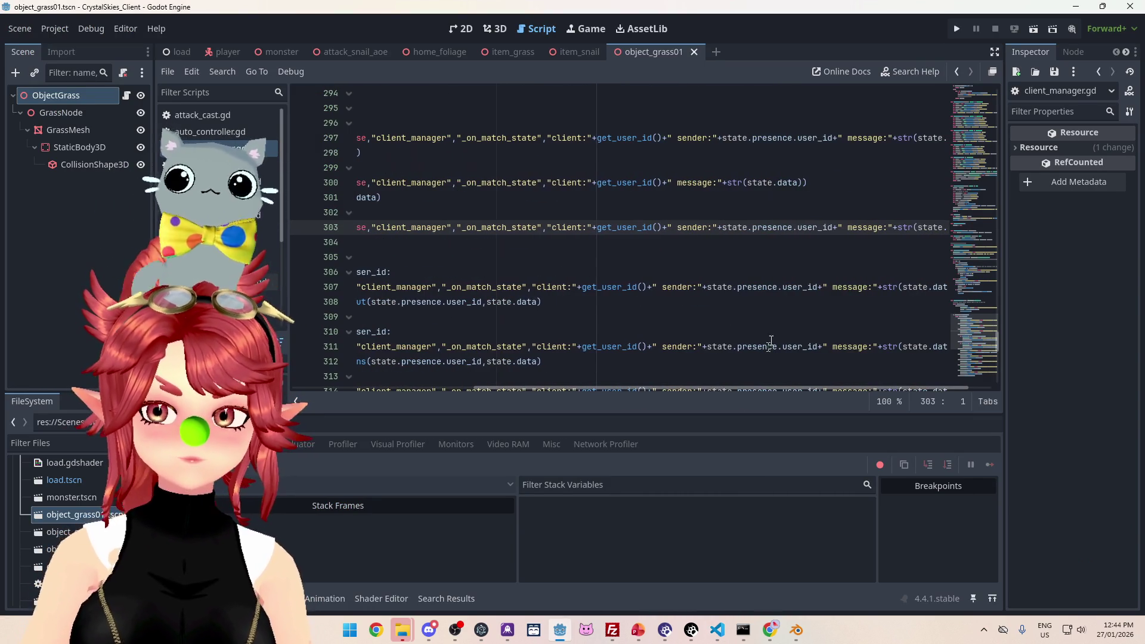
left_click_drag(837, 227, 673, 229)
key("BackSpace")
Step: Save the script and run the project
left_click(690, 270)
key("ctrl+s")
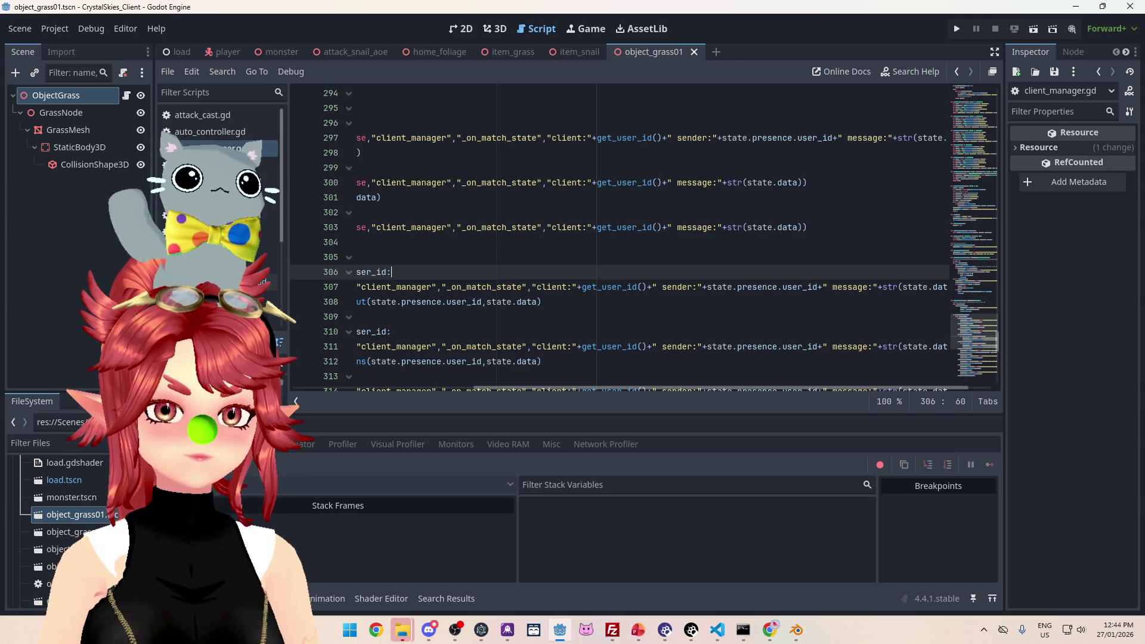
left_click(954, 29)
type("asddd")
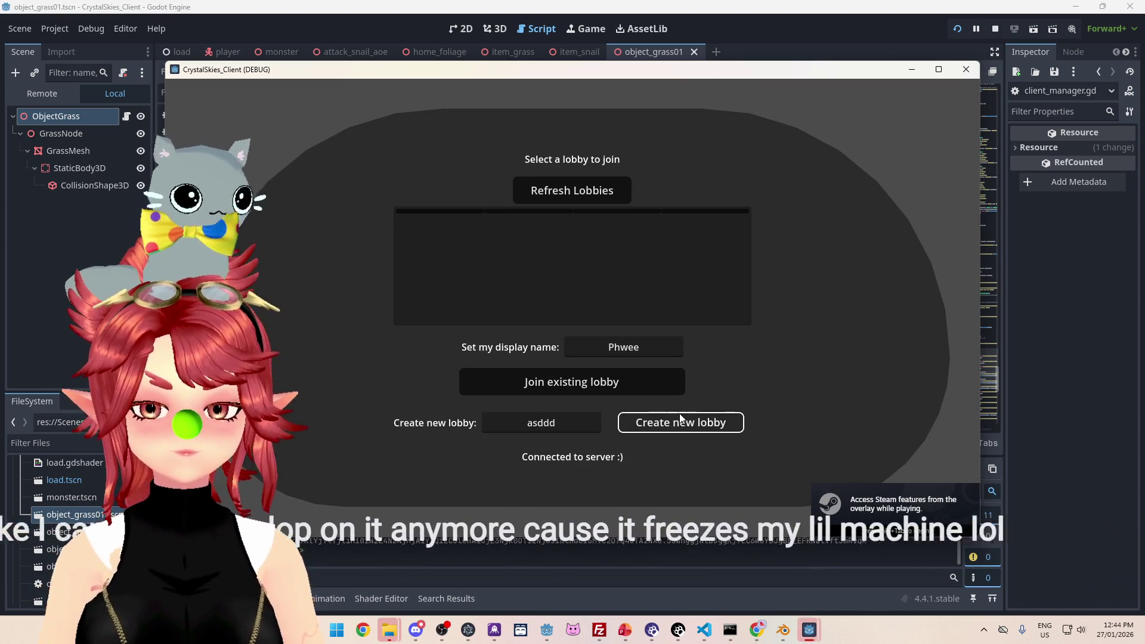
Step: Create a lobby, play a Dodge Block round, then start a Grass Painter battle
left_click(679, 413)
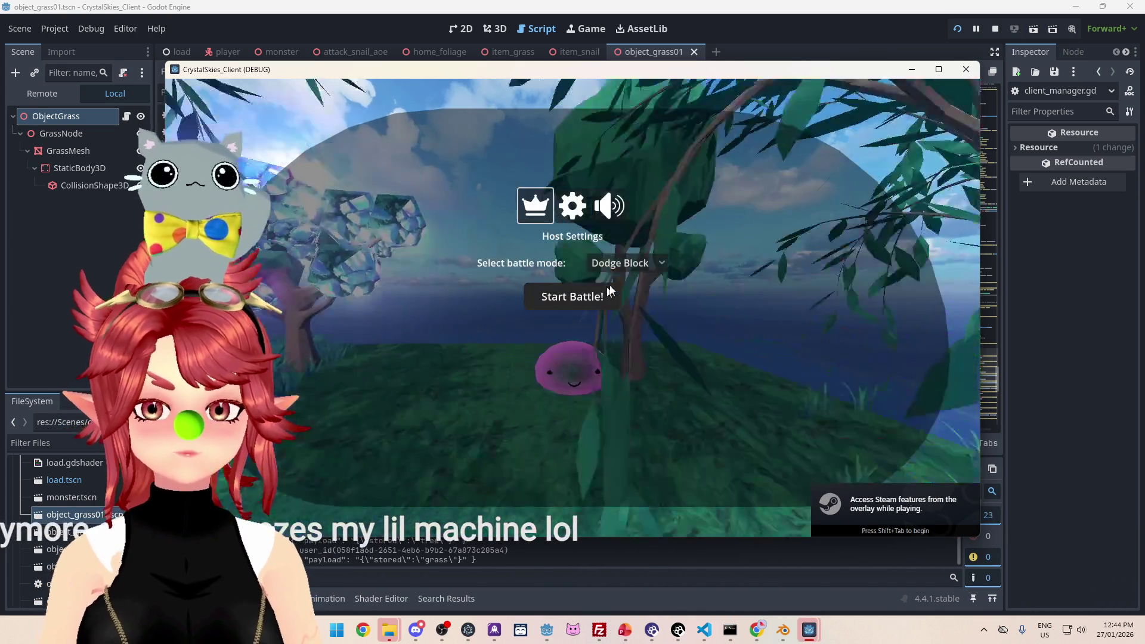
left_click(607, 295)
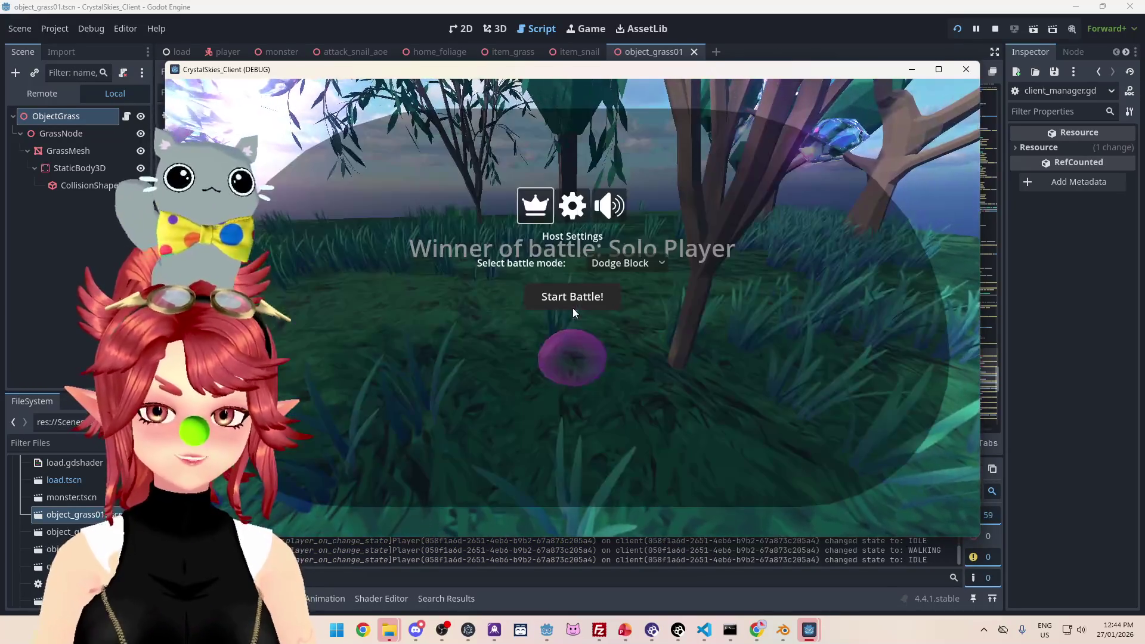
left_click(642, 298)
left_click(567, 296)
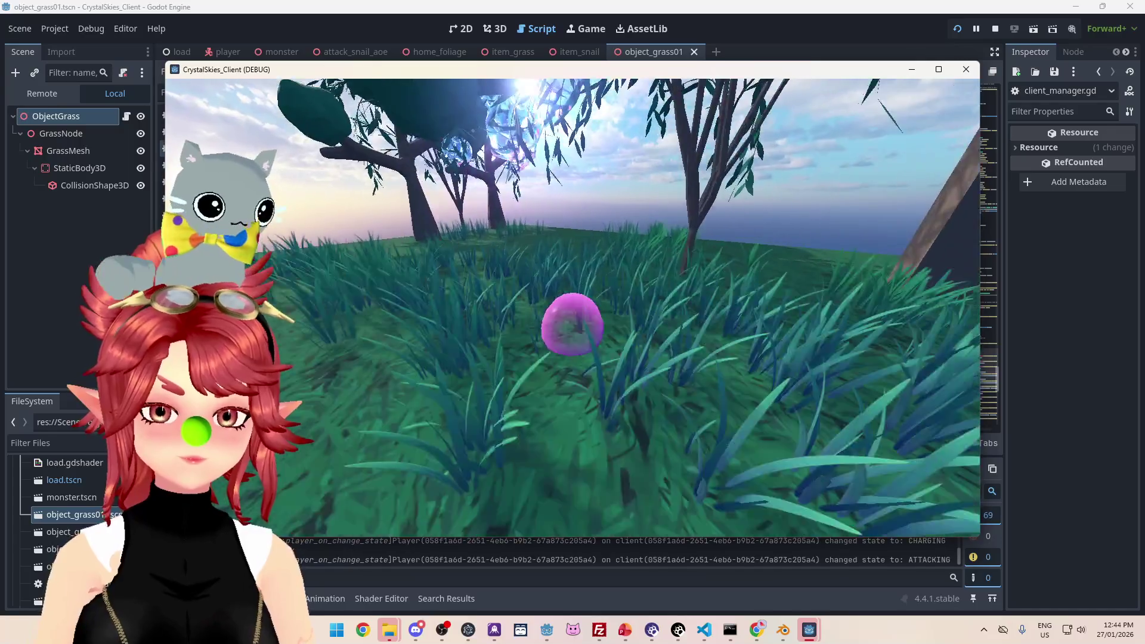
Step: Remove the stray 'w' on line 352, inspect the timer connect lines, and stop the game
type("w")
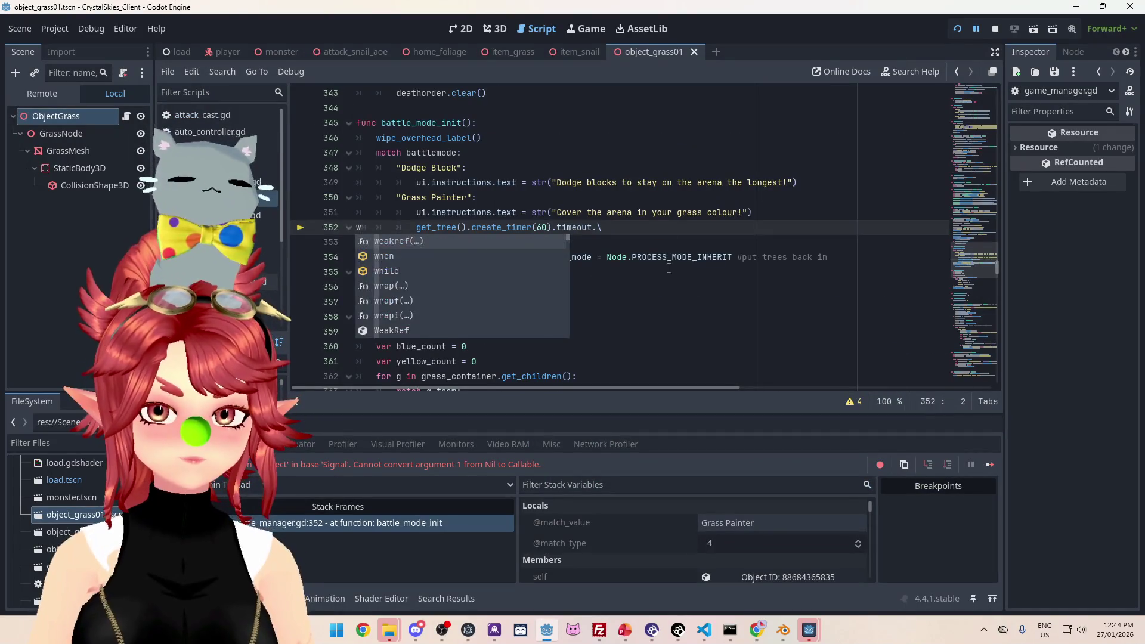
key("End")
key("Delete")
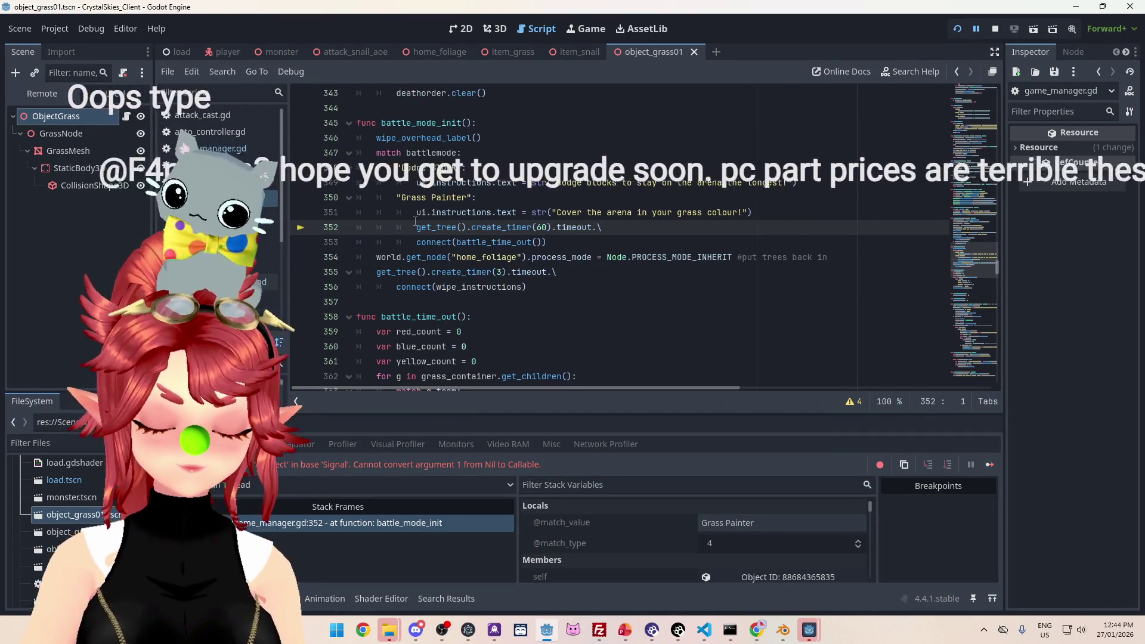
mouse_move(418, 214)
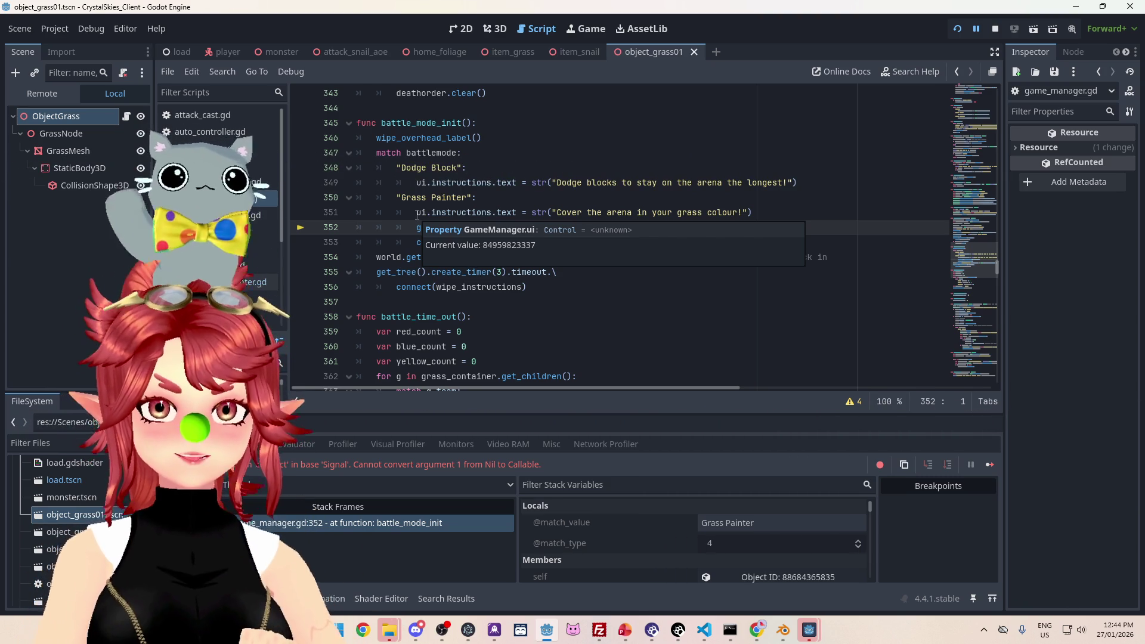
left_click(710, 198)
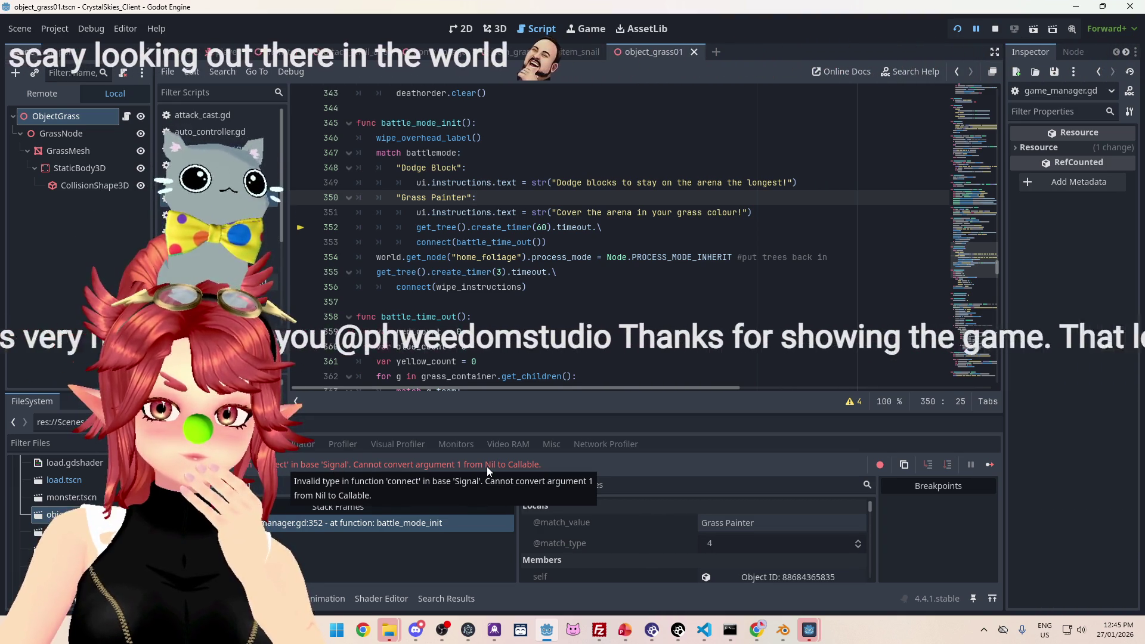
left_click(995, 28)
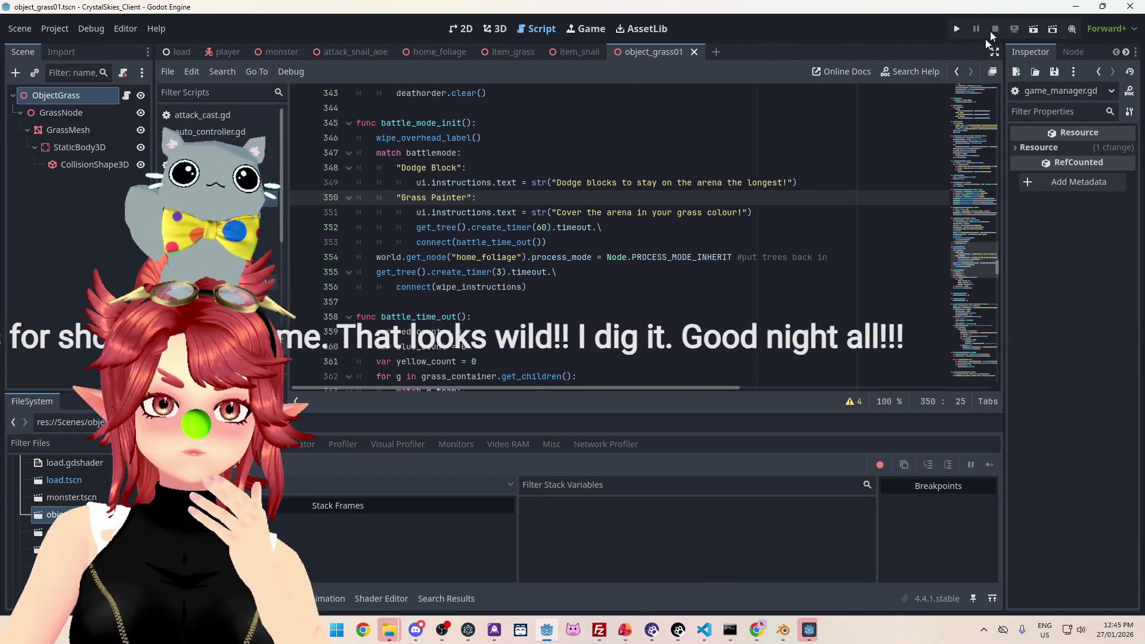
Step: Change line 353 to connect battle_time_out without '()', save, and run the game again
left_click(543, 242)
key("BackSpace")
key("BackSpace")
key("BackSpace")
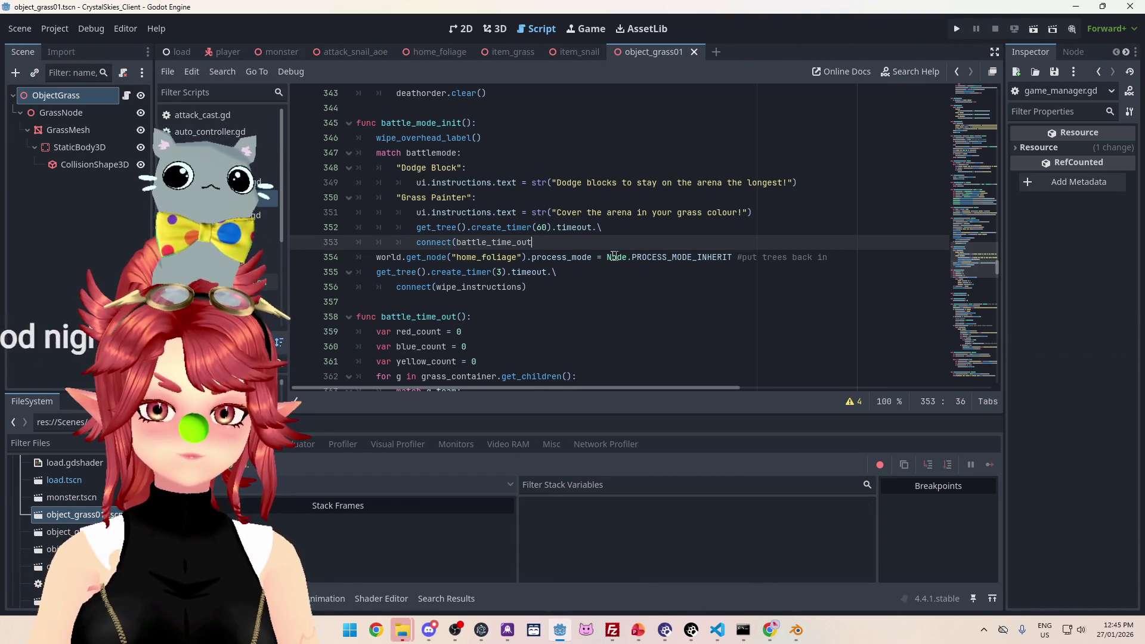
type(")")
key("ctrl+s")
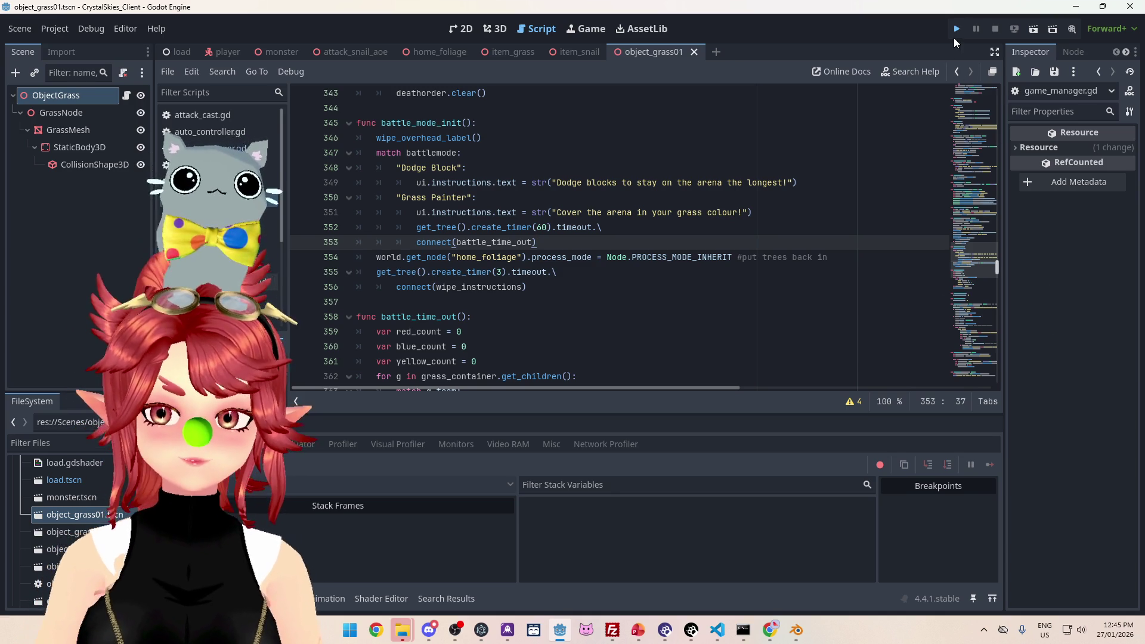
left_click(955, 31)
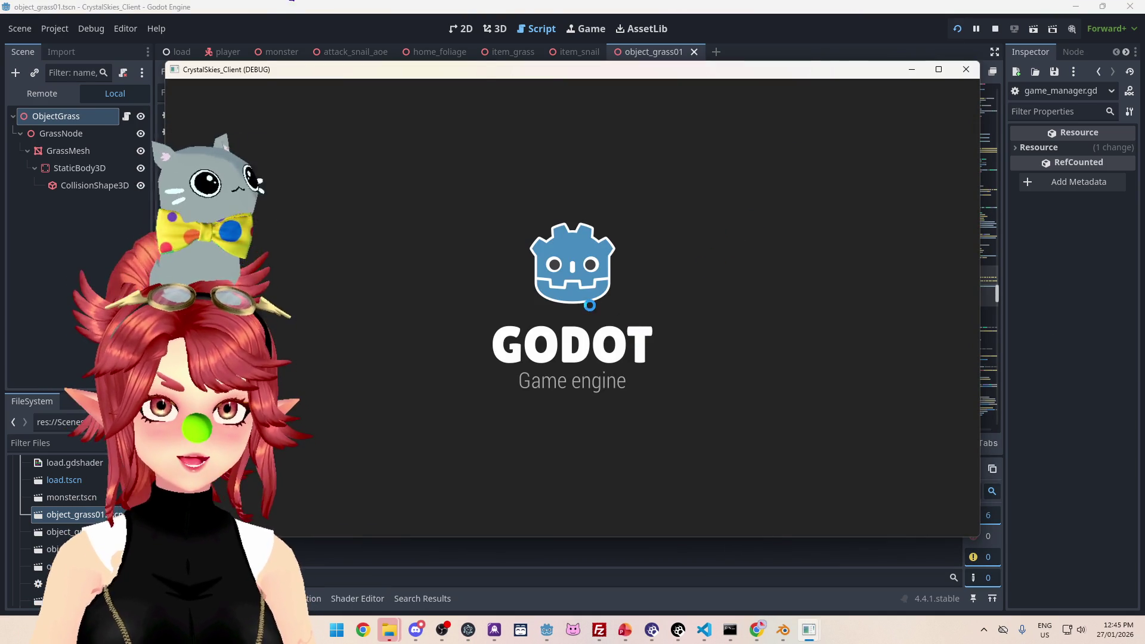
Step: Enter a display name and lobby name 'asd', then create the lobby
left_click(616, 344)
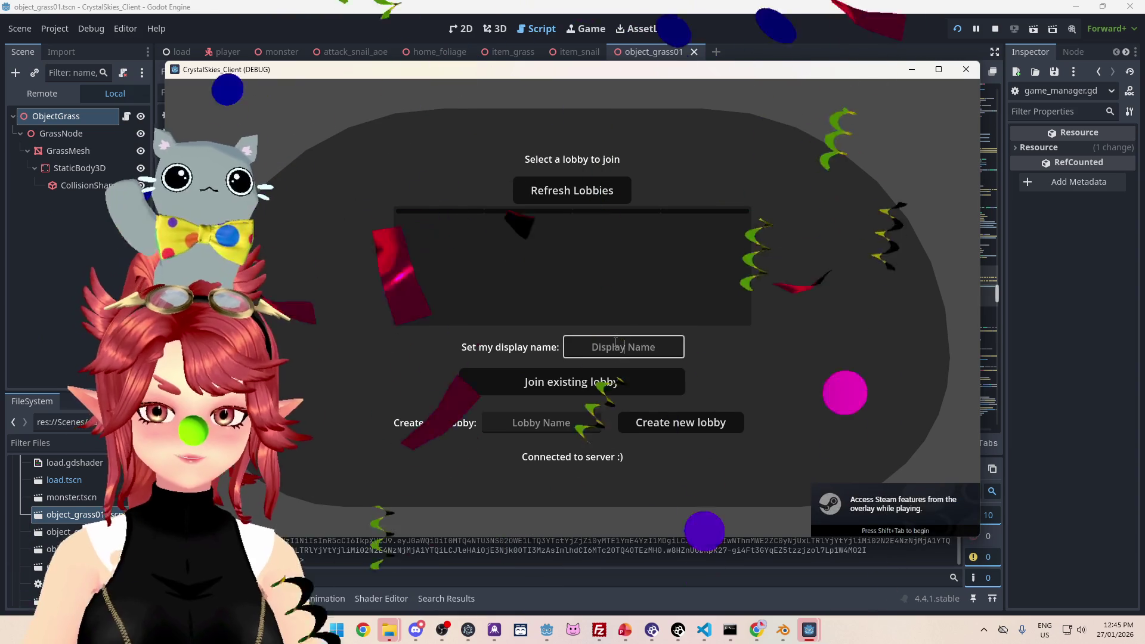
type("Phwee")
key("Tab")
key("Tab")
type("asd")
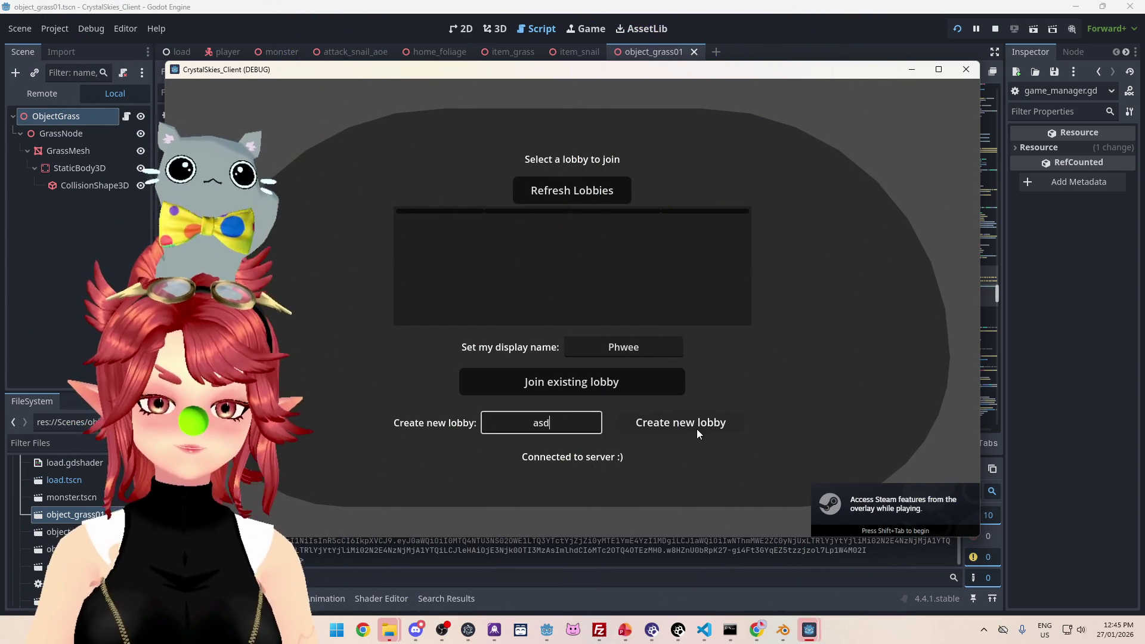
left_click(693, 429)
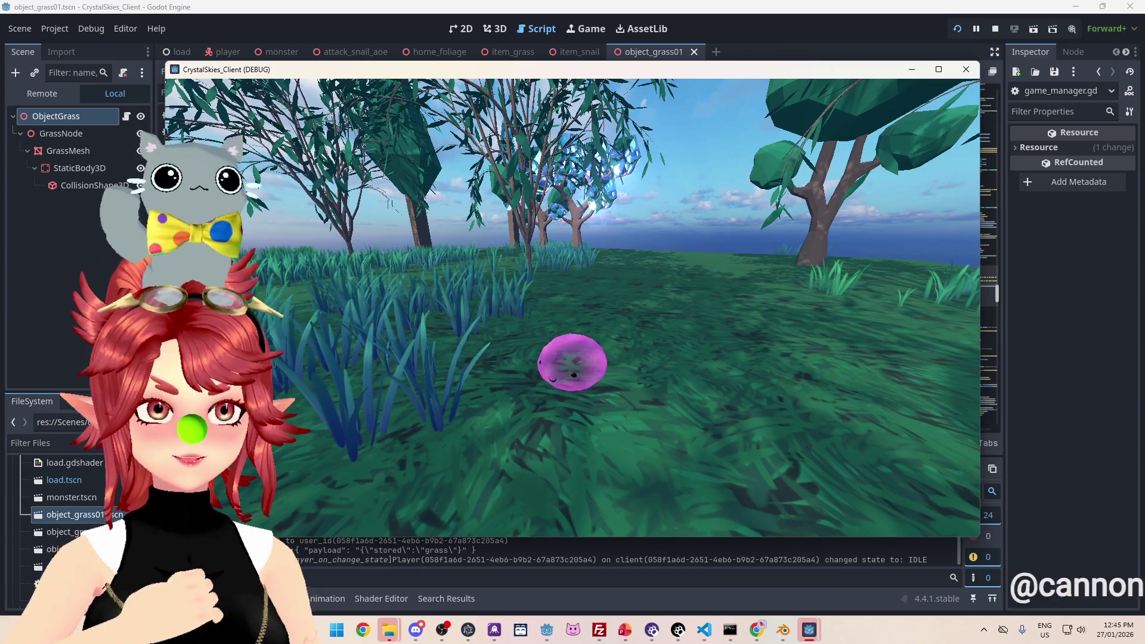
Step: Toggle the Host Settings menu with Escape, leaving it open
key("Escape")
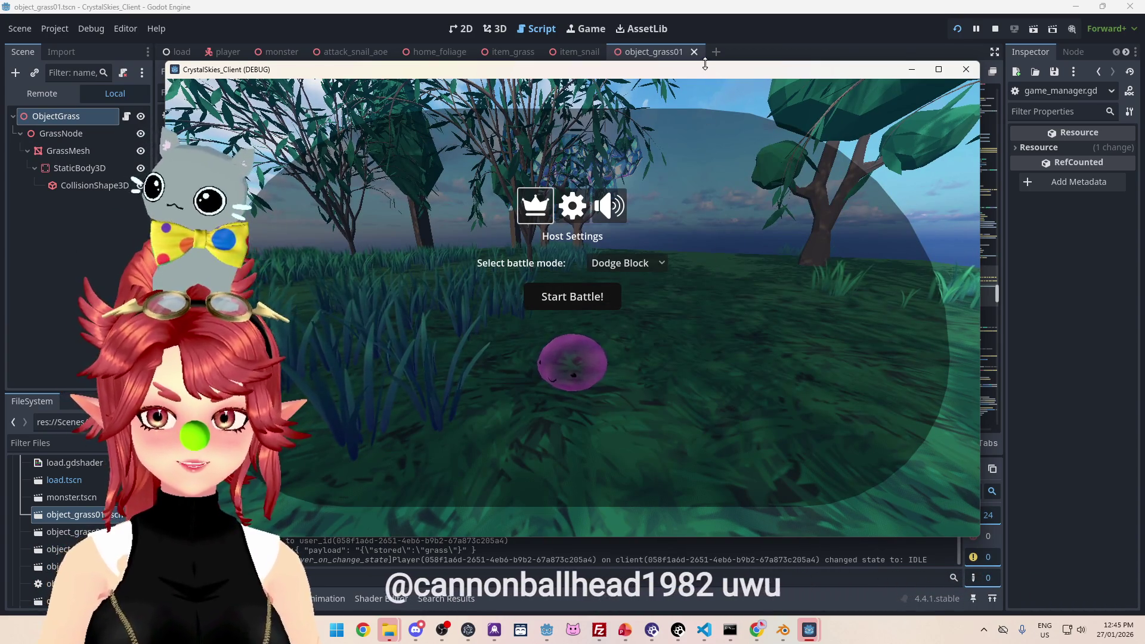
left_click_drag(705, 63, 704, 67)
key("Escape")
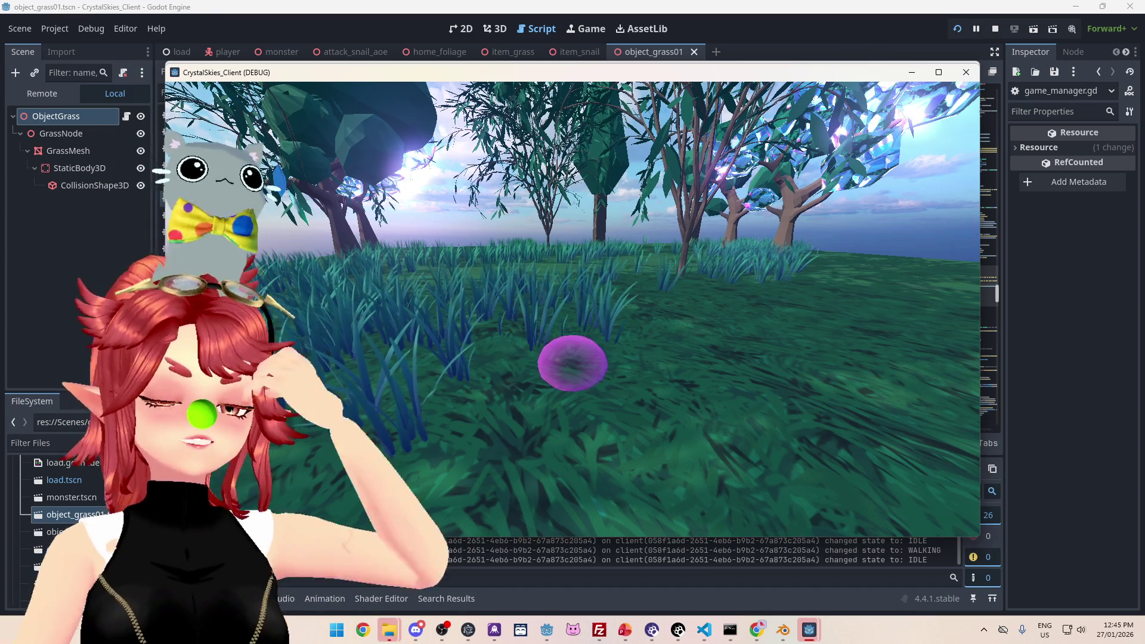
key("Escape")
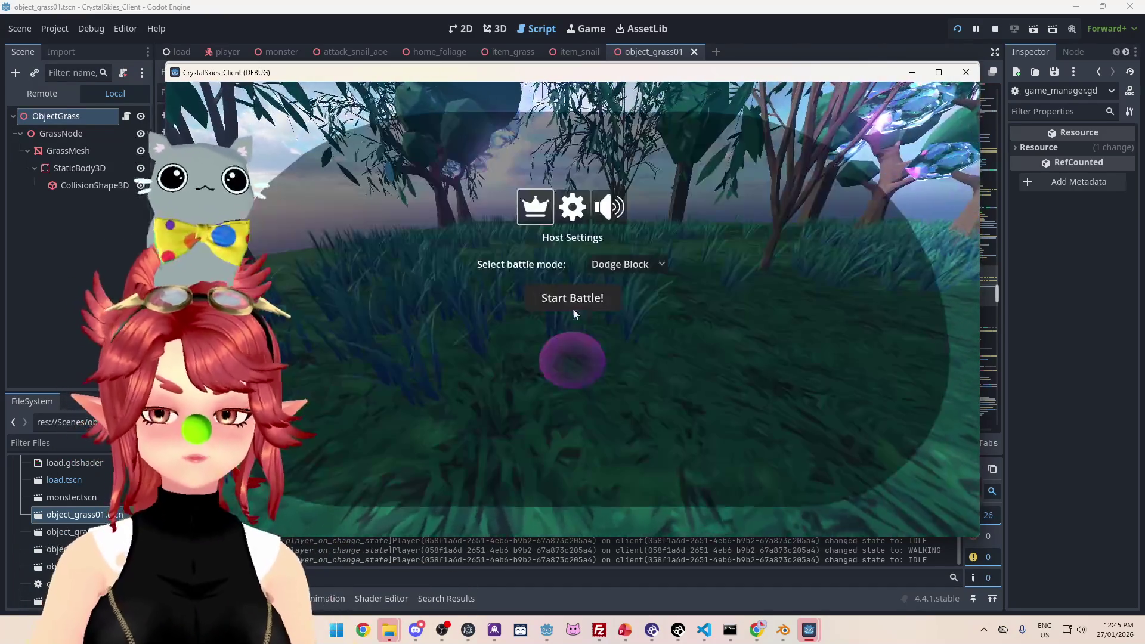
Step: Pick Grass Painter as the battle mode and start the battle
left_click(642, 267)
left_click(640, 298)
left_click(585, 299)
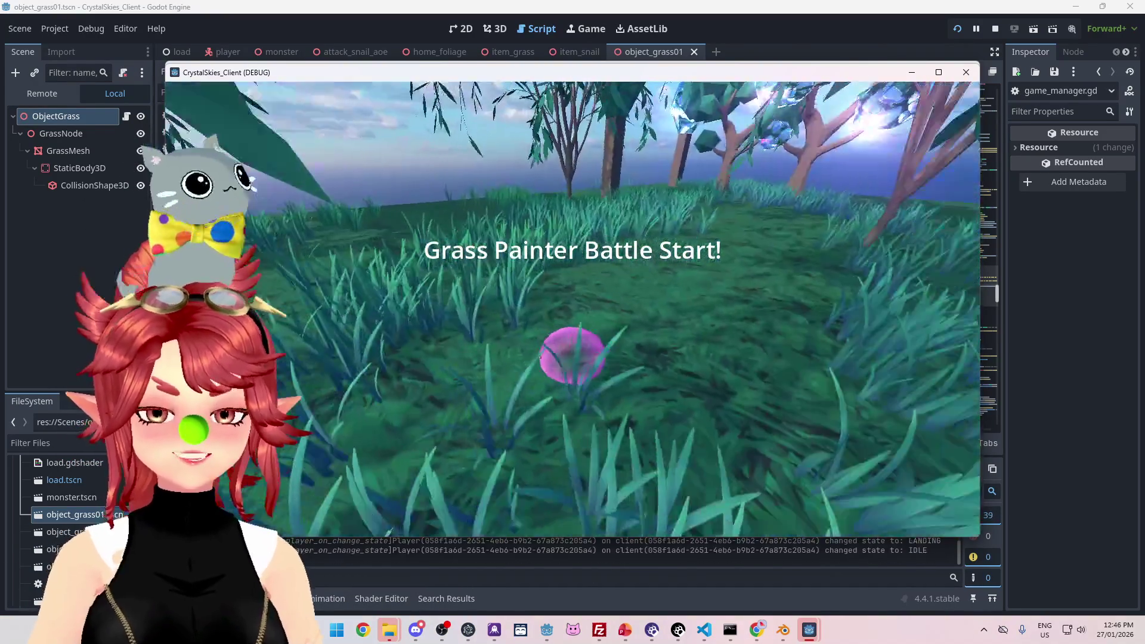
Step: Walk the blob around the meadow arena through the grass and up the slope
key("w")
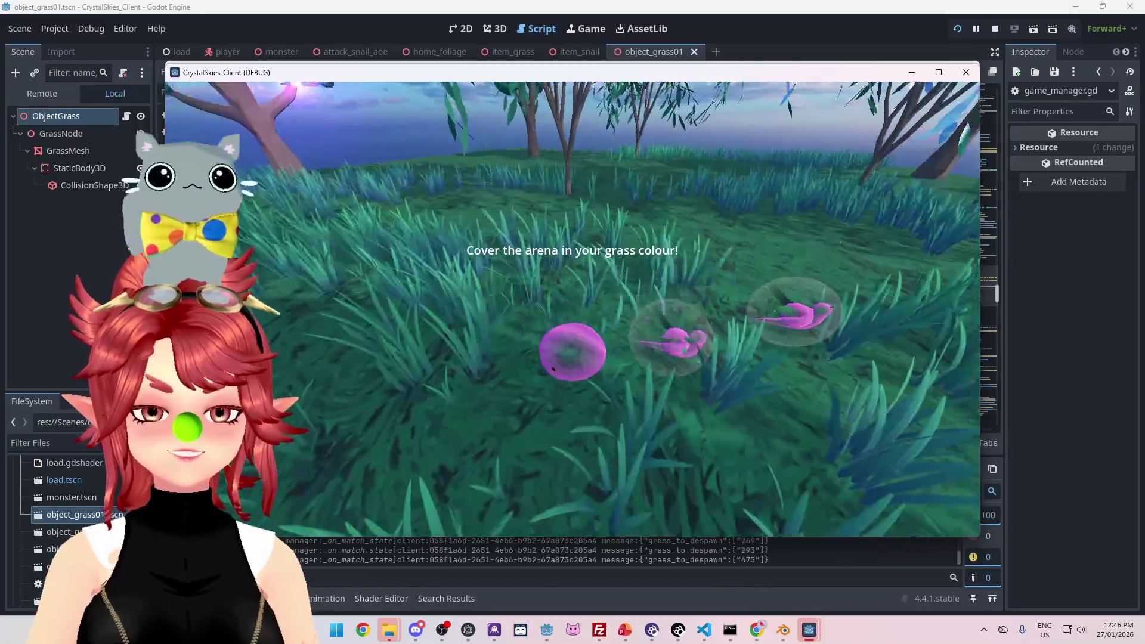
key("w")
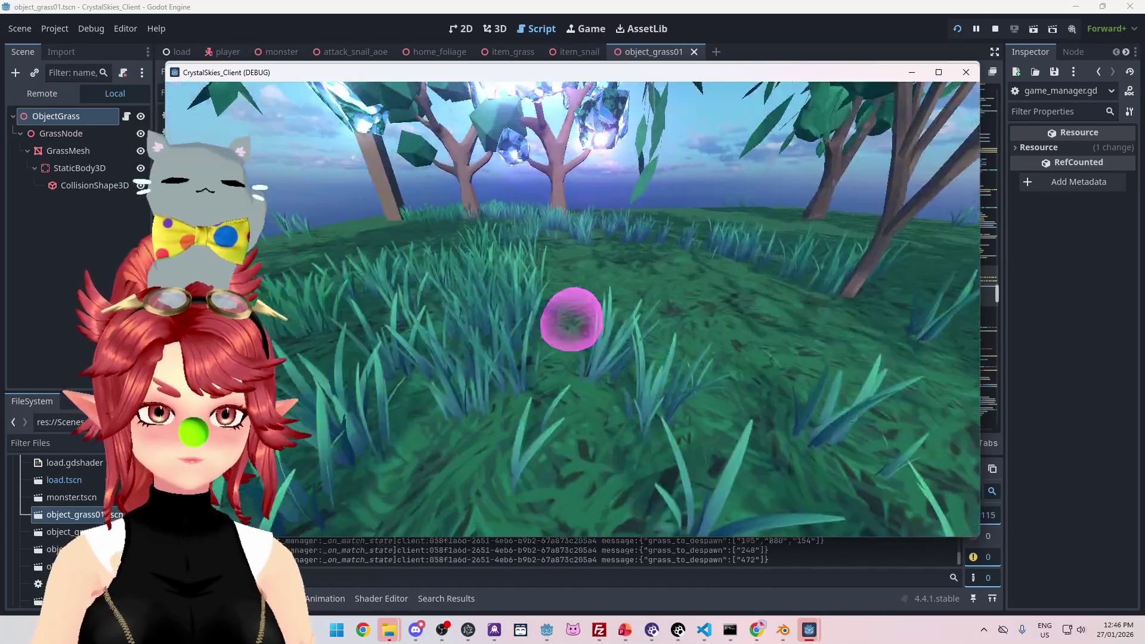
key("w")
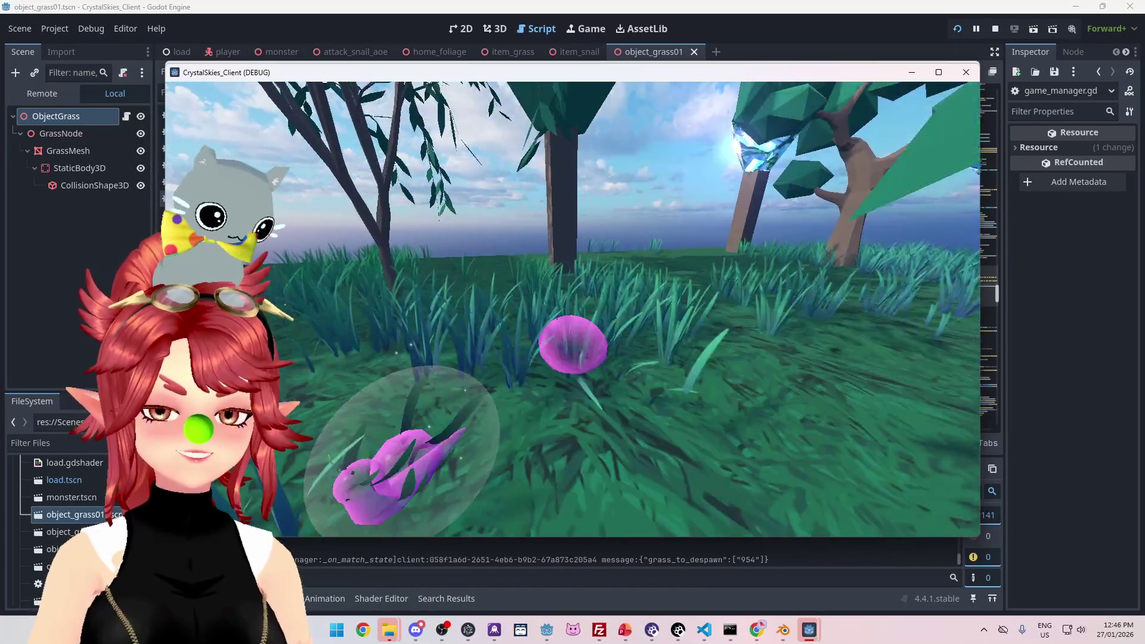
key("w")
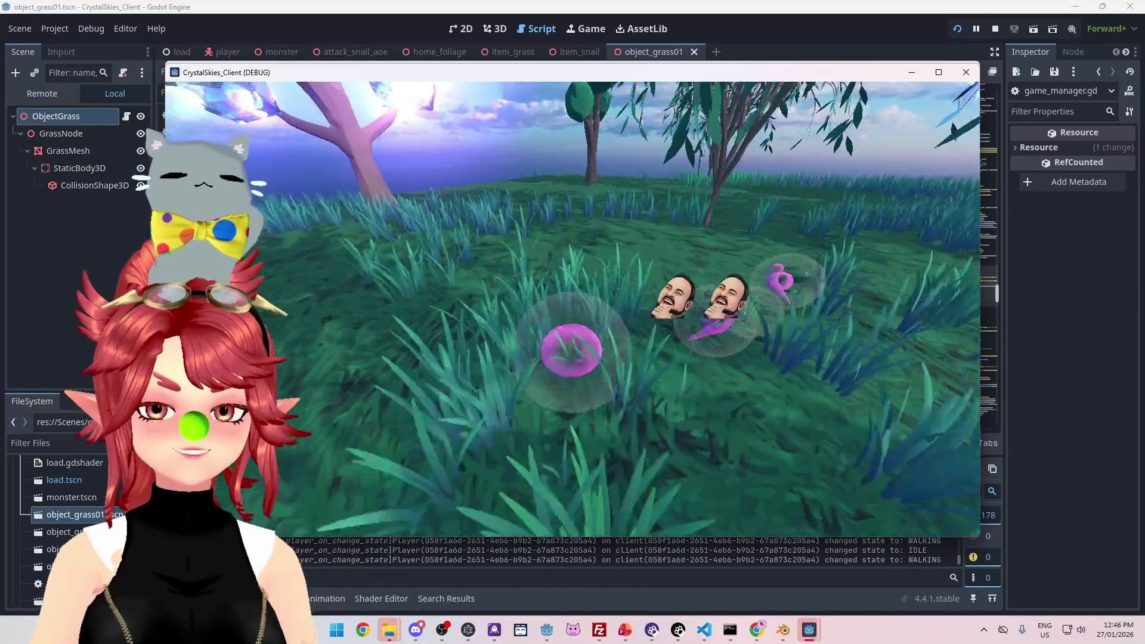
key("w")
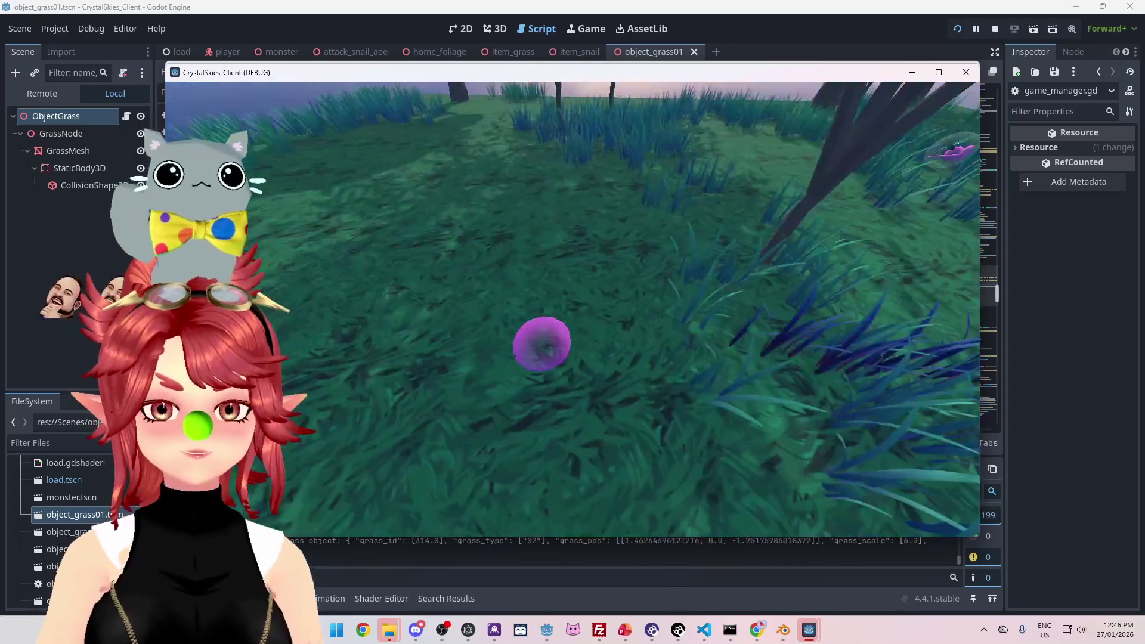
key("w")
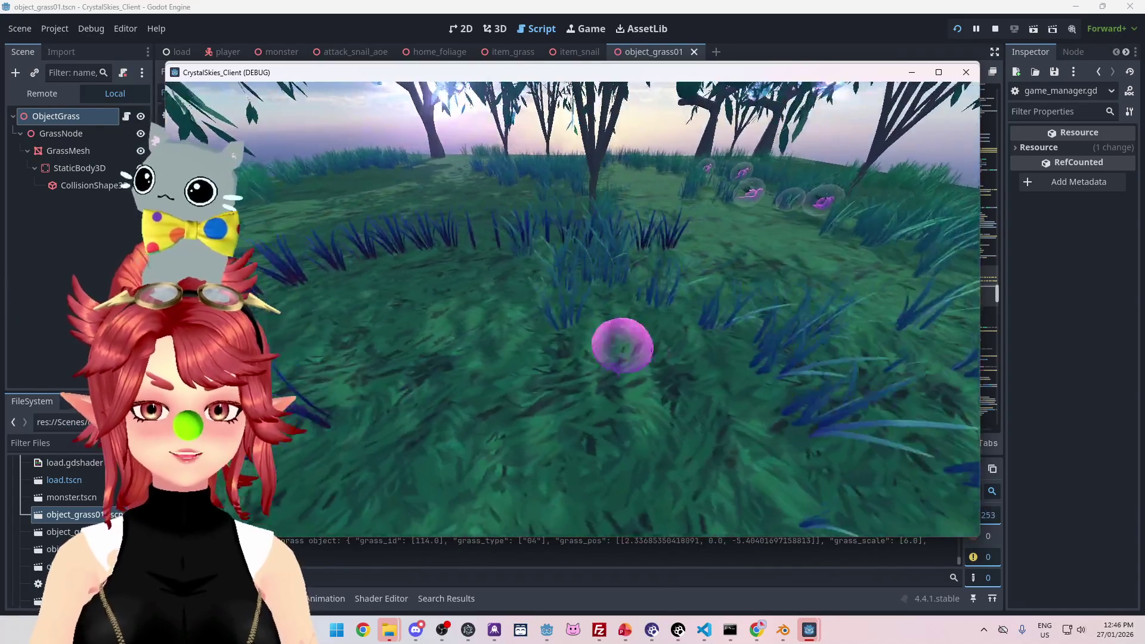
key("w")
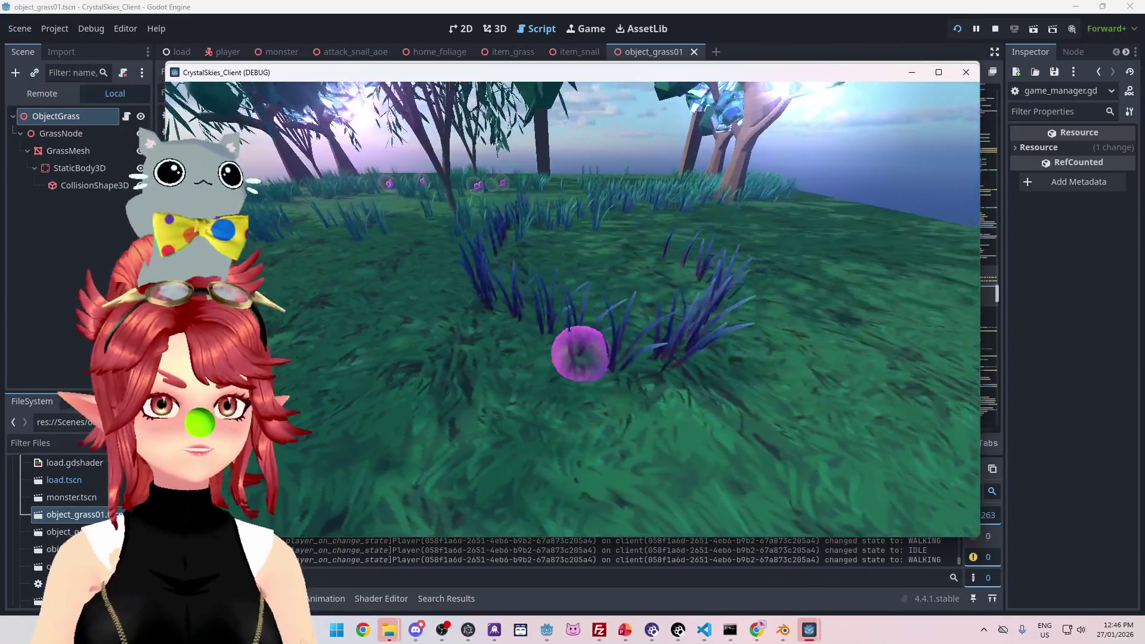
key("w")
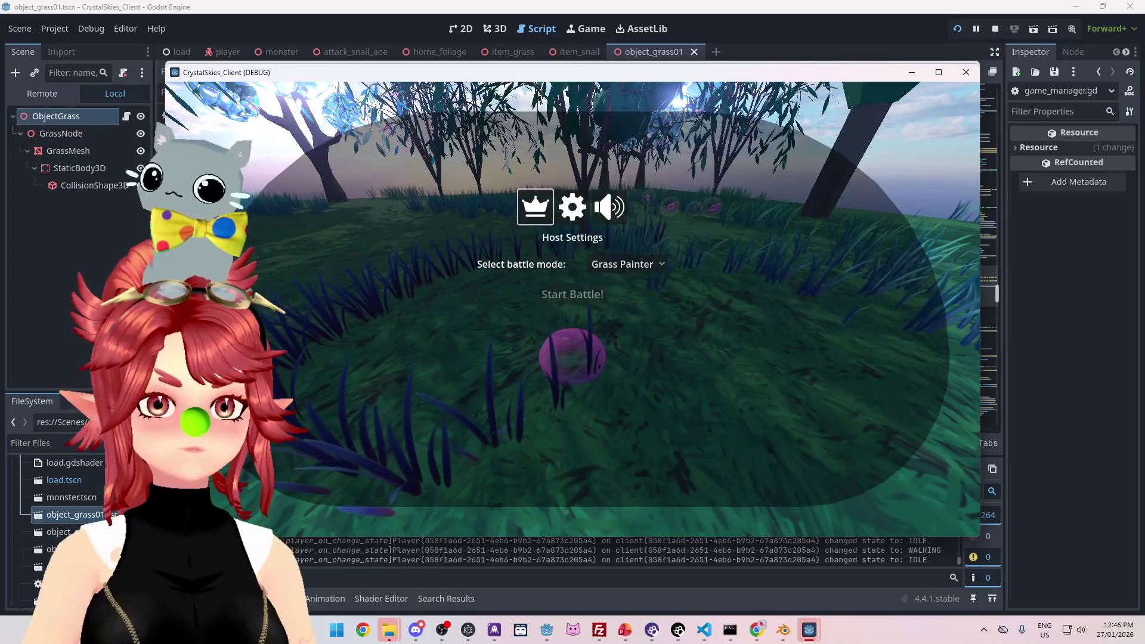
key("w")
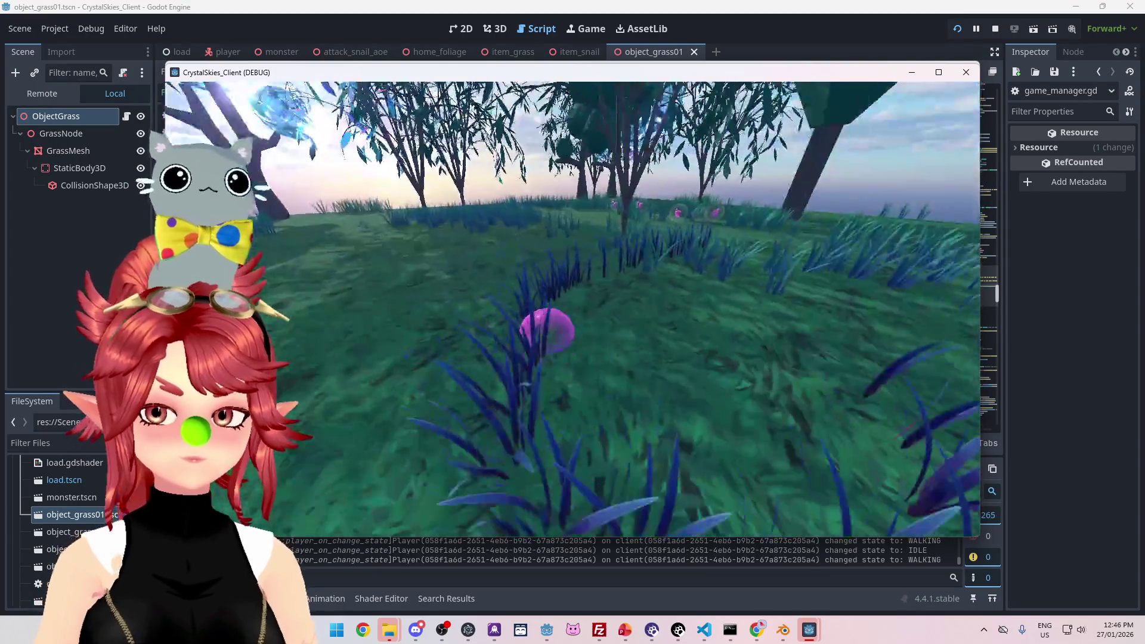
key("w")
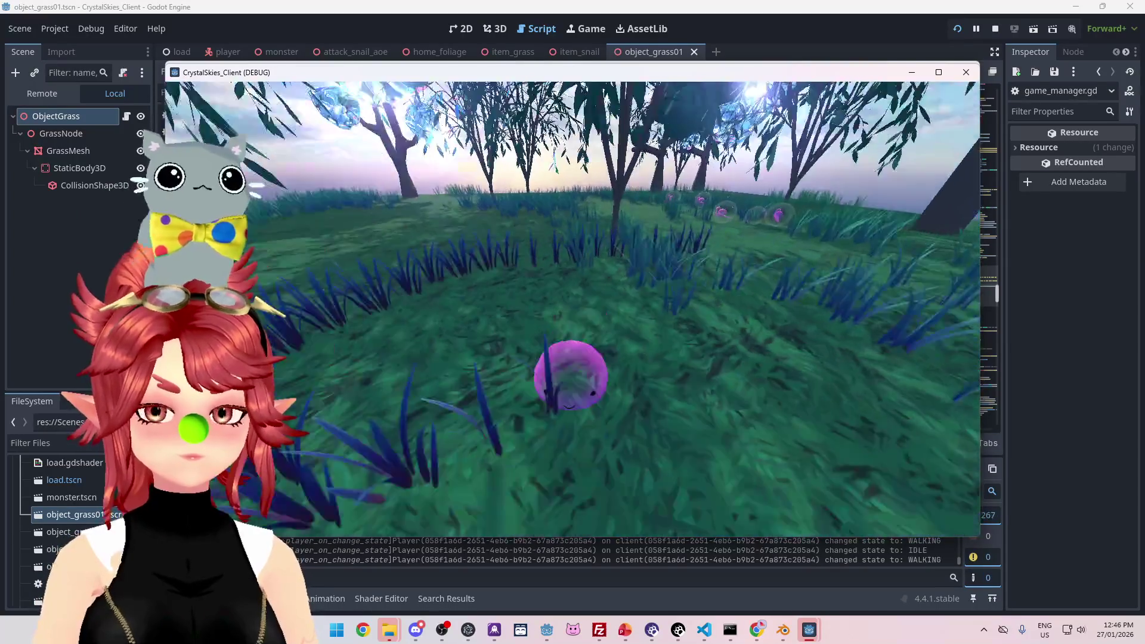
key("w")
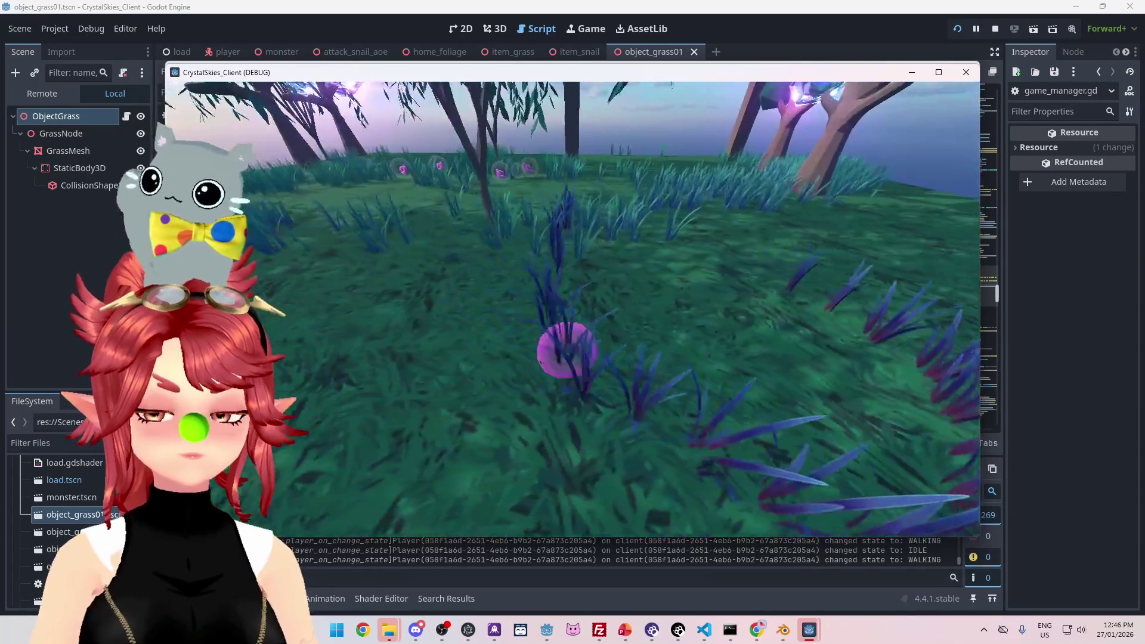
key("w")
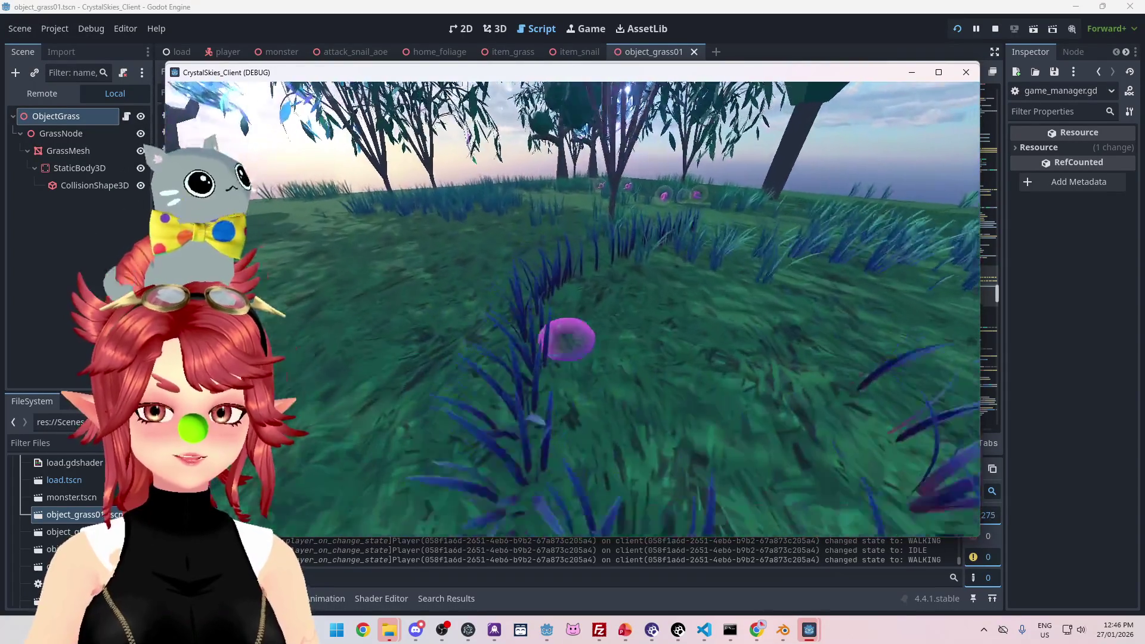
key("w")
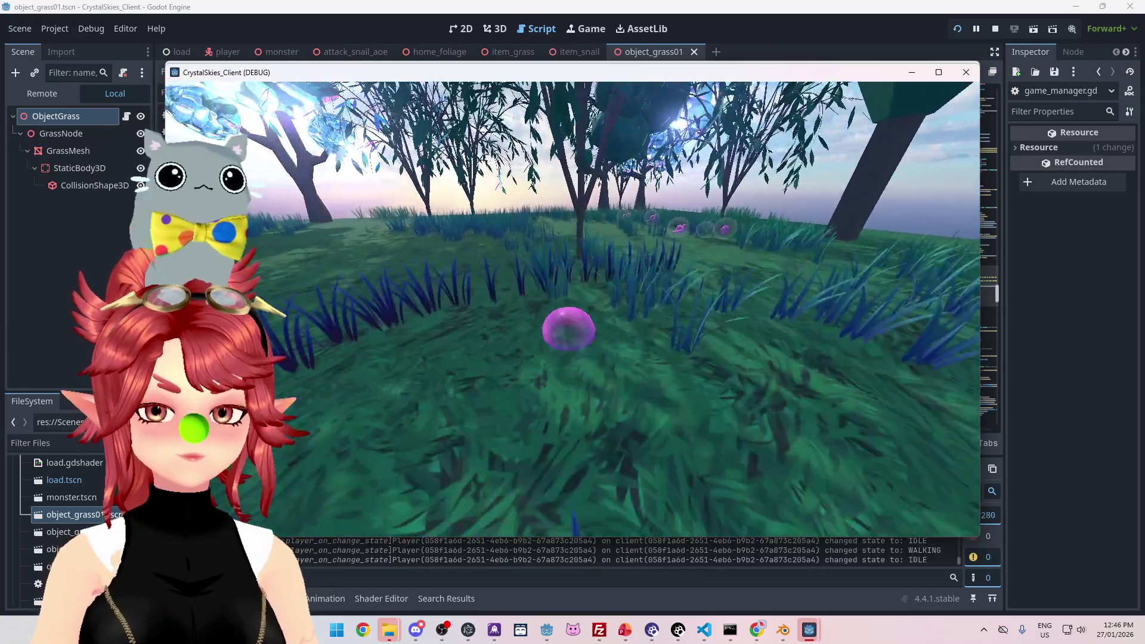
key("w")
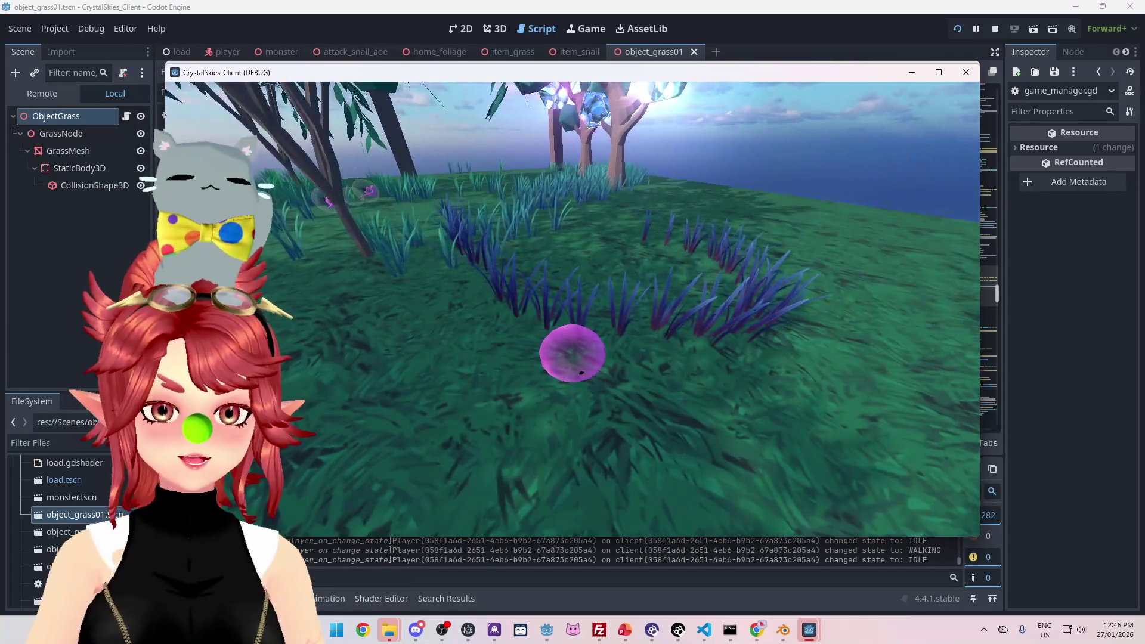
key("w")
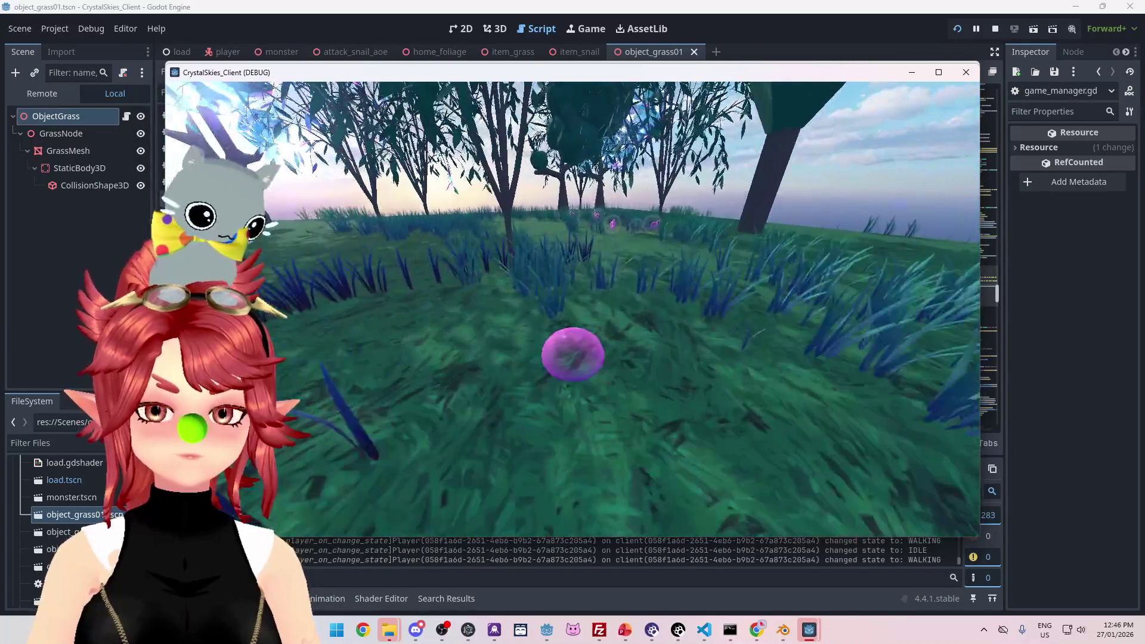
Step: Check battle_time_out in the editor script, then return to the game's Host Settings
key("Escape")
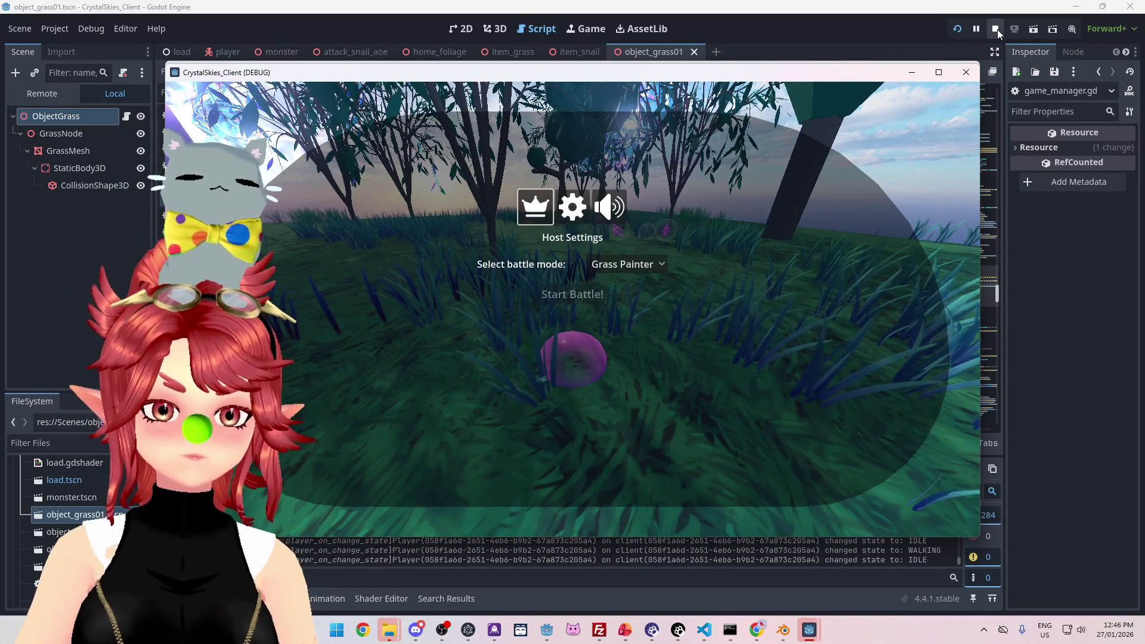
left_click(766, 32)
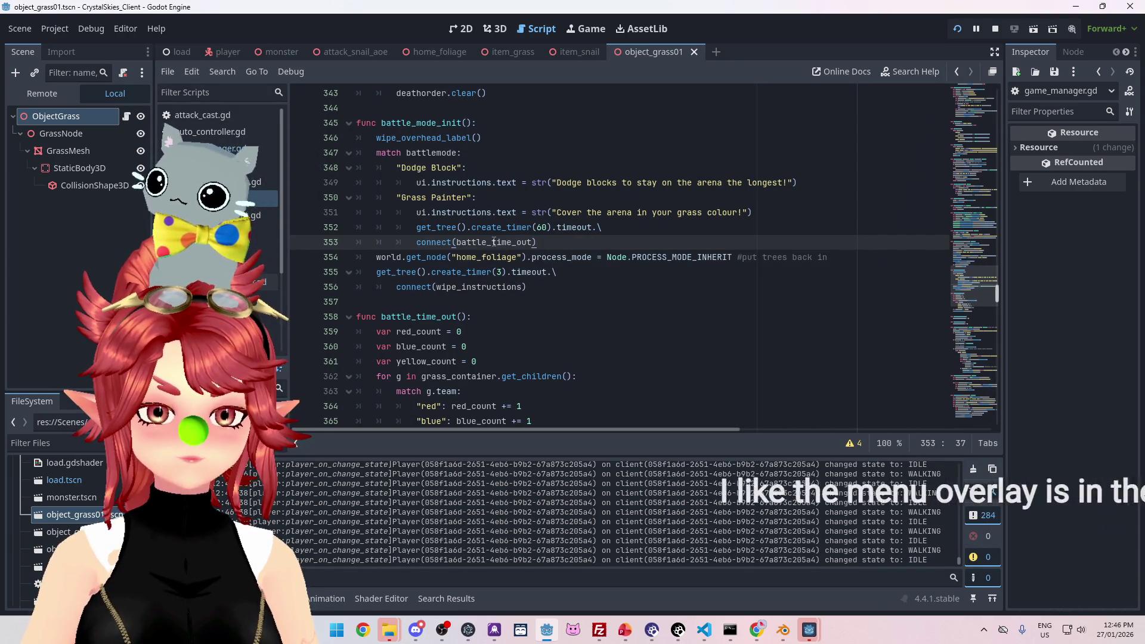
scroll(431, 259, "down", 2)
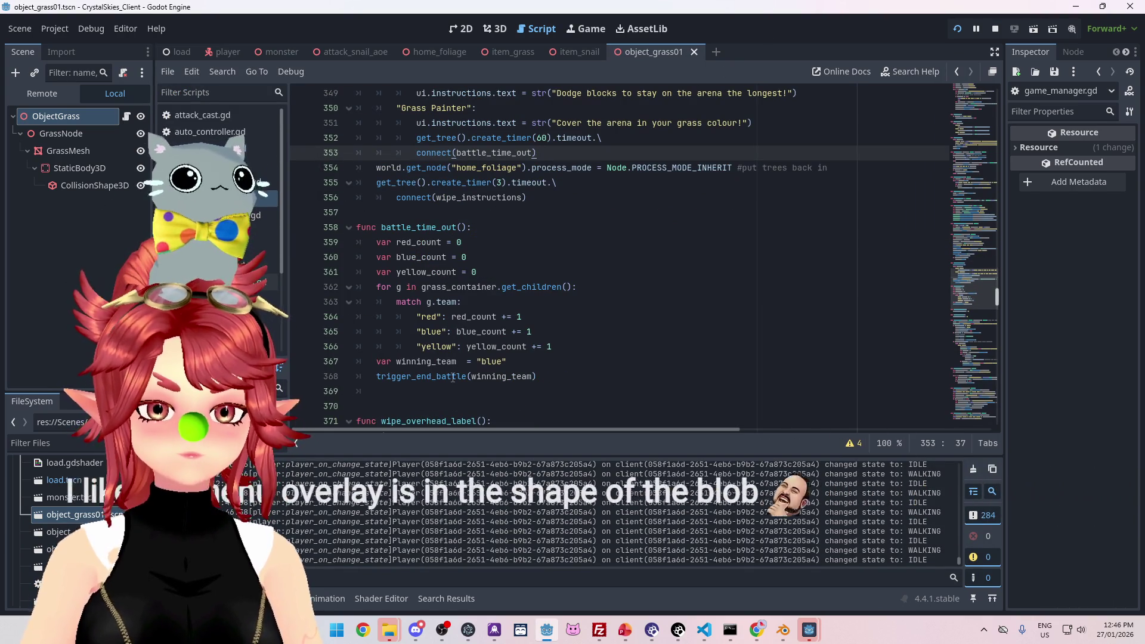
mouse_move(453, 377)
scroll(567, 354, "down", 3)
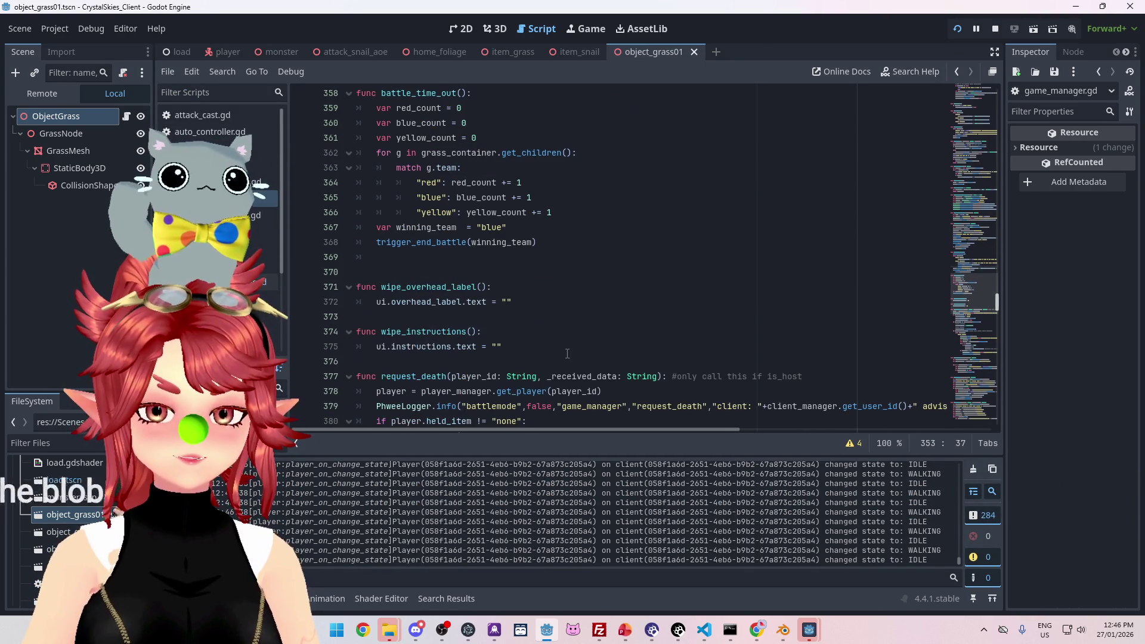
mouse_move(811, 625)
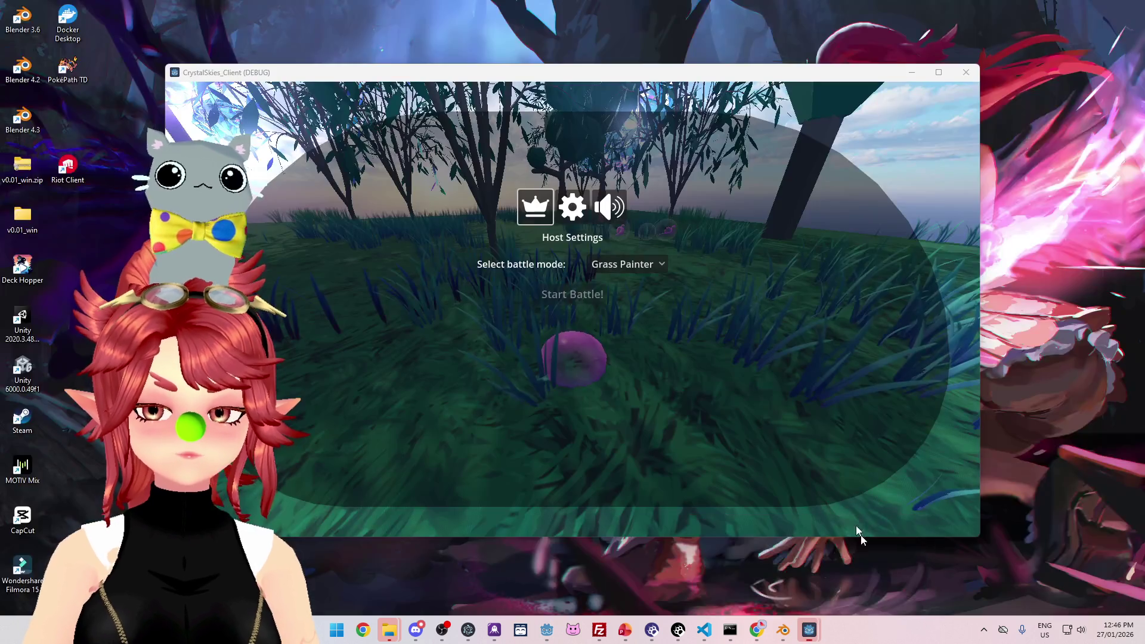
left_click(859, 531)
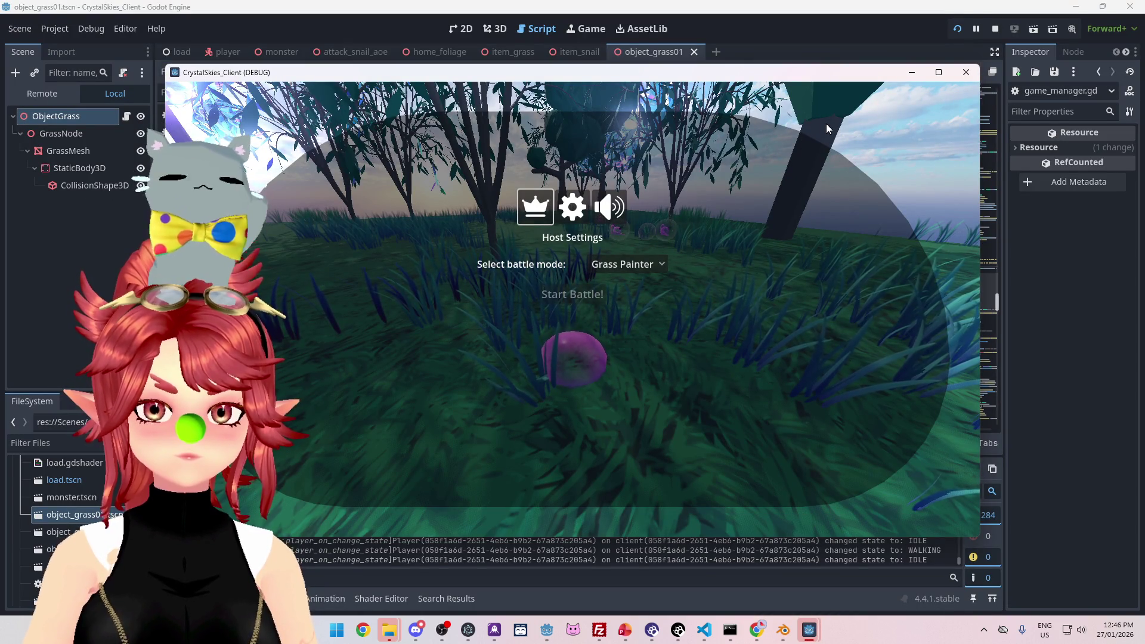
key("Escape")
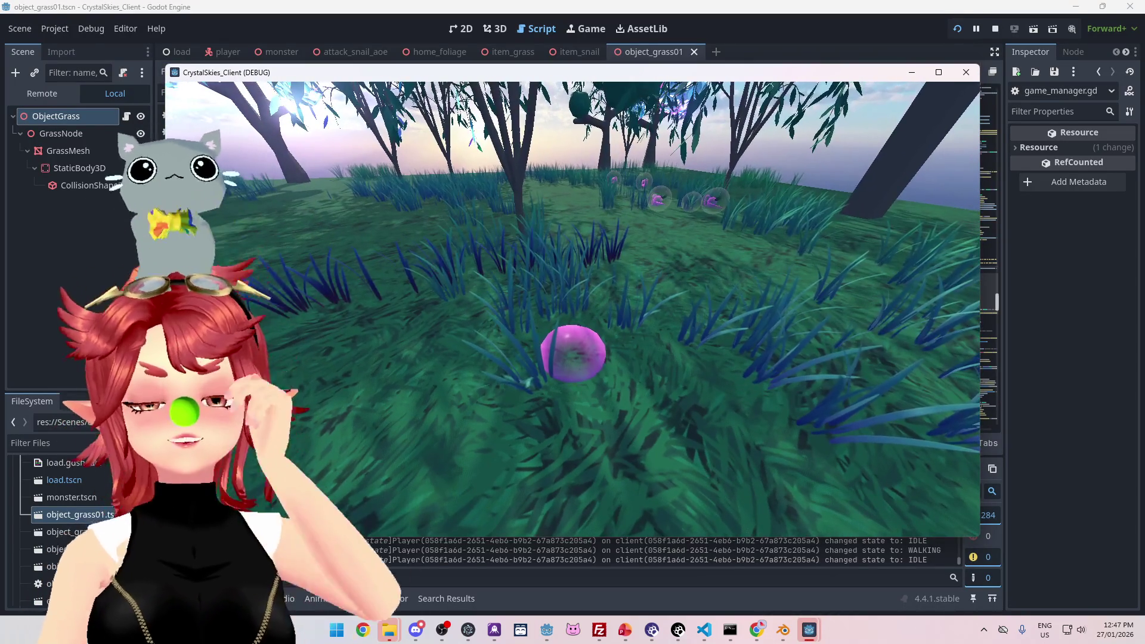
key("Escape")
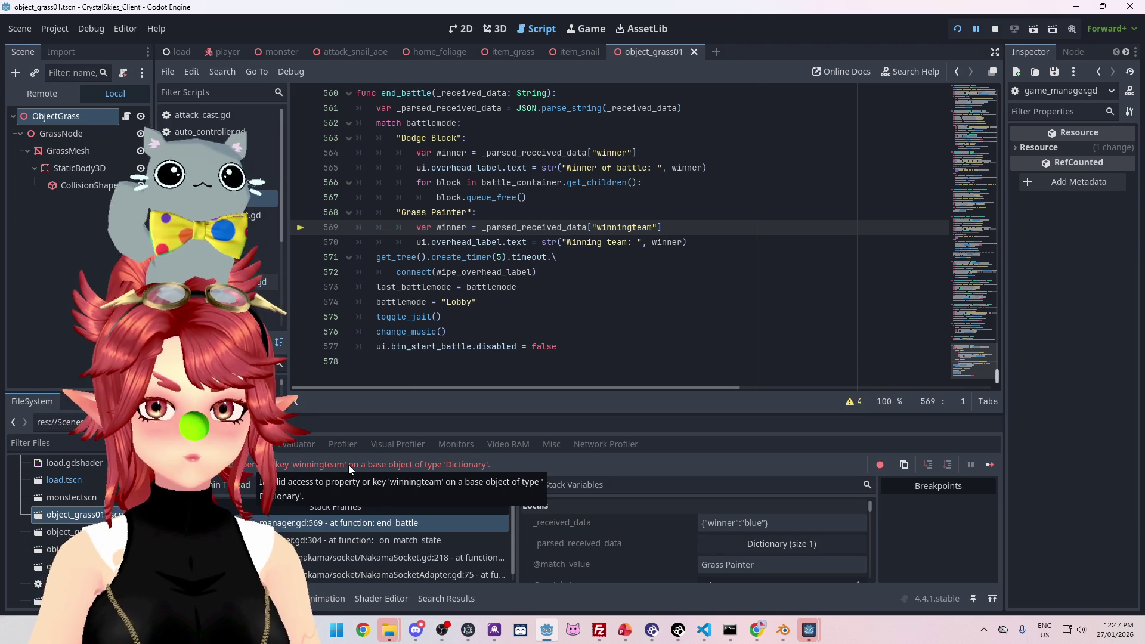
Step: Rename the 'winningteam' key to 'winning_team' on line 569 and stop the game
left_click(637, 227)
type("_")
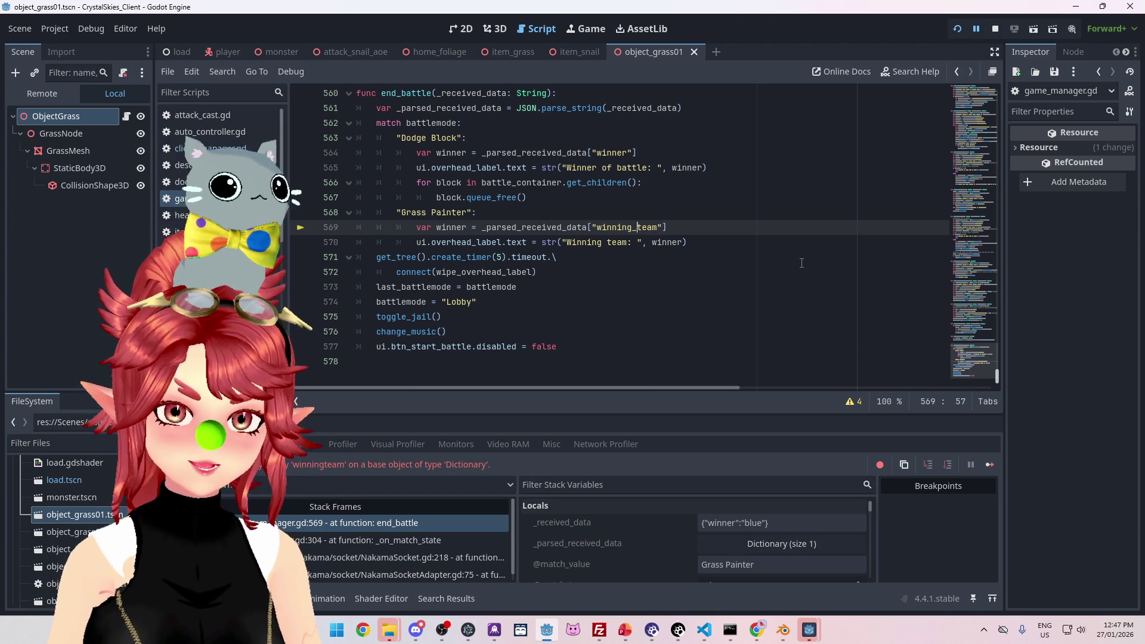
key("Up")
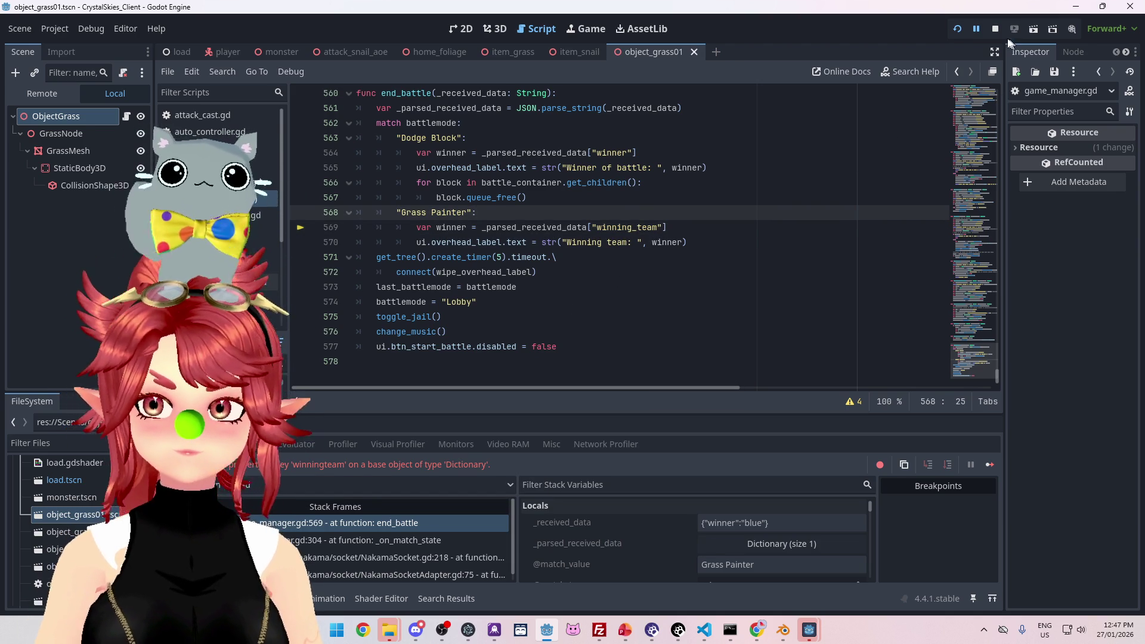
left_click(995, 29)
scroll(596, 239, "up", 8)
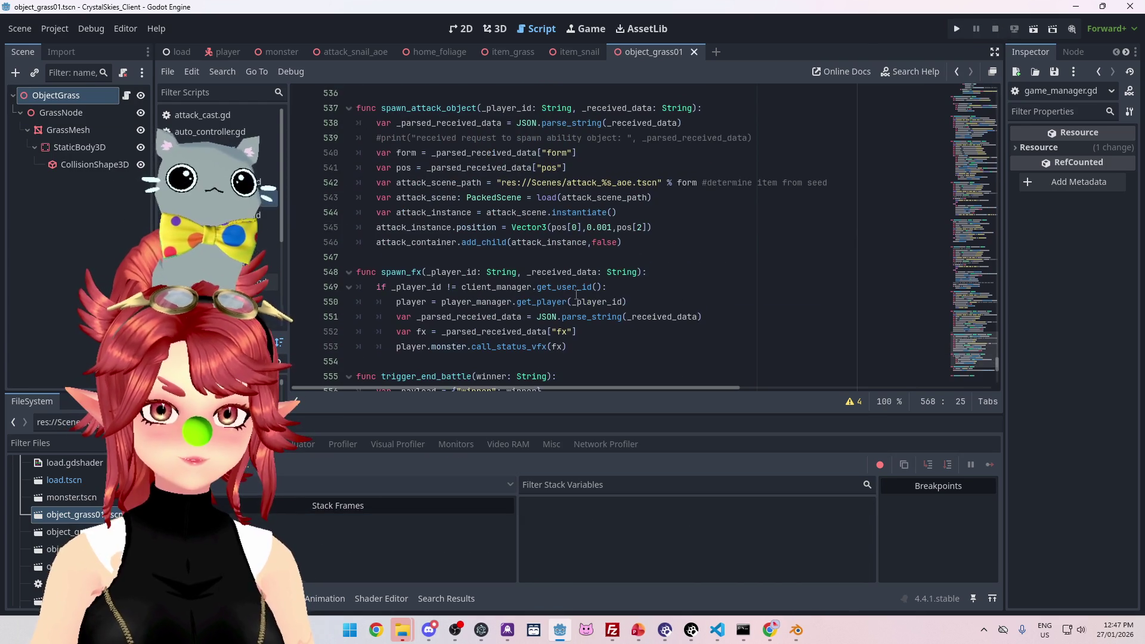
Step: Scroll up to battle_time_out and place the caret at the end of the winning_team line 367
scroll(576, 294, "down", 3)
scroll(555, 280, "up", 13)
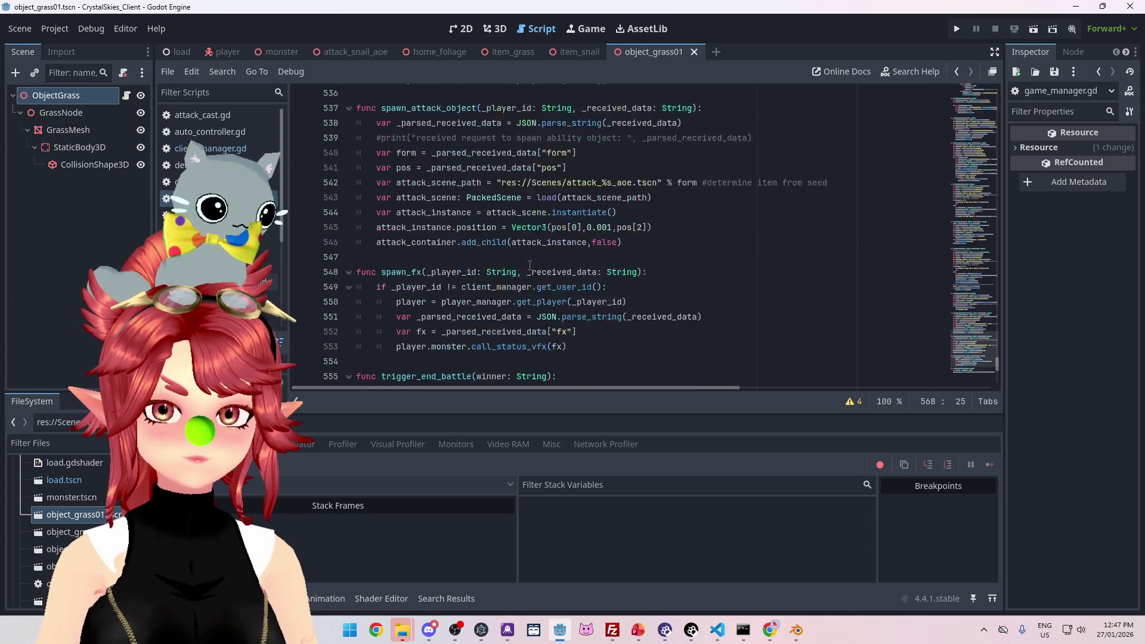
scroll(530, 266, "up", 20)
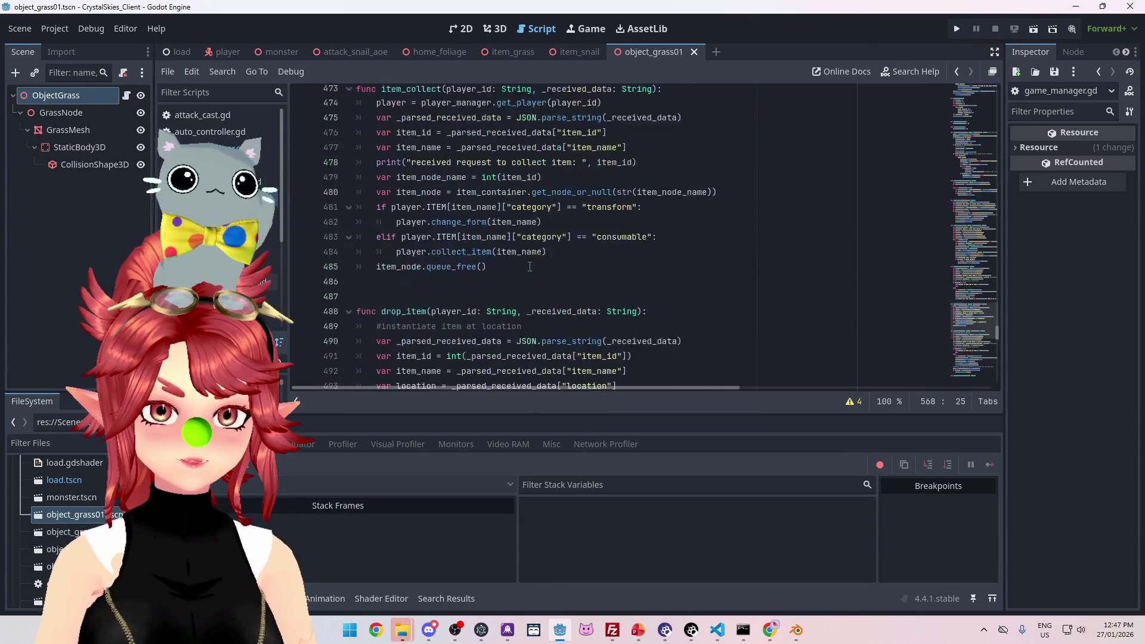
scroll(529, 266, "up", 5)
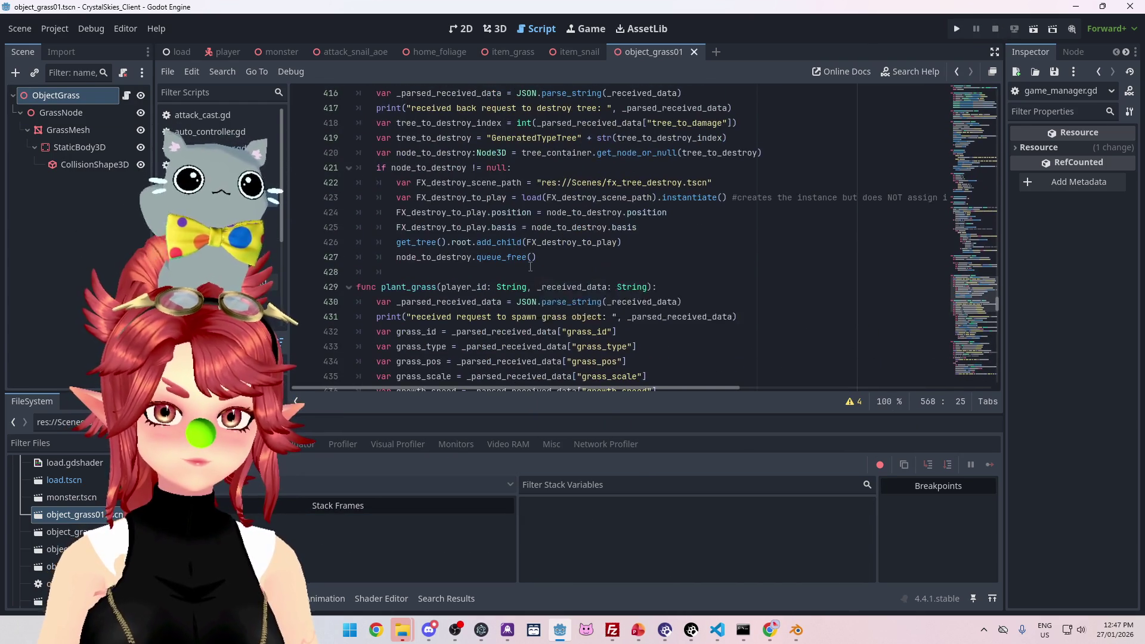
scroll(530, 267, "up", 20)
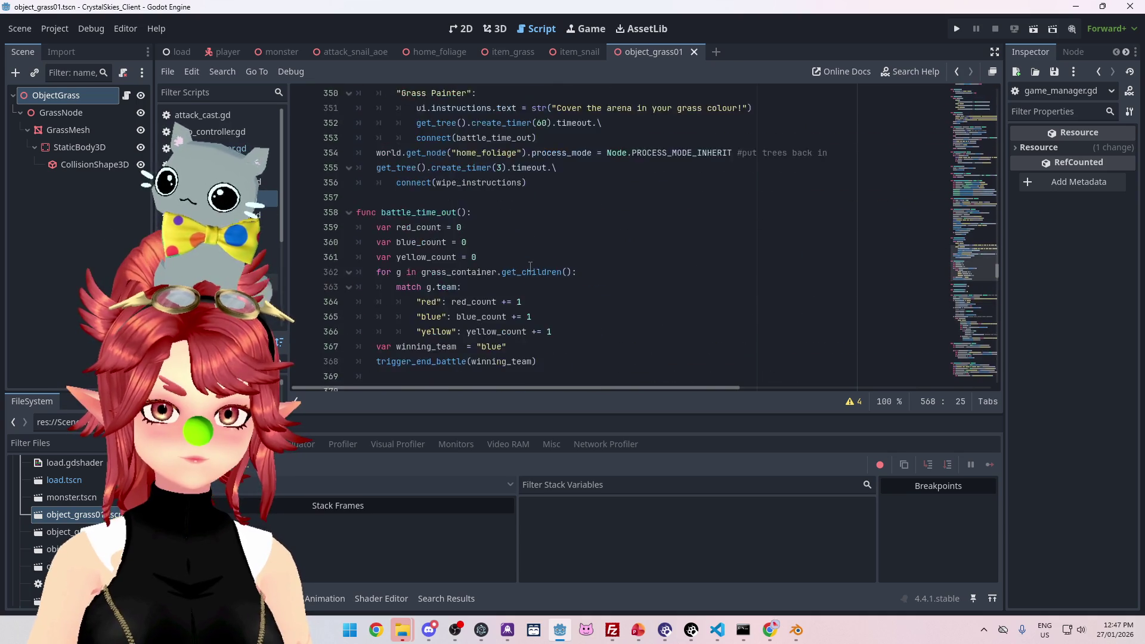
scroll(530, 266, "down", 4)
scroll(441, 202, "up", 1)
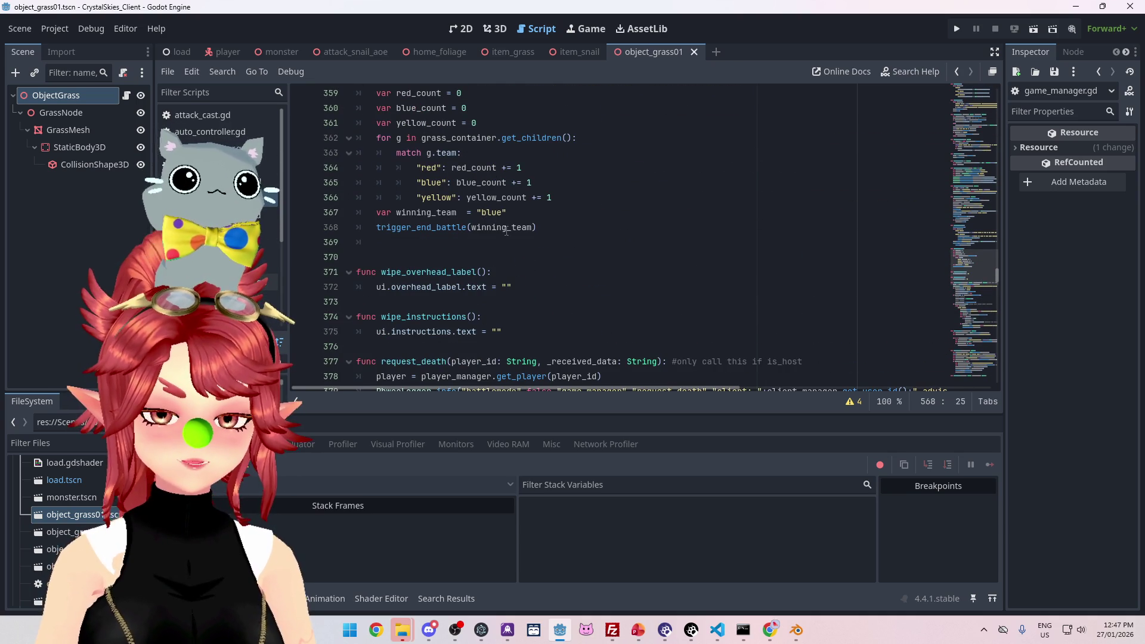
scroll(476, 212, "up", 1)
left_click(469, 261)
Step: Scroll through the surrounding code, then open project-wide Find in Files
scroll(468, 263, "down", 5)
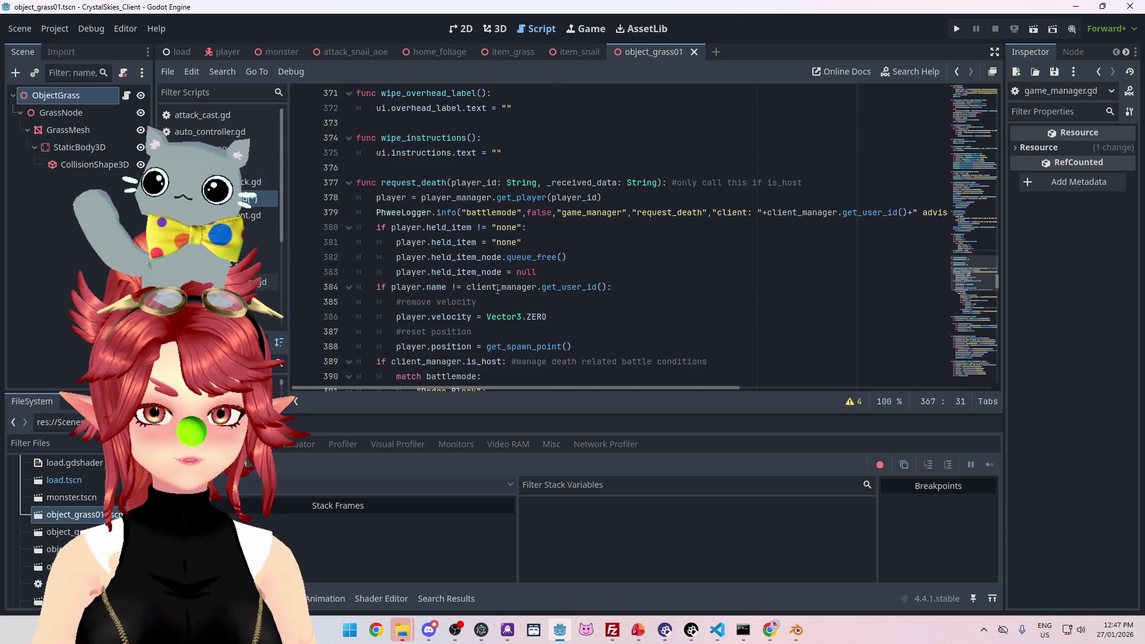
scroll(500, 289, "down", 5)
scroll(500, 288, "down", 4)
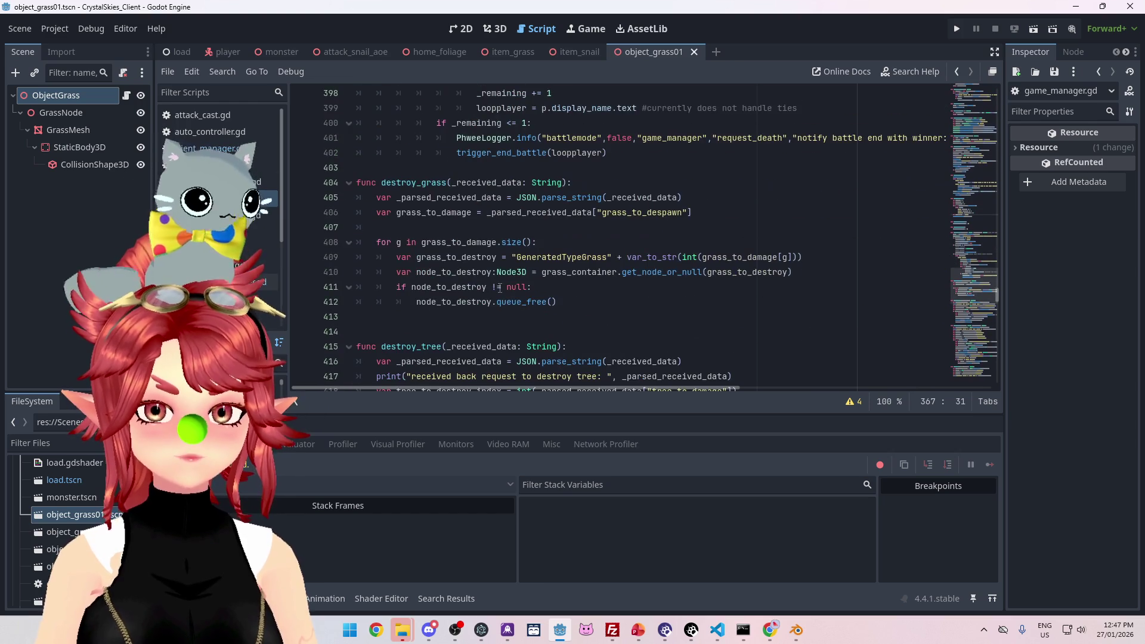
scroll(499, 286, "up", 5)
scroll(500, 284, "up", 4)
scroll(500, 284, "up", 11)
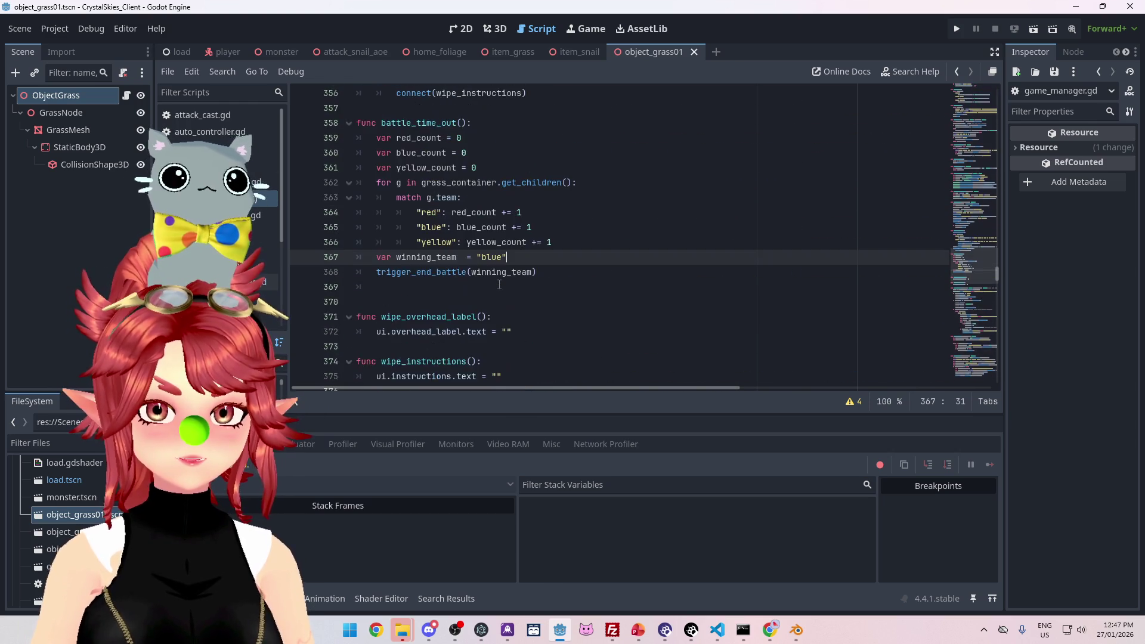
scroll(500, 285, "down", 2)
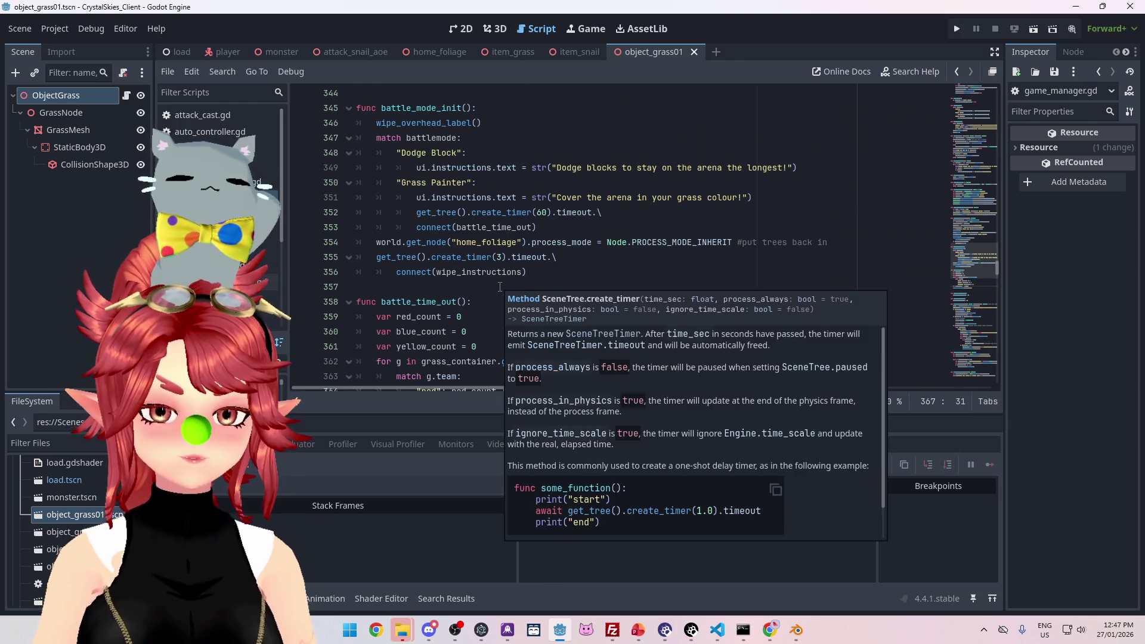
key("ctrl+shift+f")
Step: Search all project scripts for 'payload' and browse the 97 matches
type("payload")
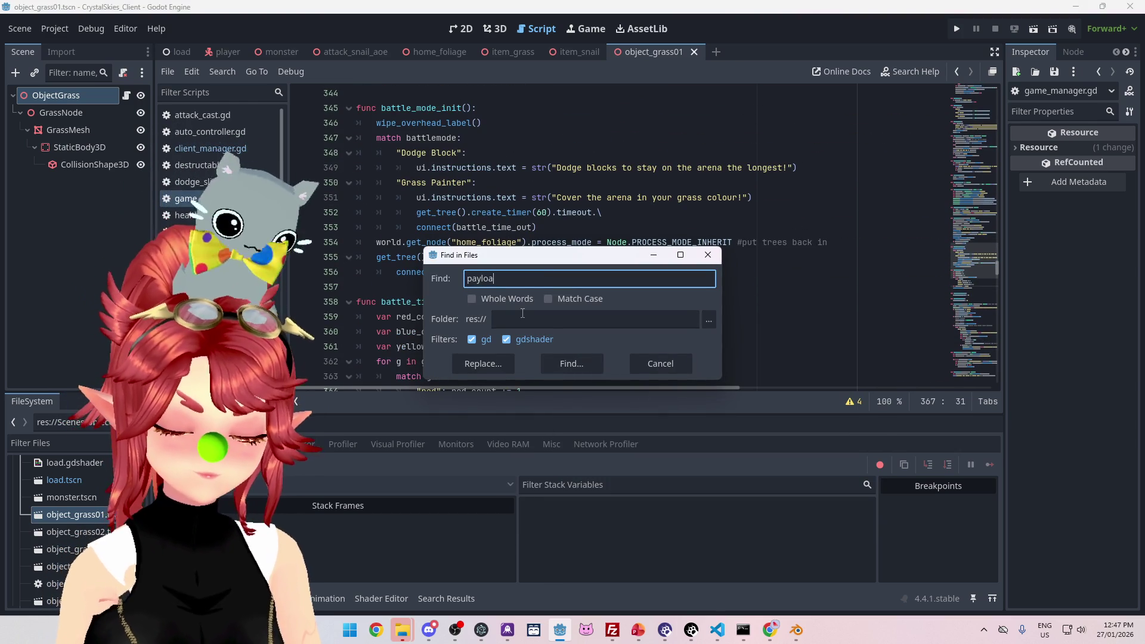
key("Return")
scroll(476, 556, "down", 10)
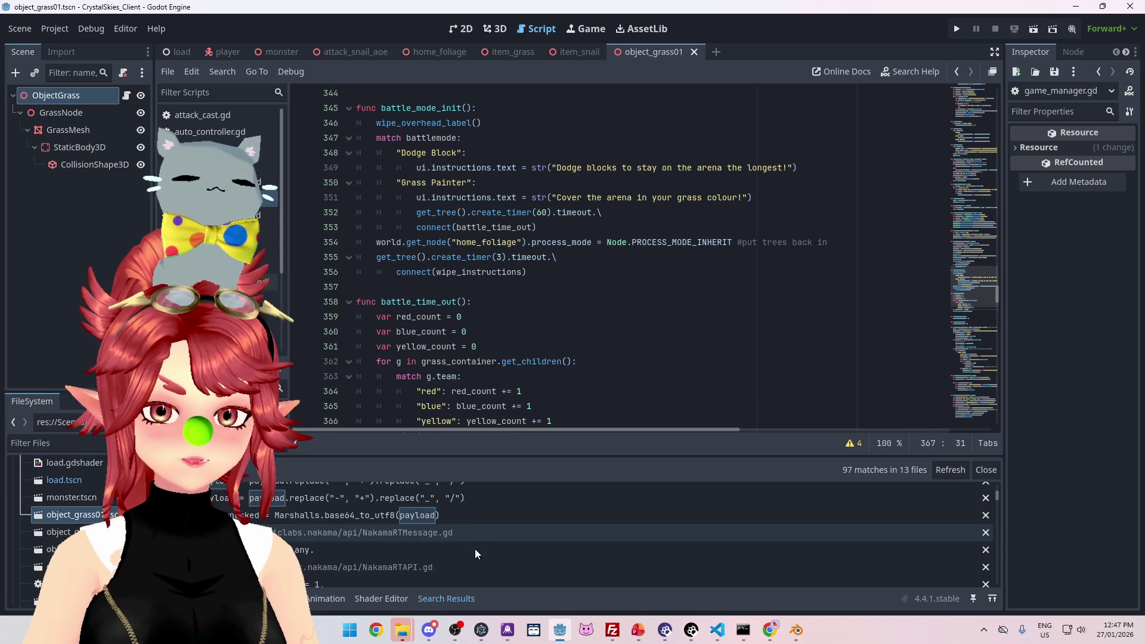
scroll(477, 555, "up", 3)
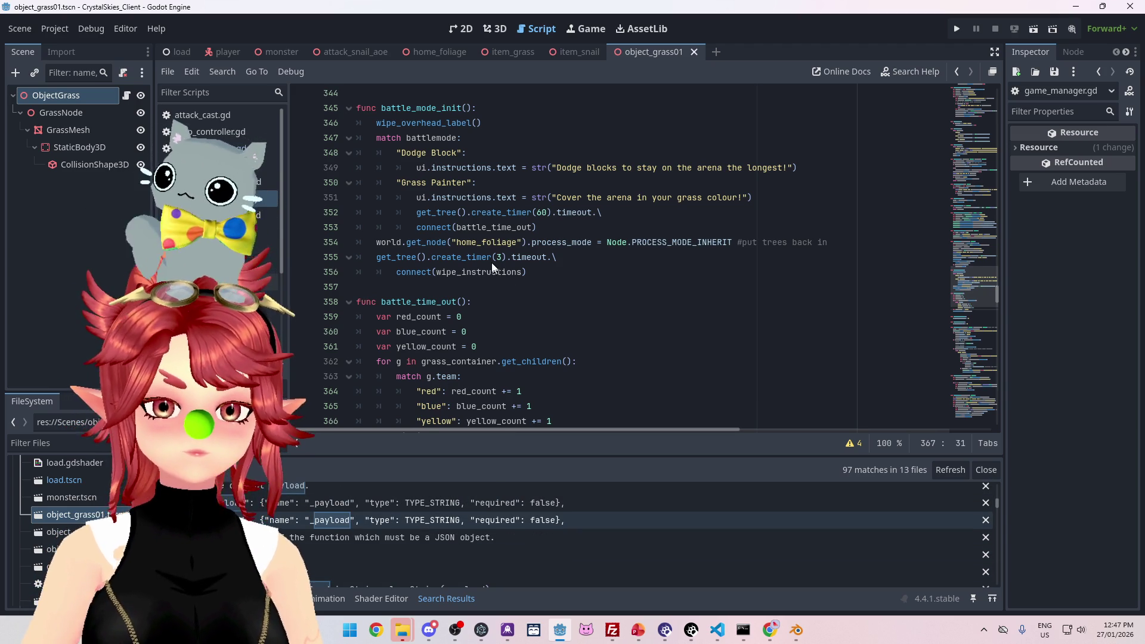
Step: Select the tree_to_damage payload line in attack_cast.gd, then return to game_manager.gd
left_click(417, 504)
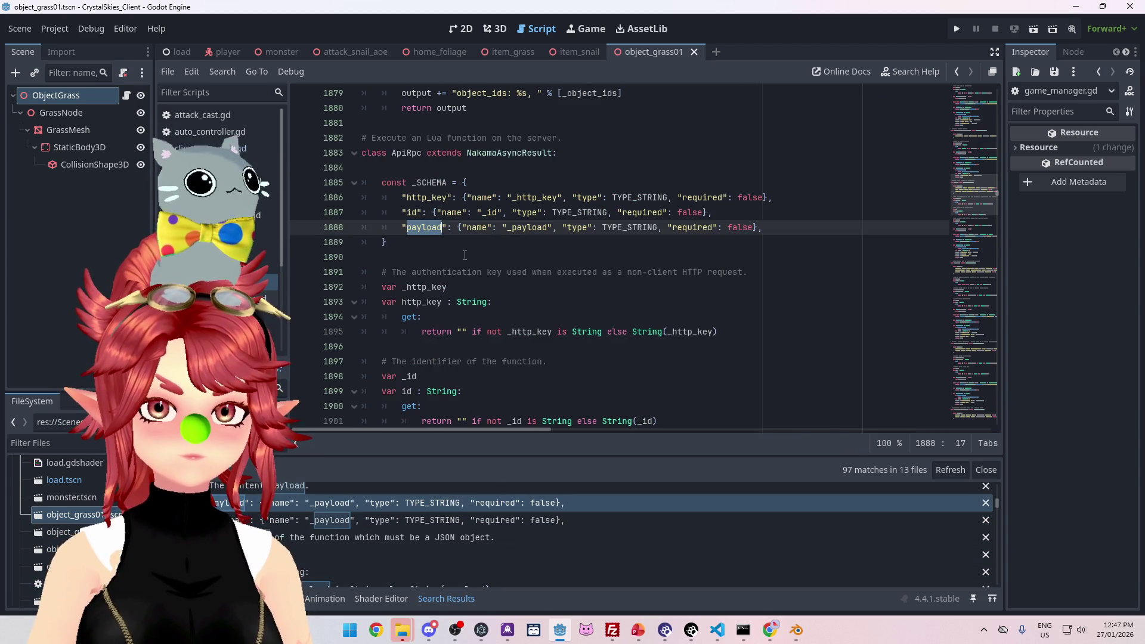
left_click(427, 519)
scroll(428, 519, "down", 2)
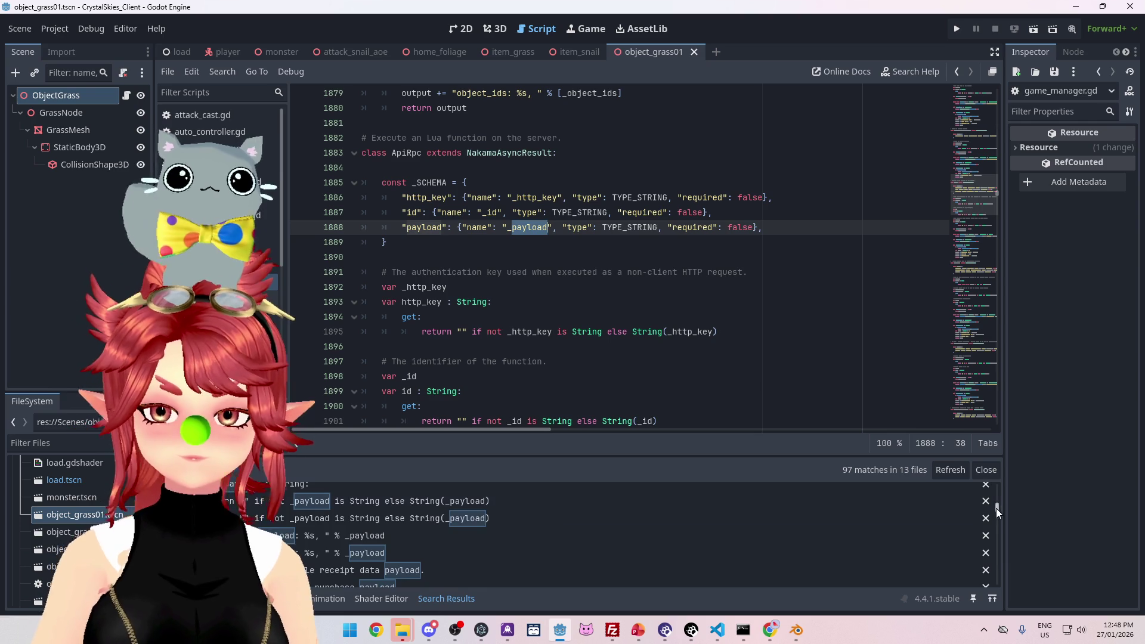
left_click_drag(996, 509, 957, 601)
left_click(390, 539)
left_click(399, 520)
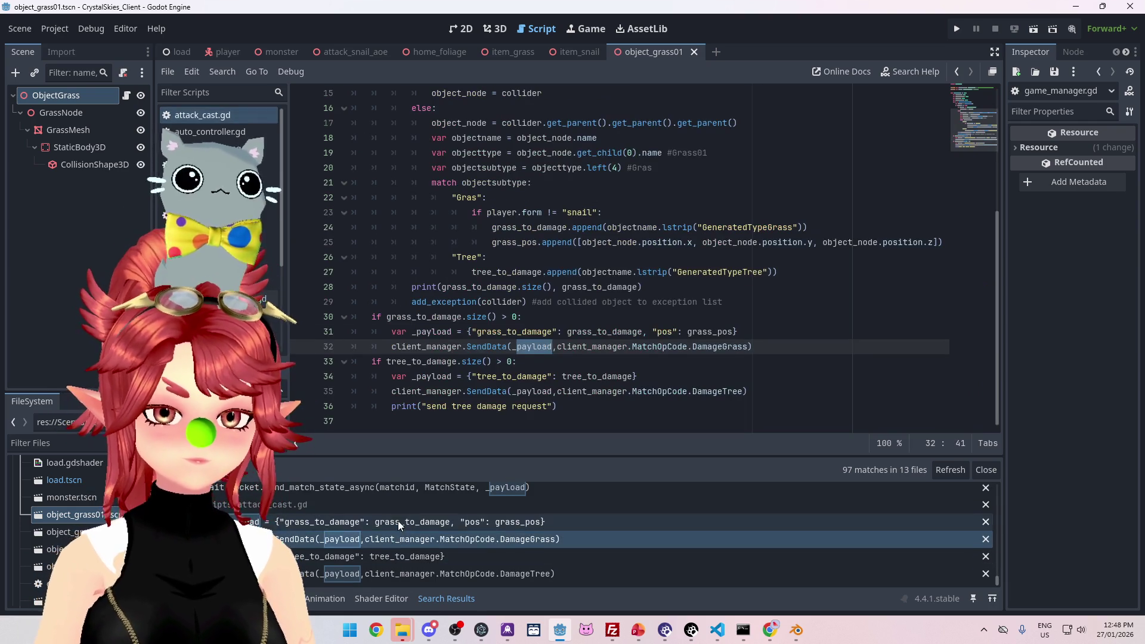
left_click_drag(637, 376, 392, 376)
key("ctrl+c")
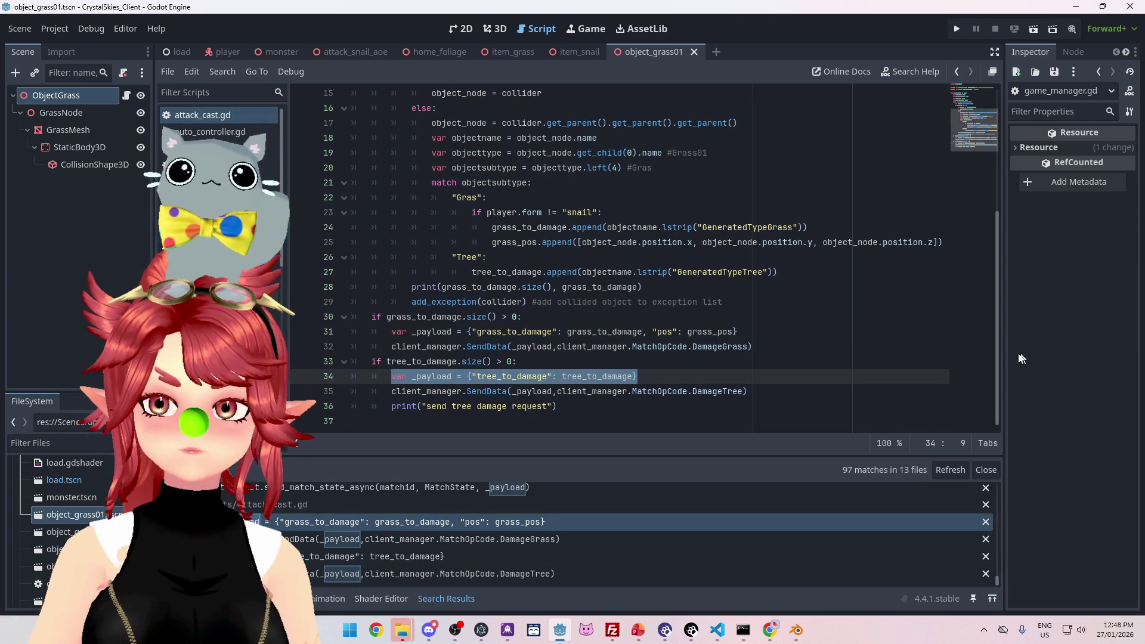
key("alt+Left")
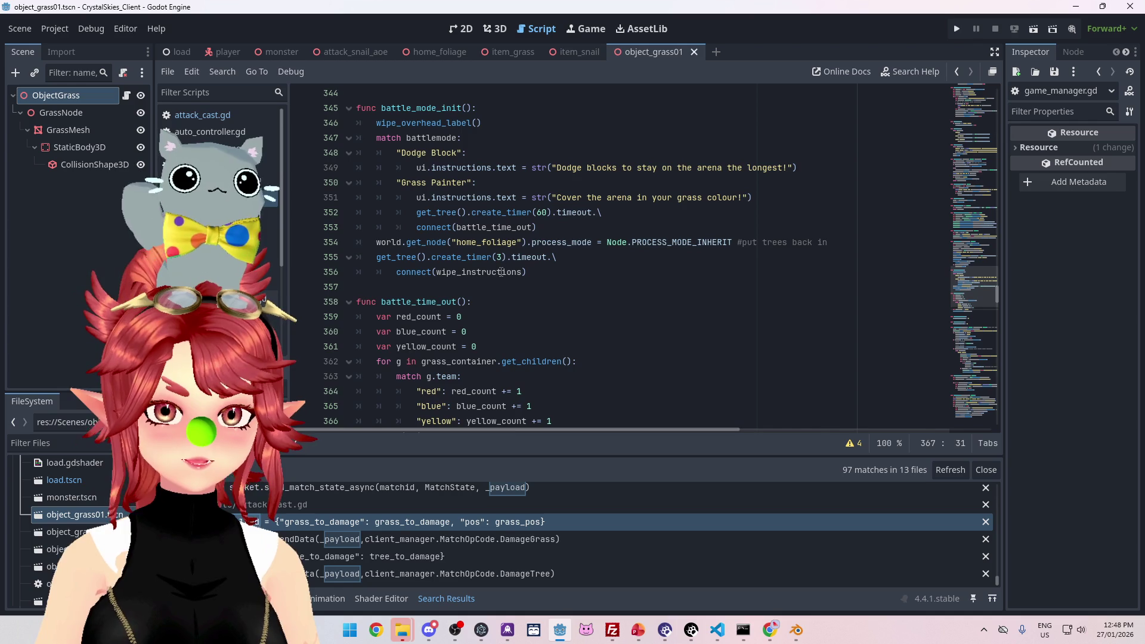
Step: Paste a _payload line below line 367 mapping "winning_team" to winning_team, then save the script
scroll(503, 281, "down", 3)
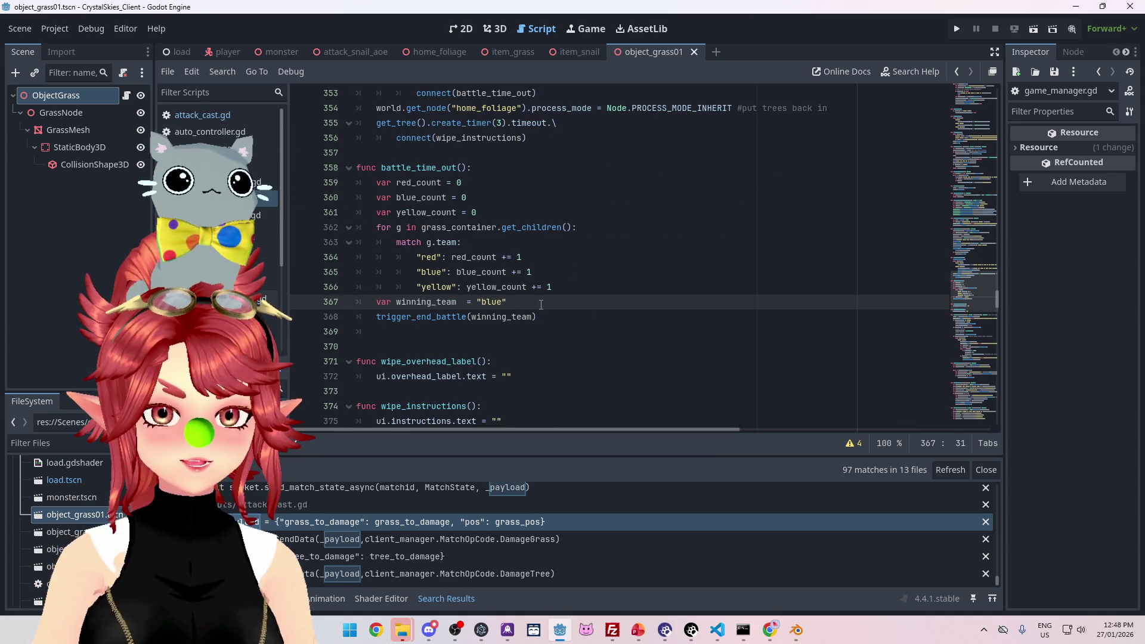
key("Return")
key("ctrl+v")
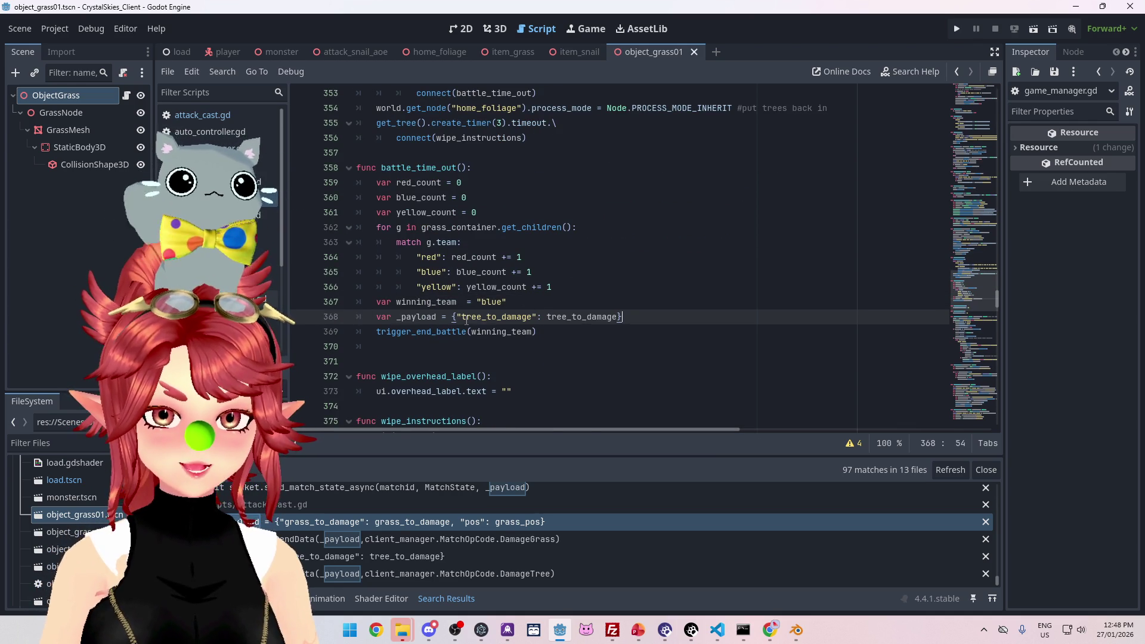
left_click(464, 316)
type("winning")
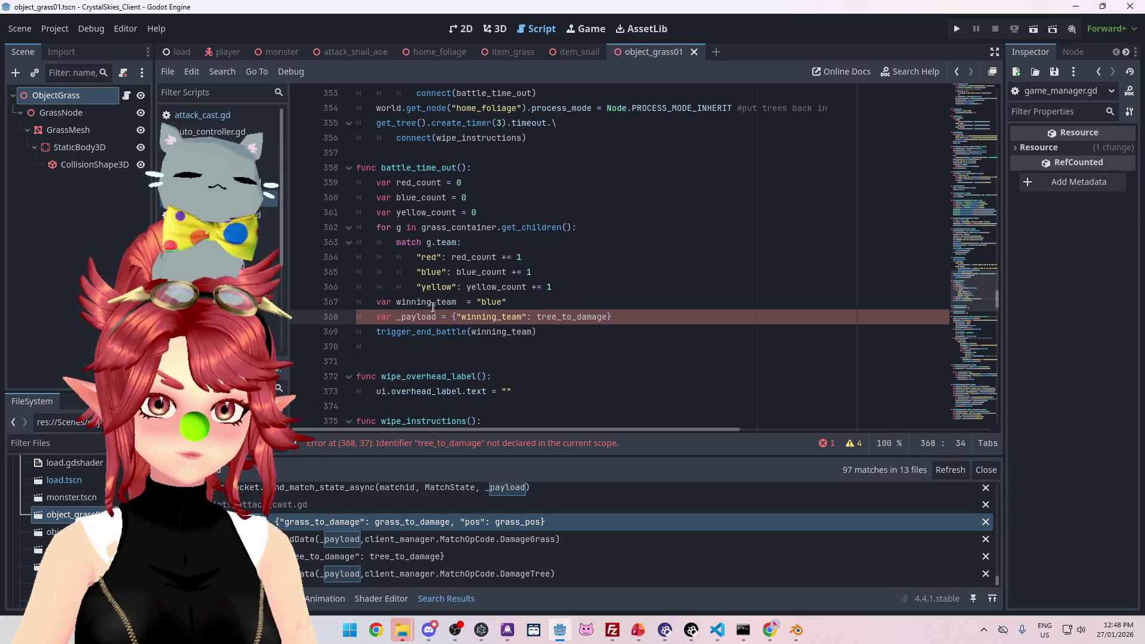
double_click(397, 303)
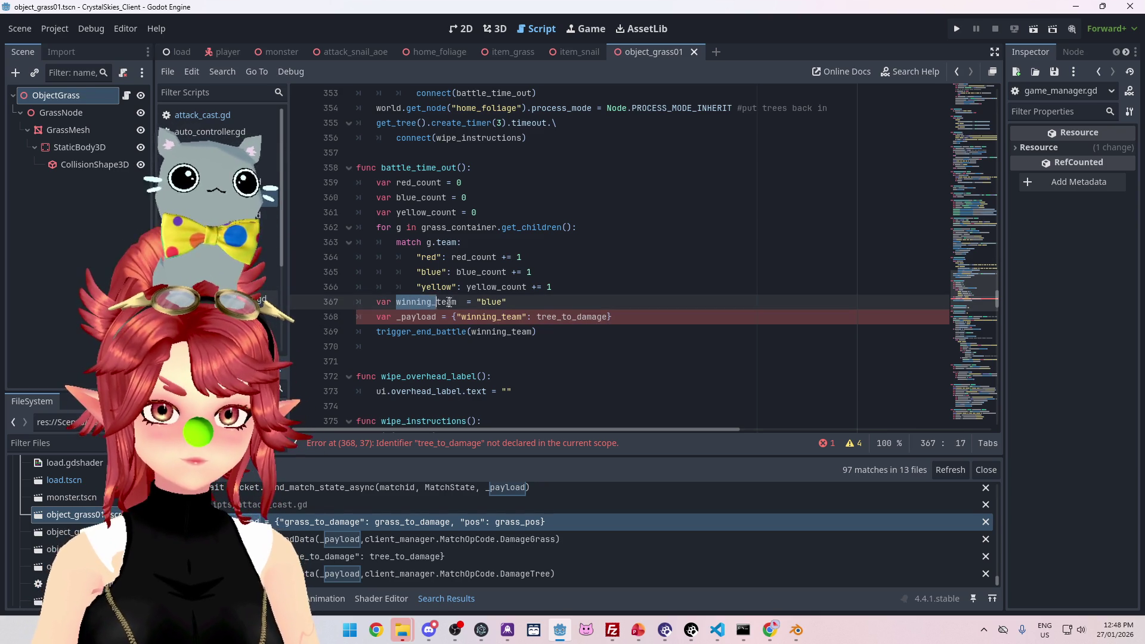
key("ctrl+c")
double_click(539, 317)
key("ctrl+v")
key("ctrl+s")
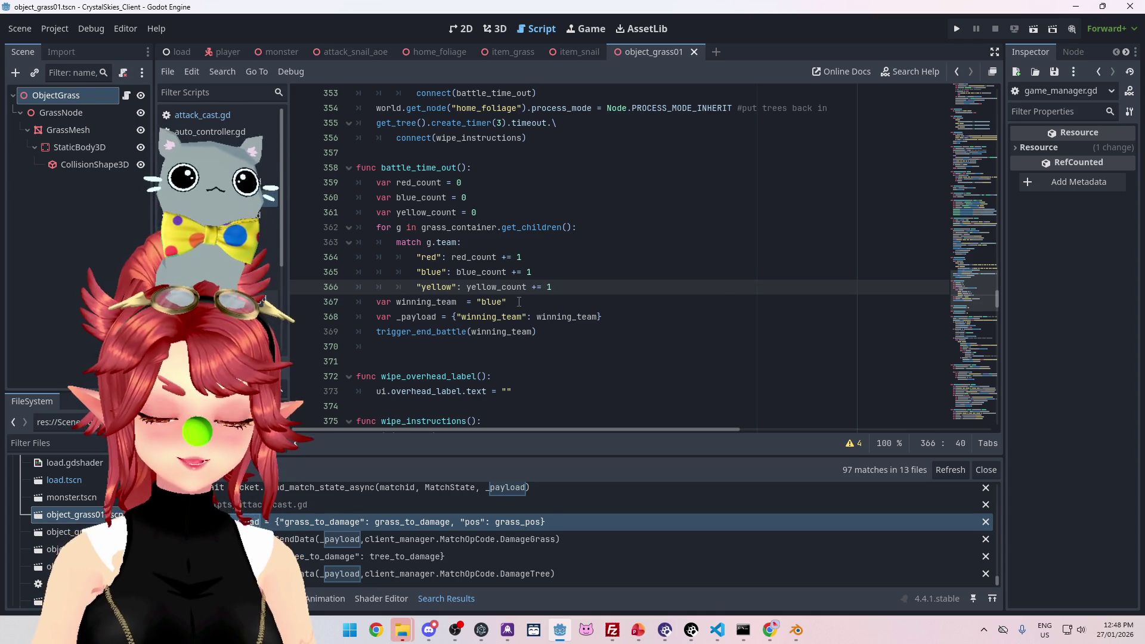
left_click(519, 302)
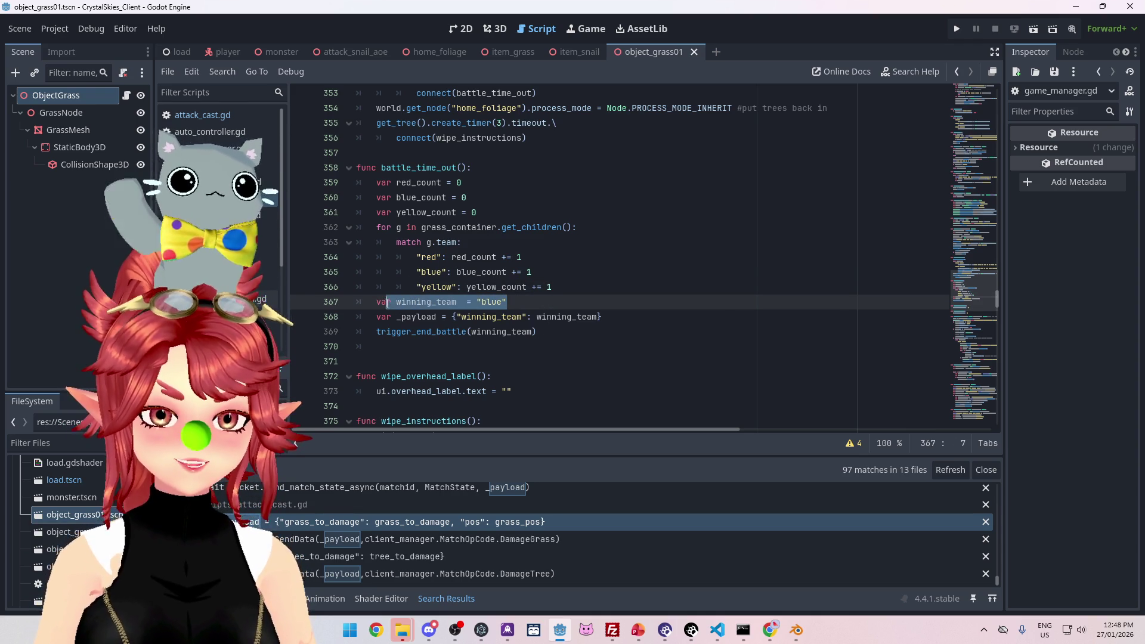
left_click(541, 304)
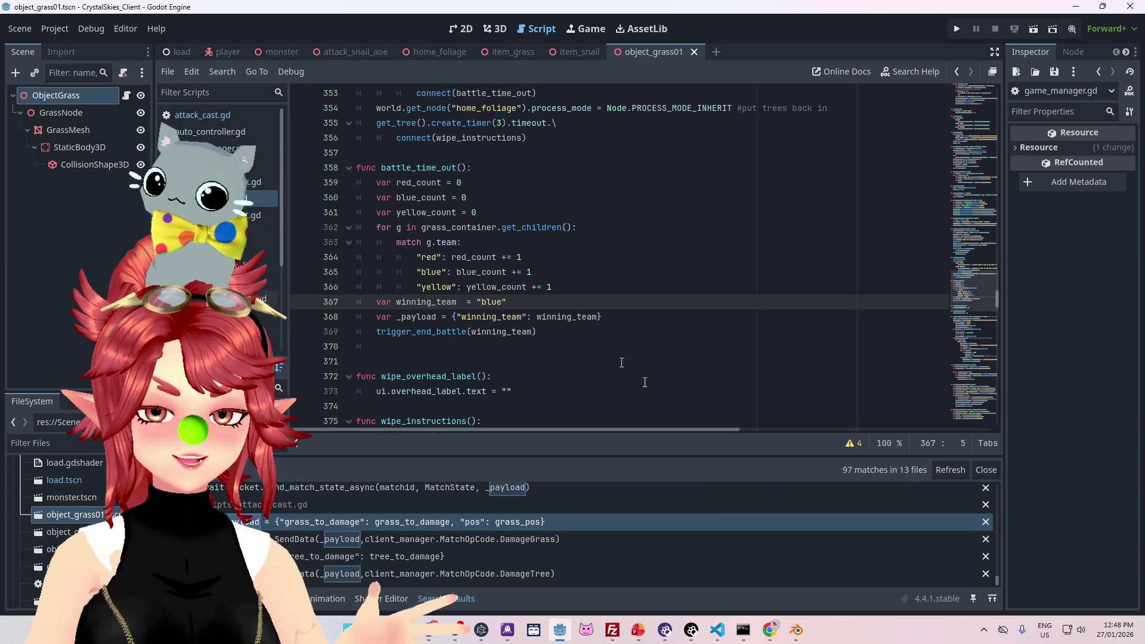
Step: Bring Google Chrome in front of Godot and switch to its empty new tab
mouse_move(775, 637)
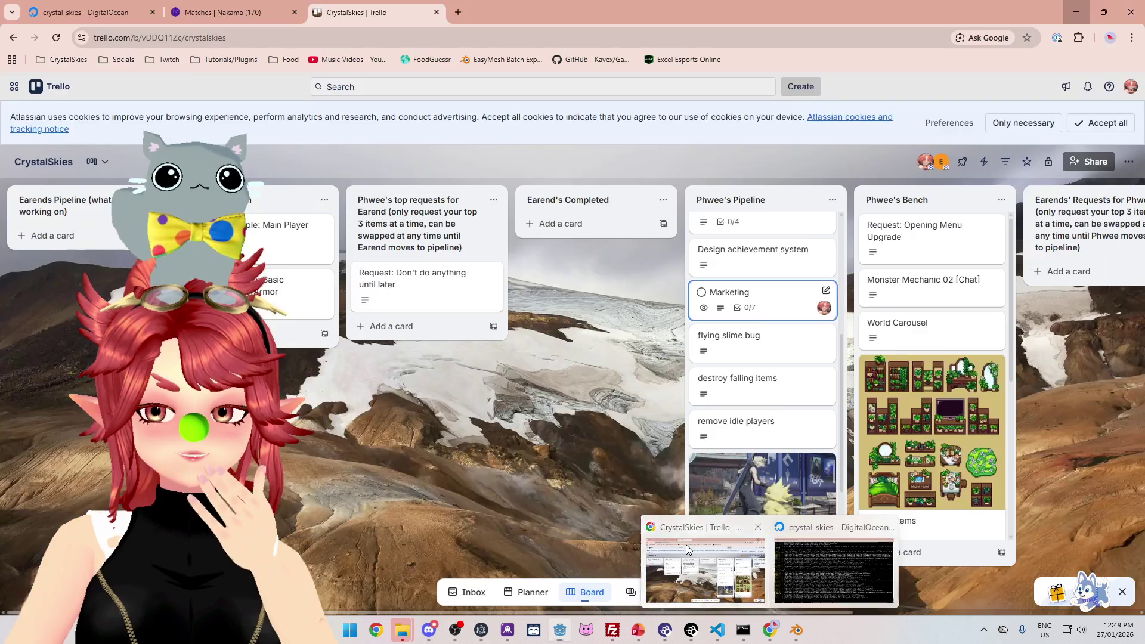
left_click(703, 567)
left_click(459, 13)
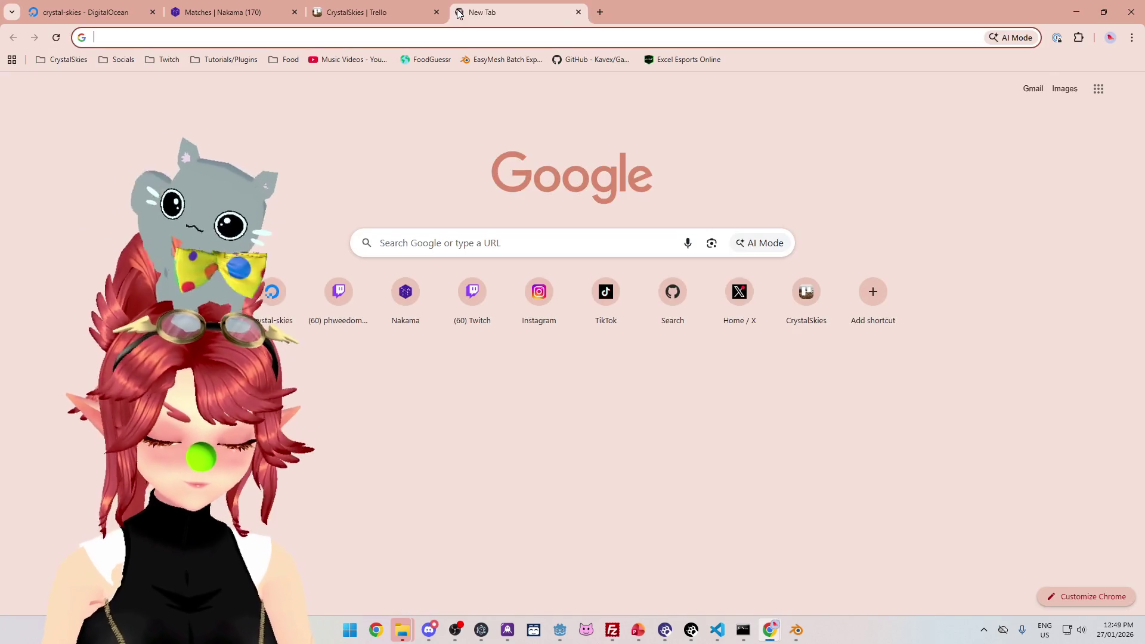
Step: Search Google for 'godot largest of 3 values' and open the Godot Forum result in a background tab
type("godot lar")
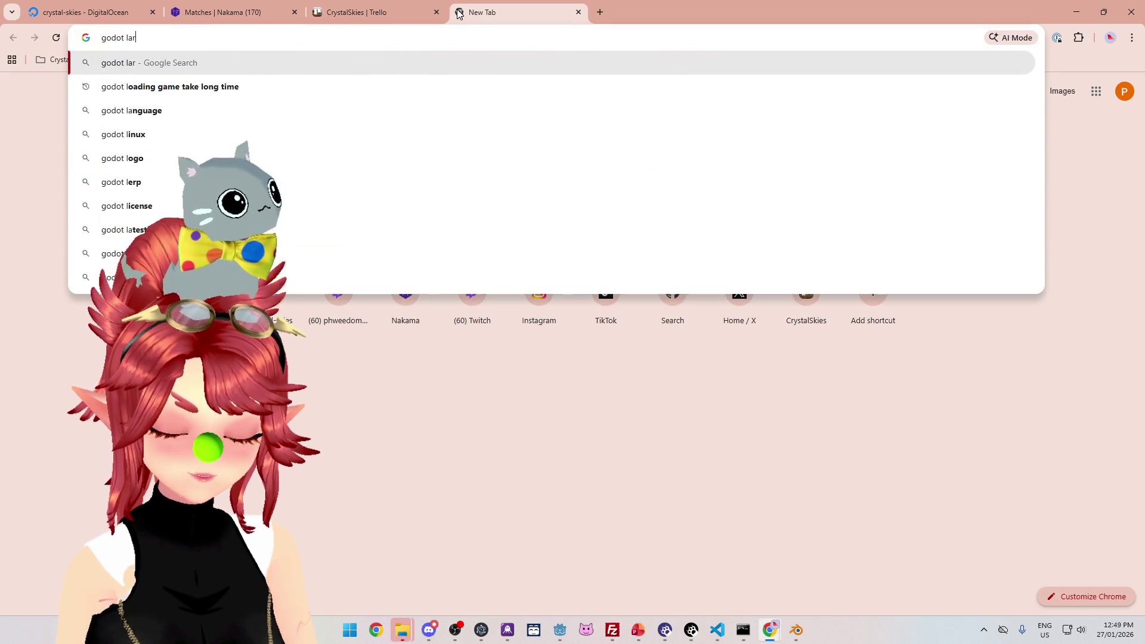
type("gest ")
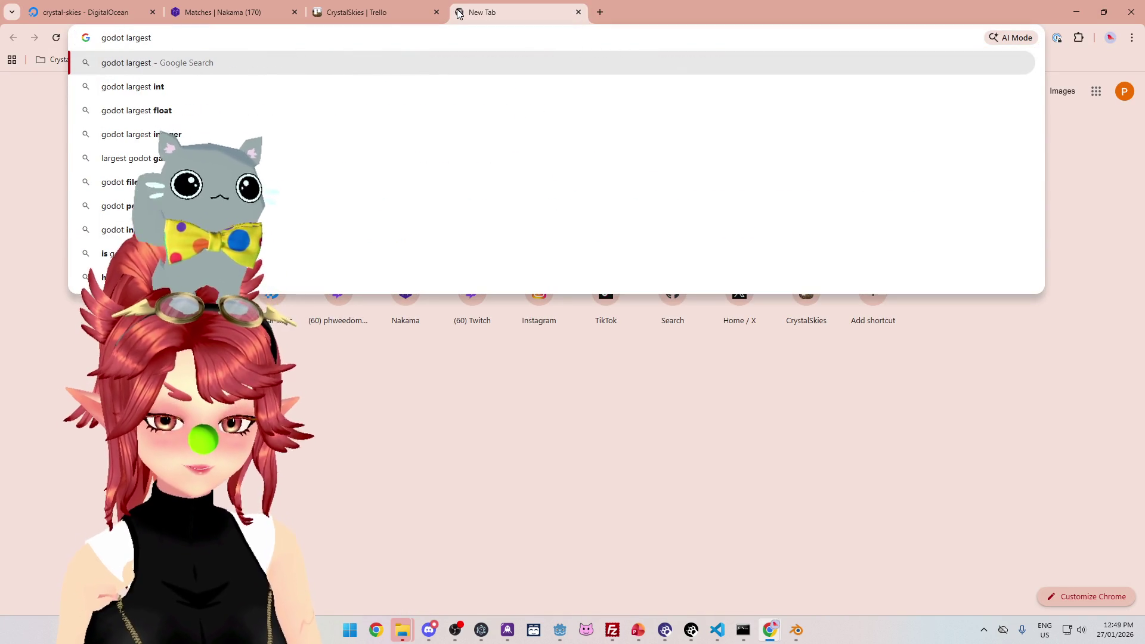
type("of 3 values")
key("Return")
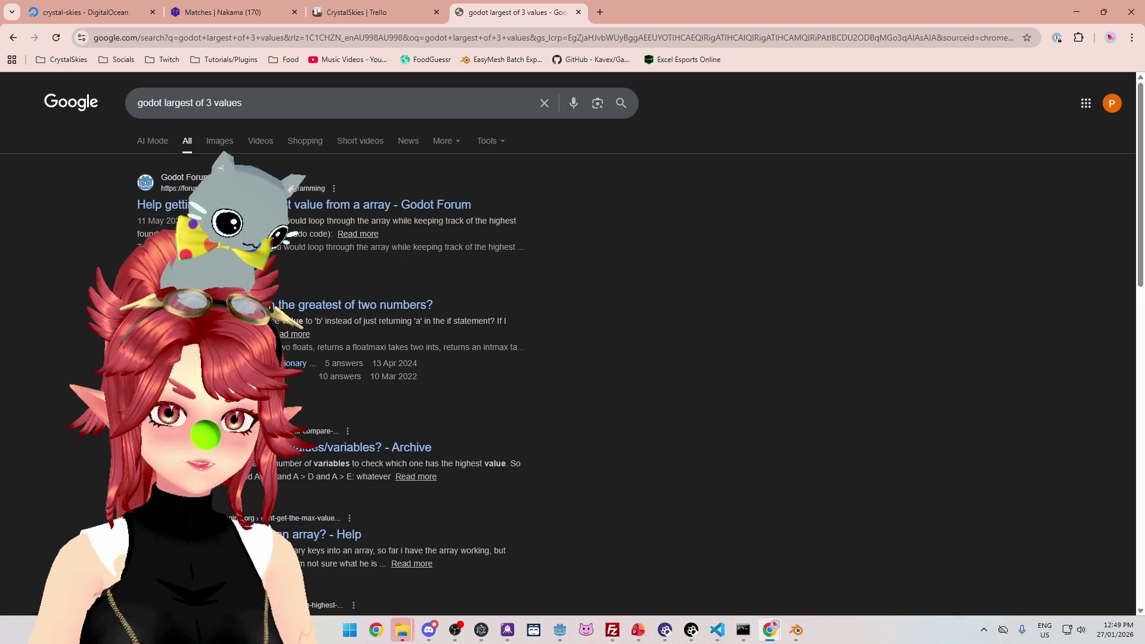
middle_click(323, 207)
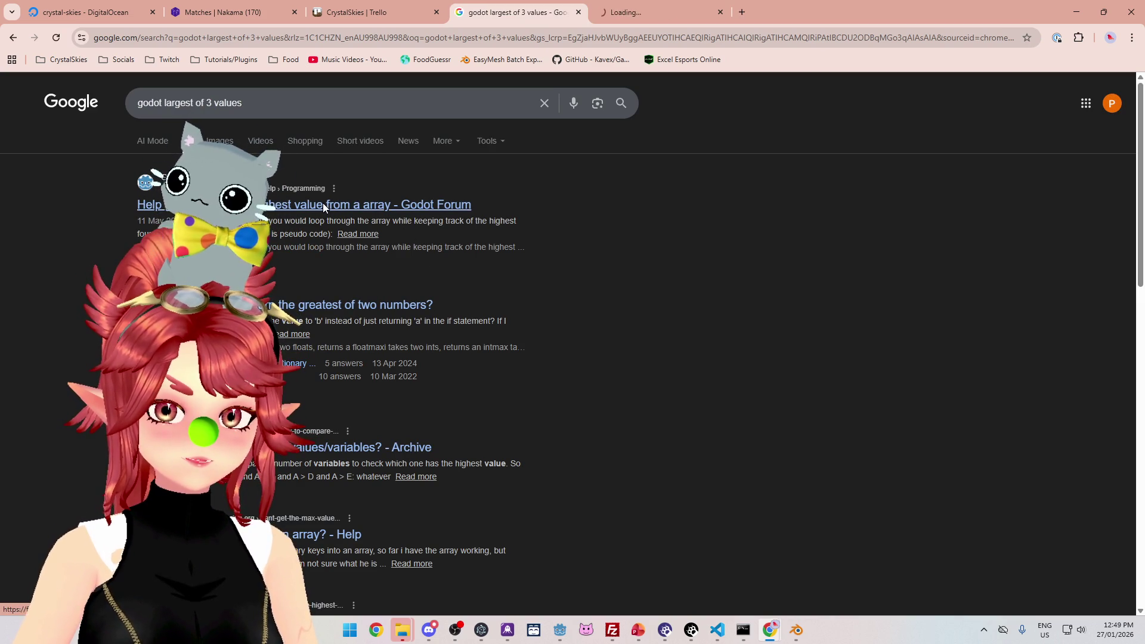
Step: Read the Godot Forum thread on getting the highest value, then return to the search results
left_click(632, 12)
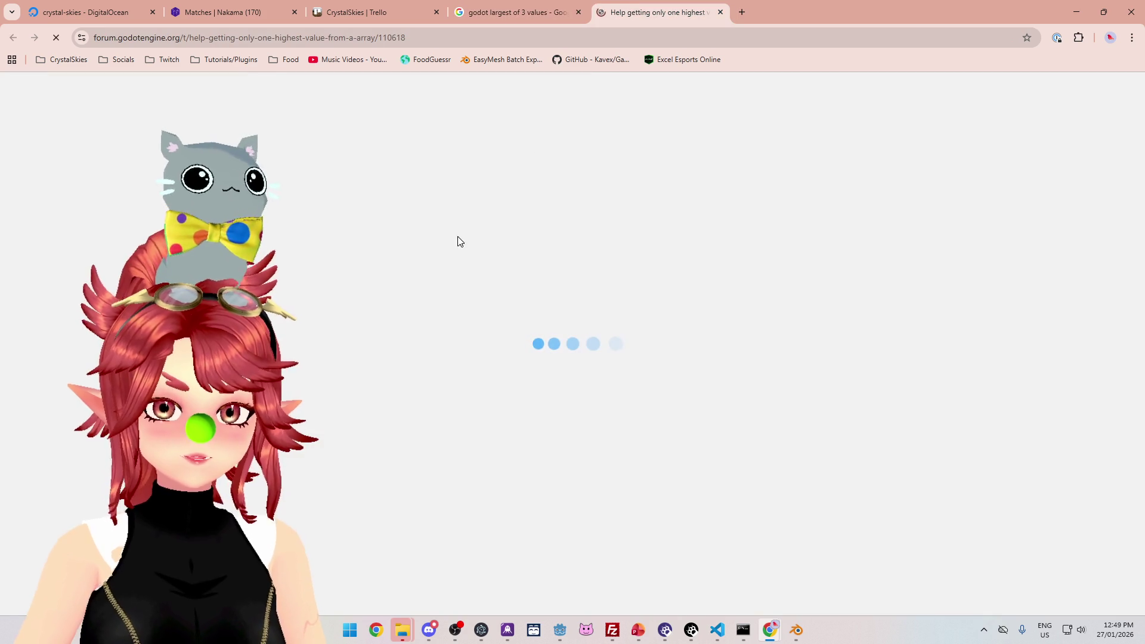
scroll(537, 286, "down", 3)
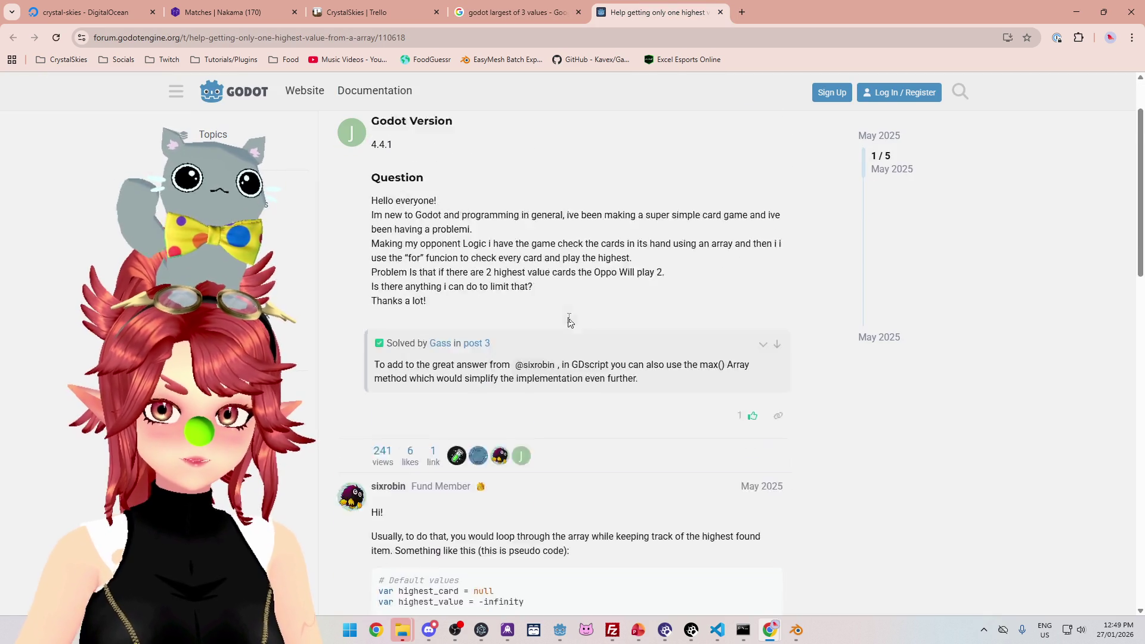
scroll(568, 320, "down", 3)
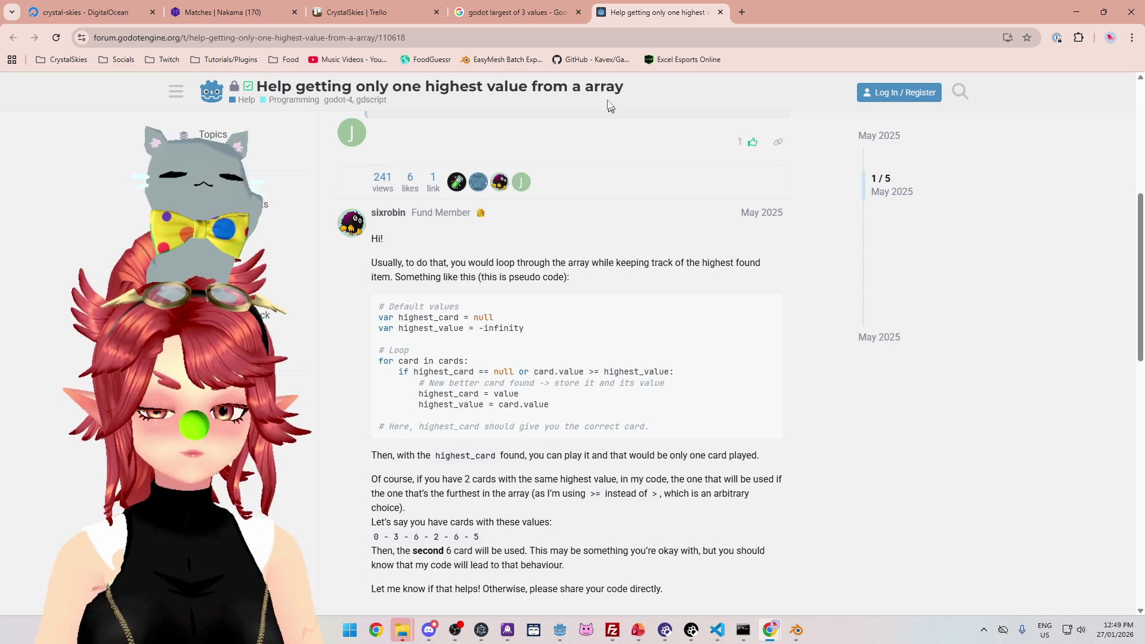
left_click(520, 16)
scroll(339, 305, "down", 2)
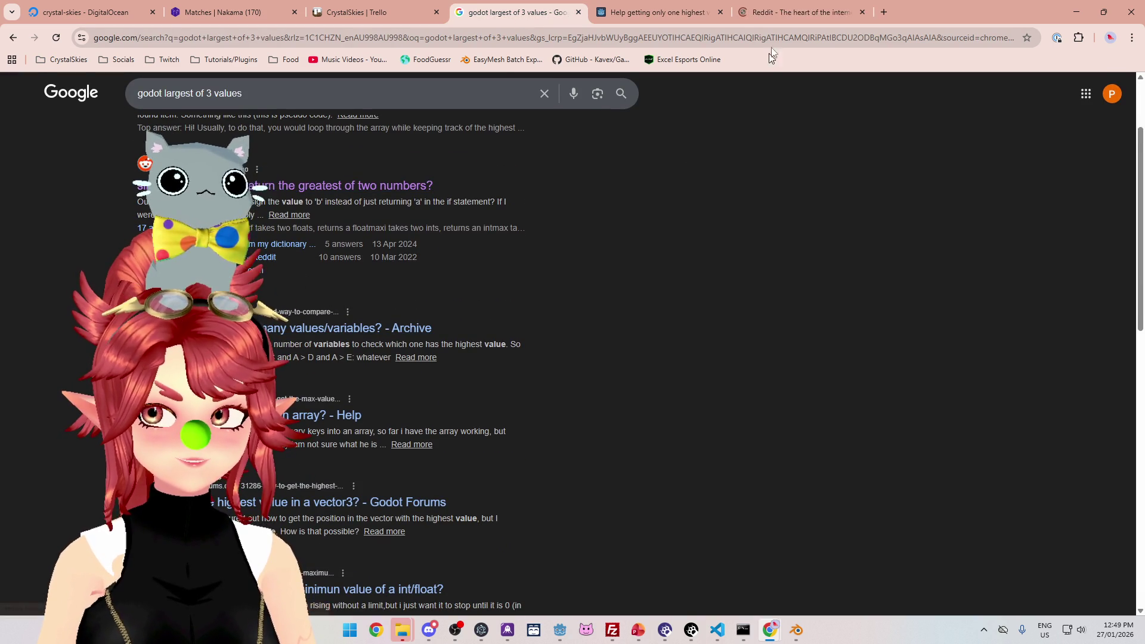
Step: Read the r/godot answers on max, maxi and maxf, then minimize Chrome back to Godot
left_click(768, 18)
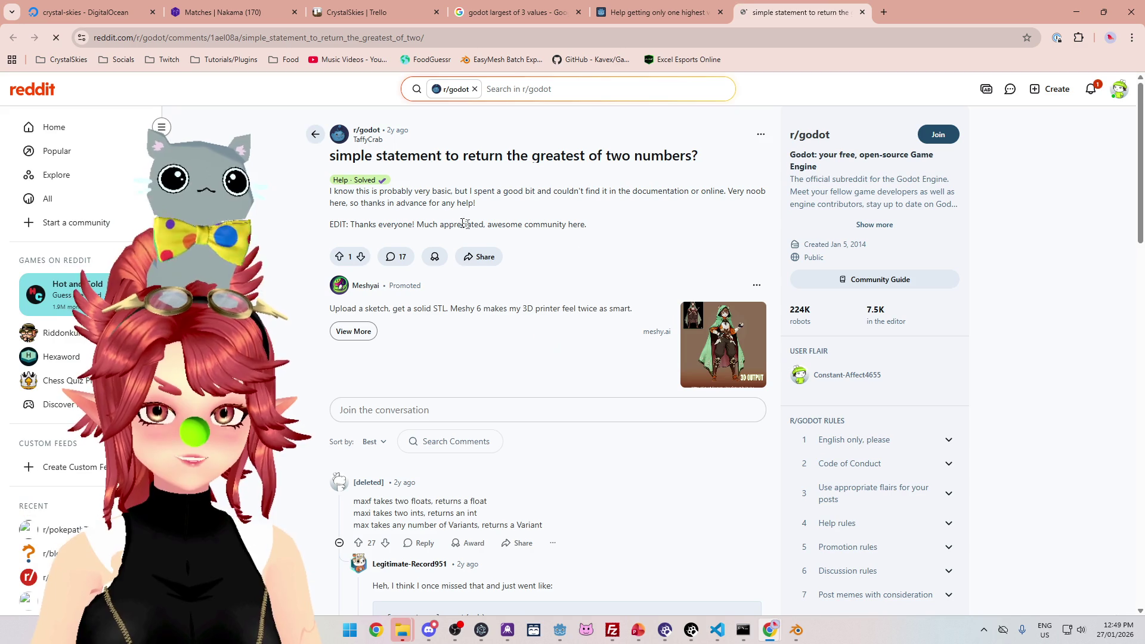
scroll(635, 279, "down", 2)
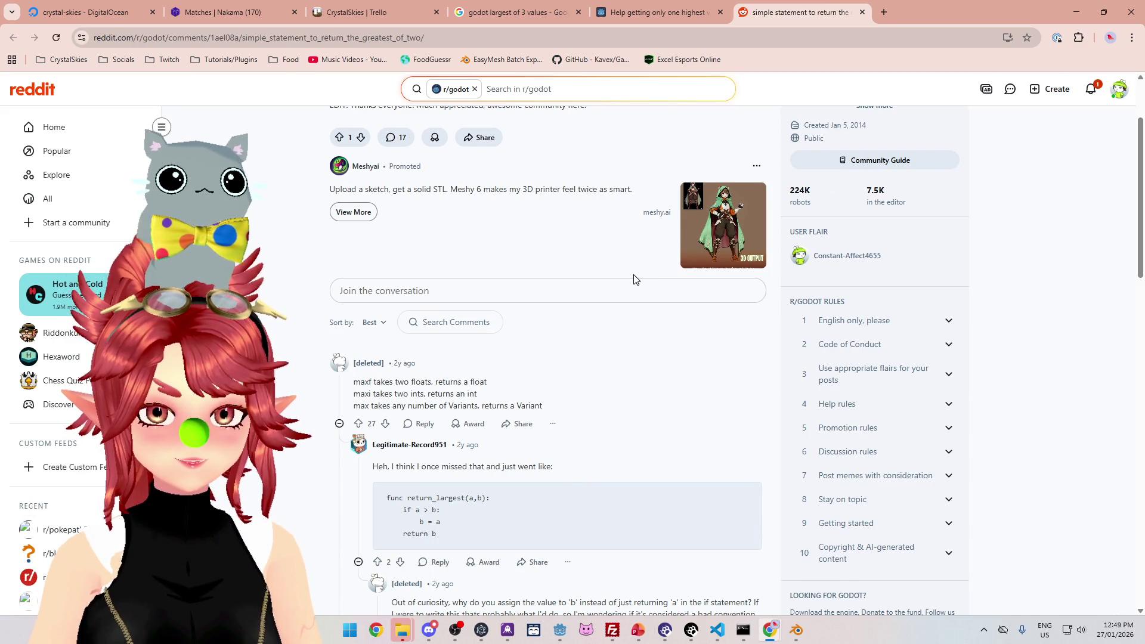
scroll(635, 279, "down", 1)
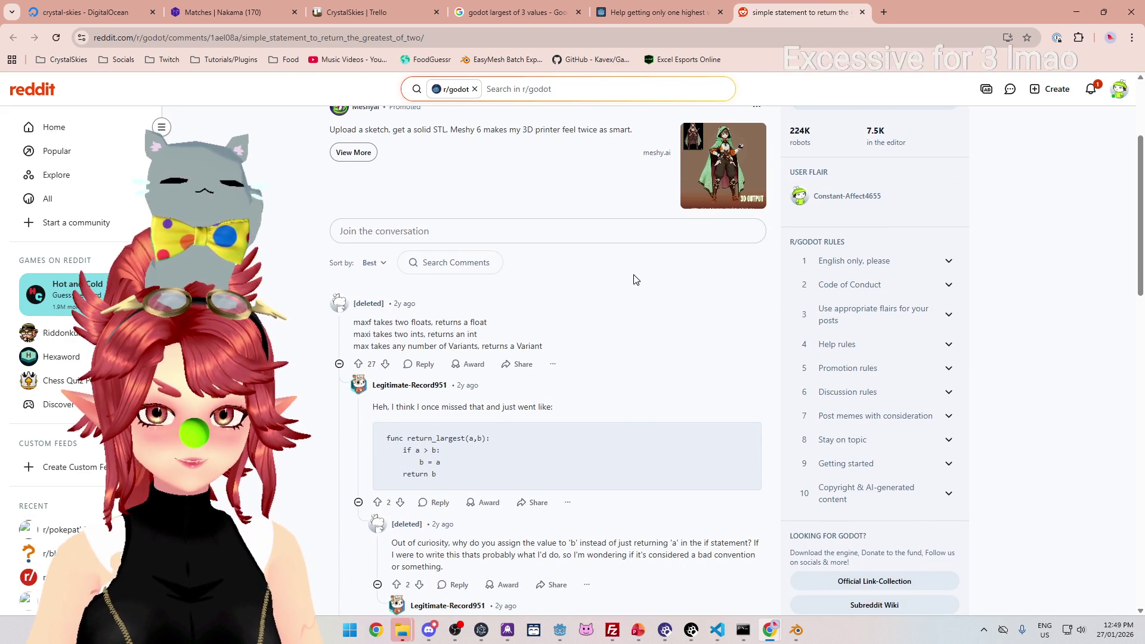
scroll(635, 279, "down", 1)
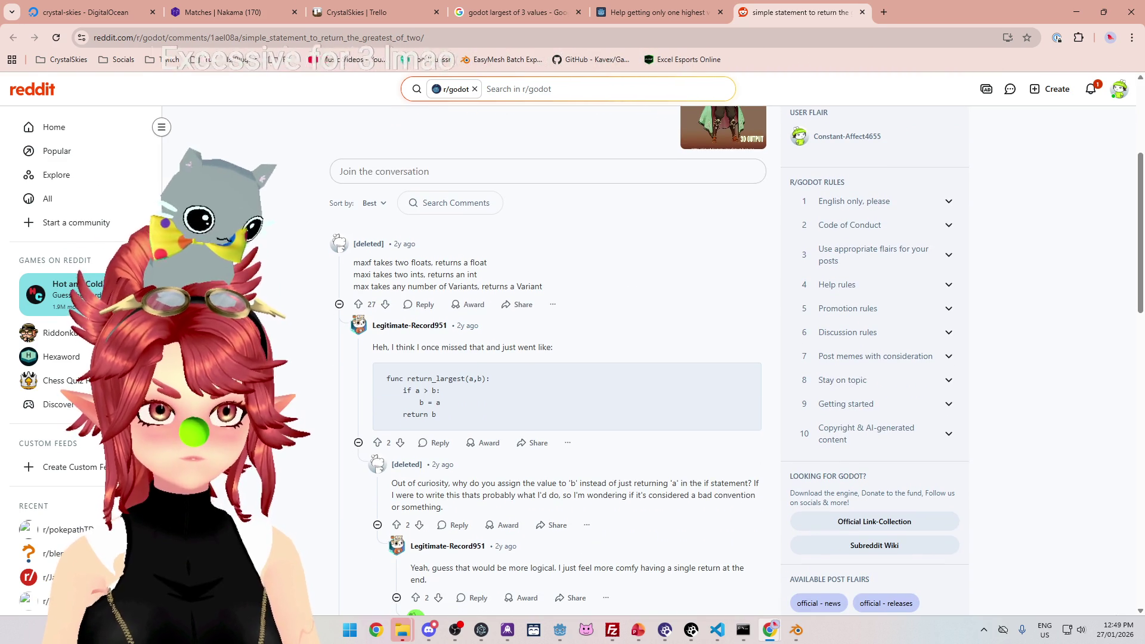
scroll(468, 398, "down", 4)
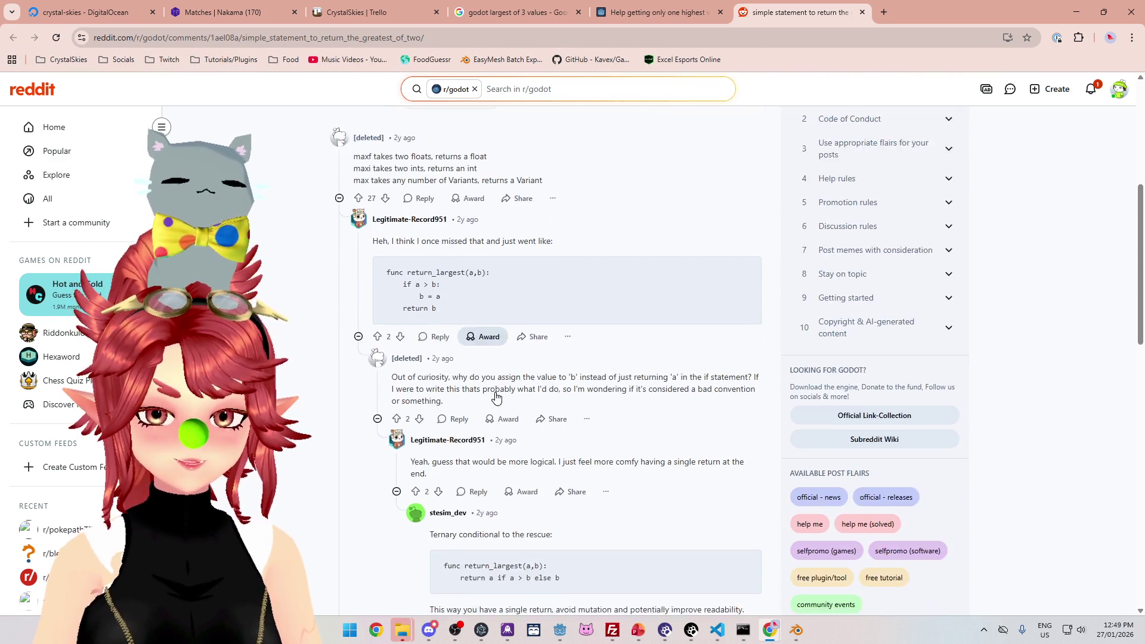
scroll(495, 397, "down", 2)
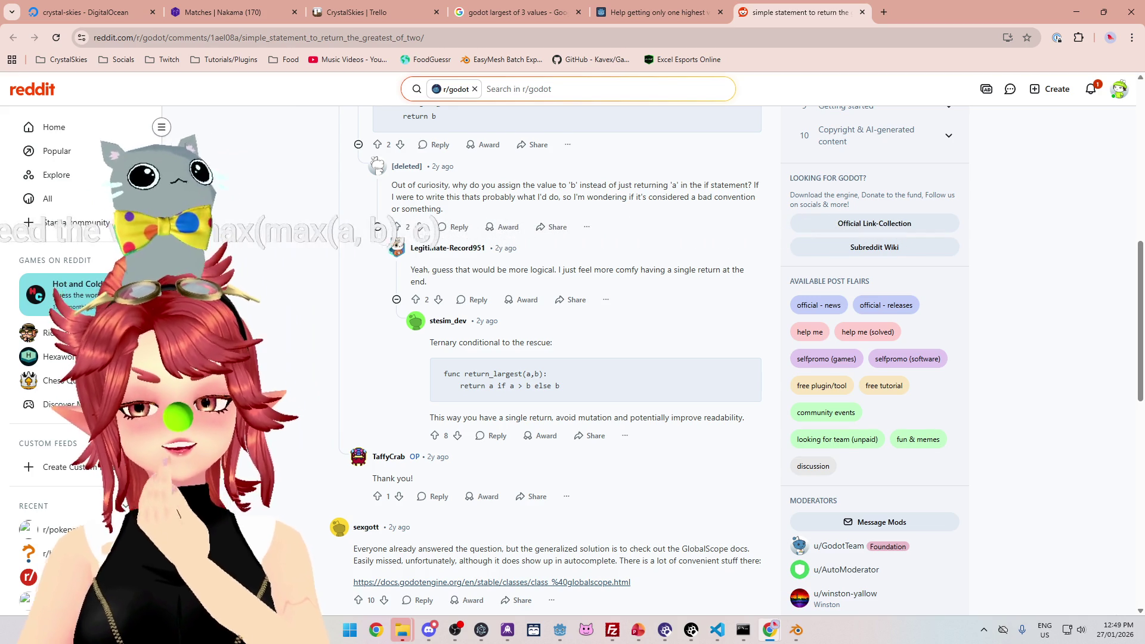
left_click(1076, 12)
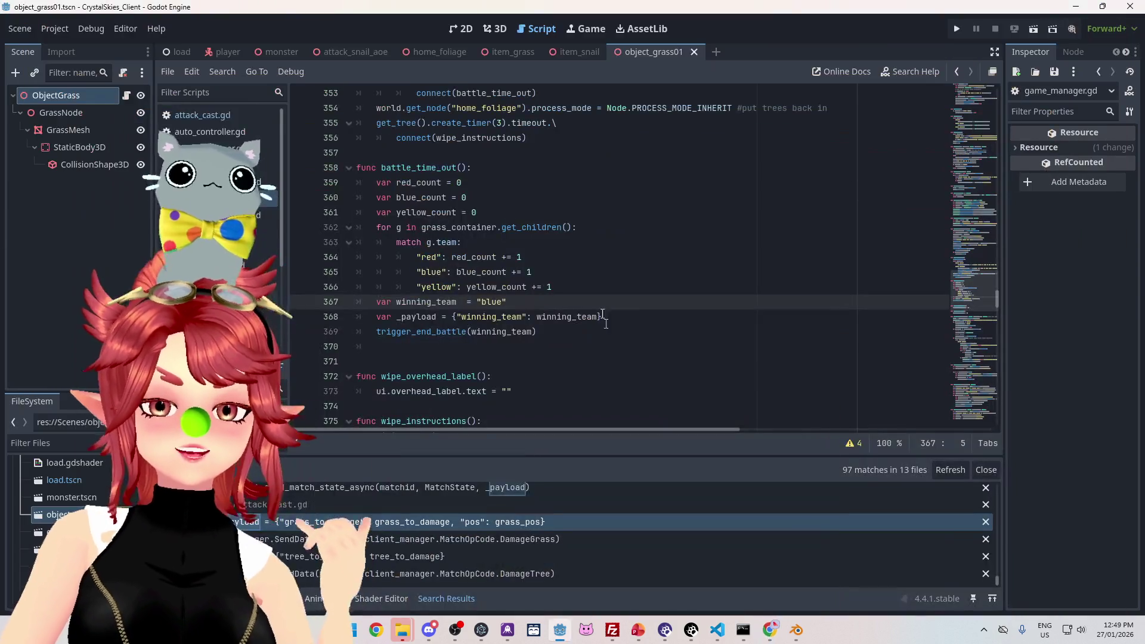
double_click(453, 256)
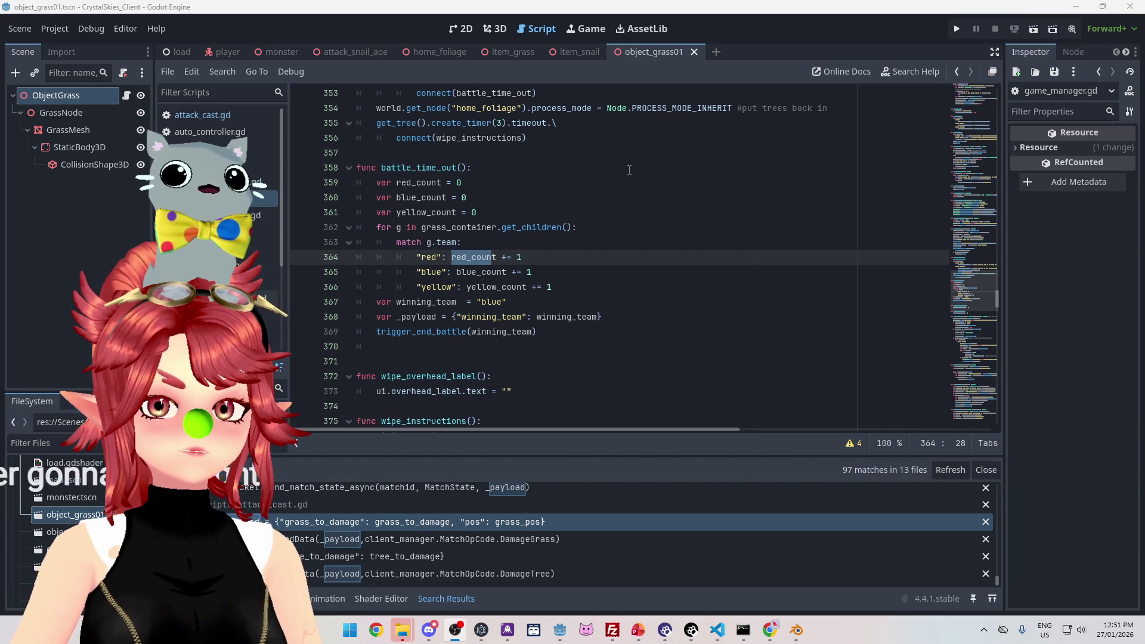
left_click(596, 211)
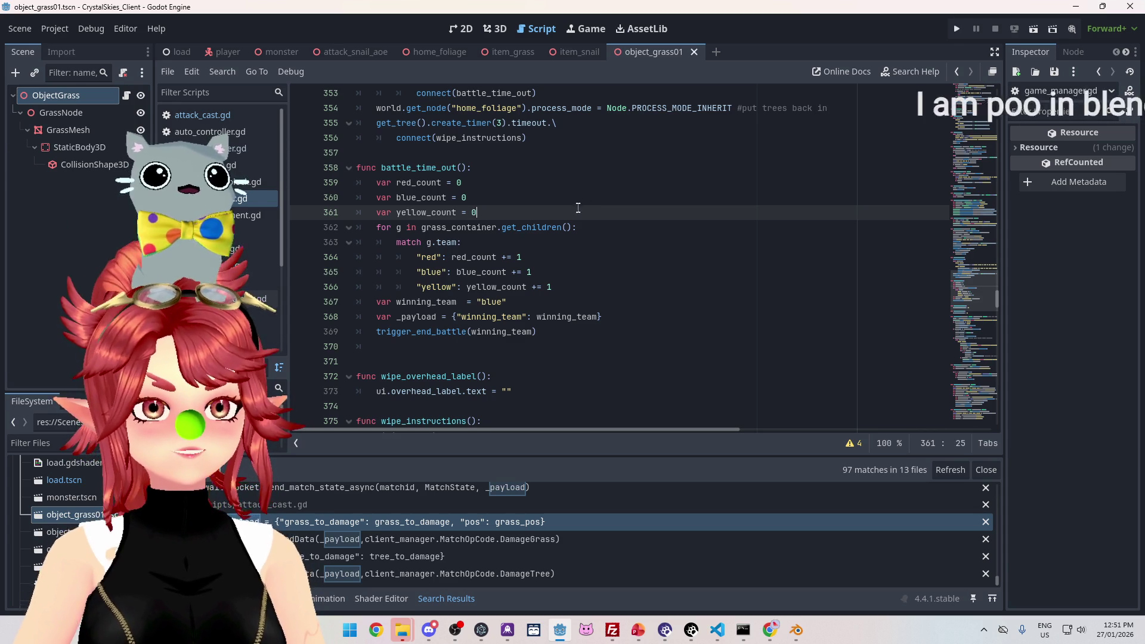
left_click(581, 197)
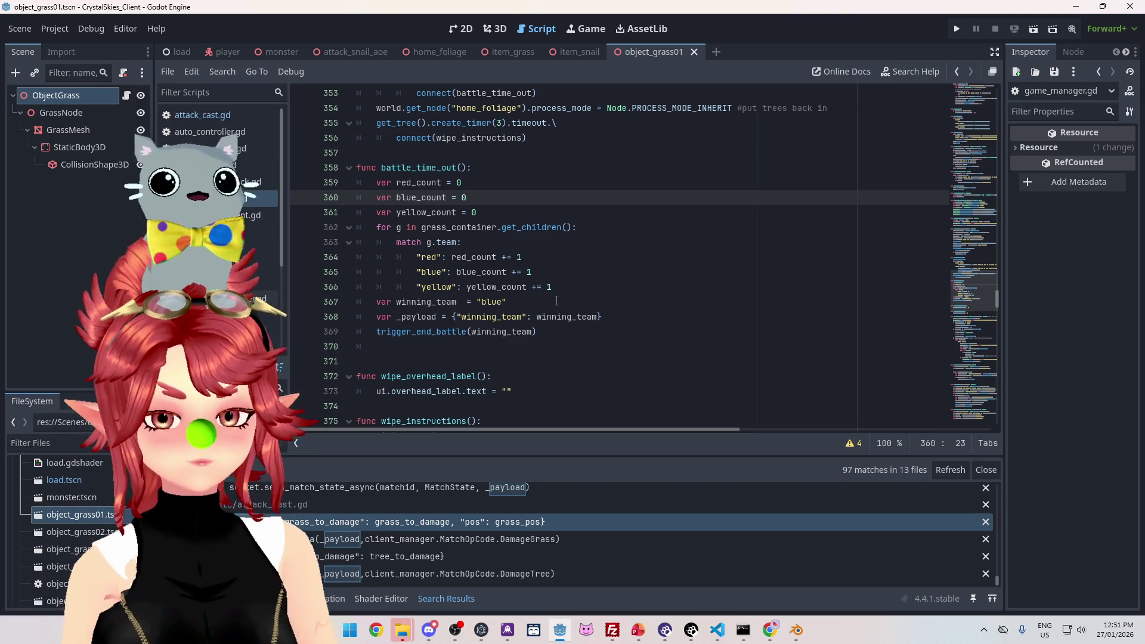
left_click(590, 285)
Step: Below the match block, add 'if red_count > blue_count' with a nested 'if red_count > yellow_count:'
key("Return")
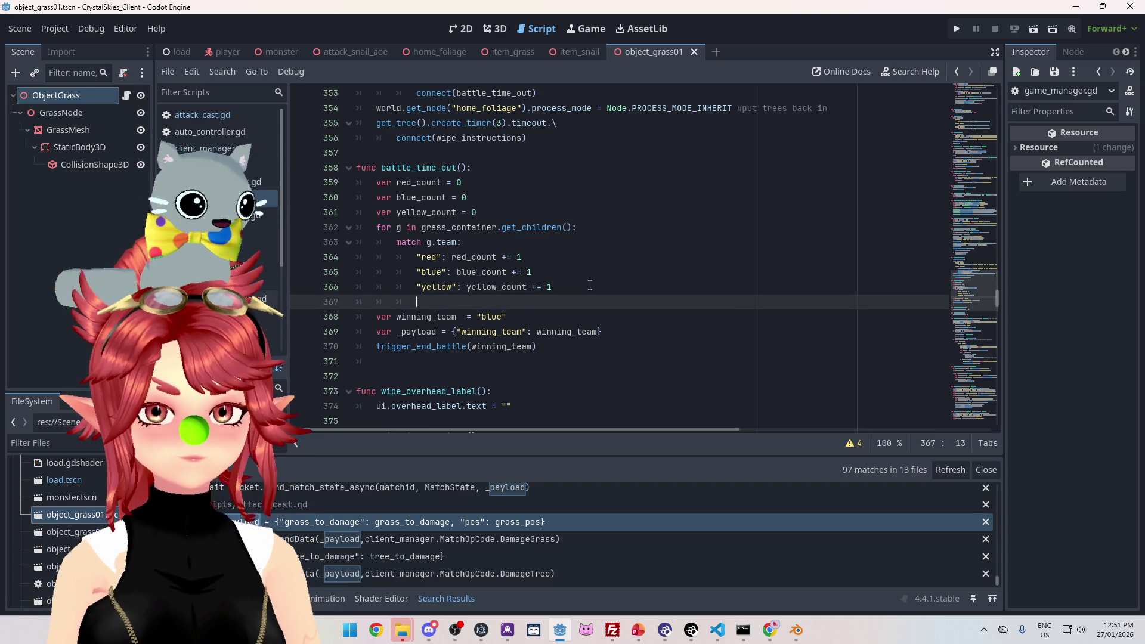
key("BackSpace")
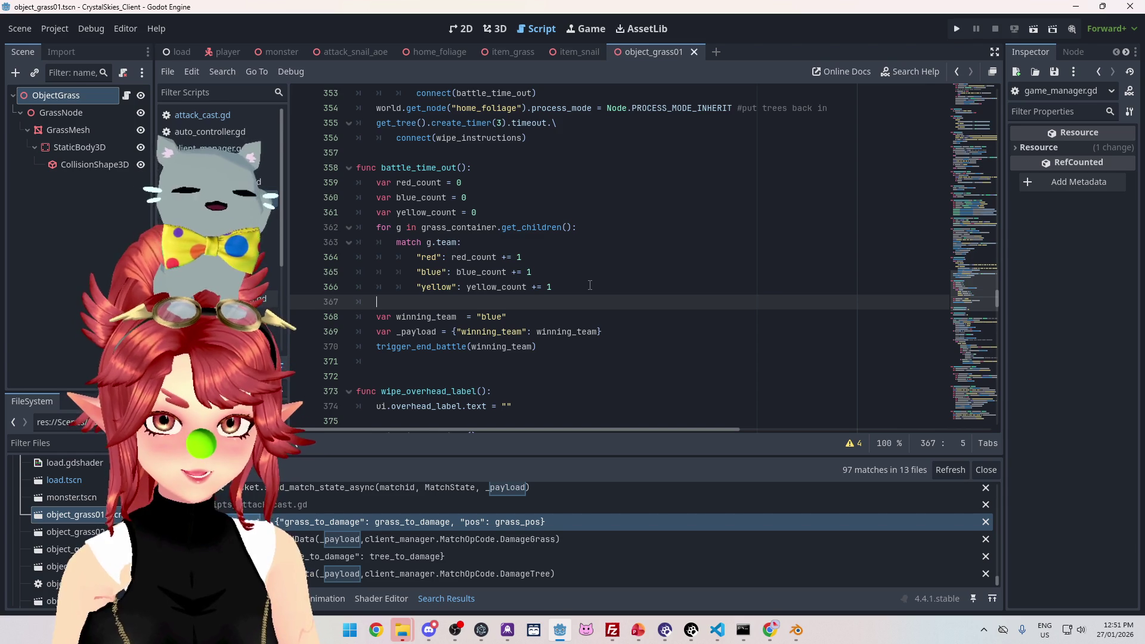
type("if ")
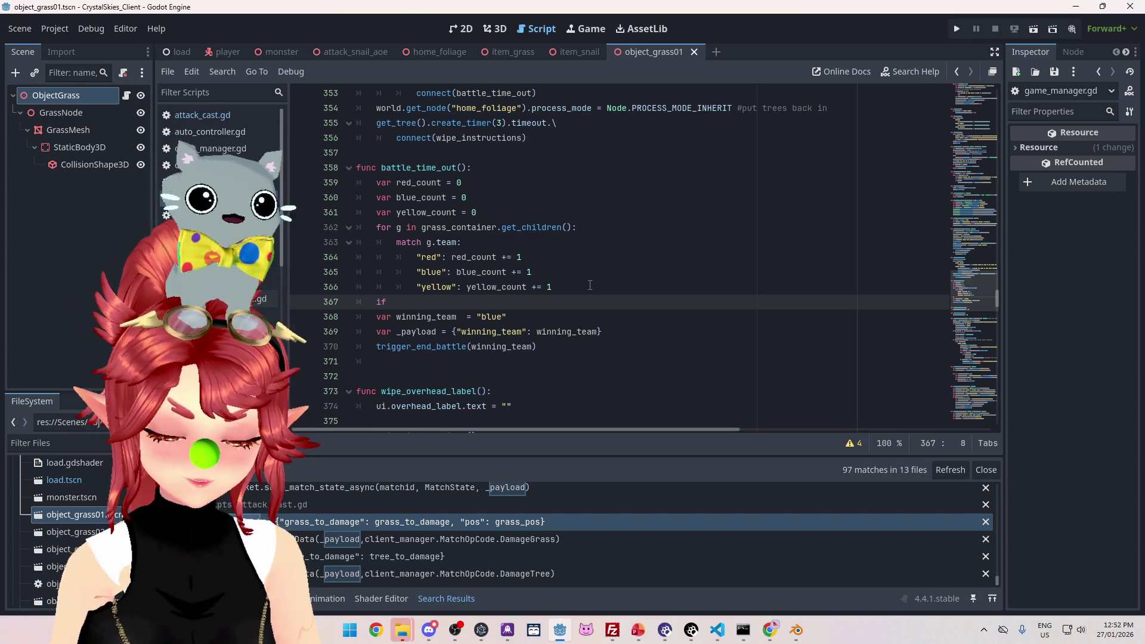
type("red_count ")
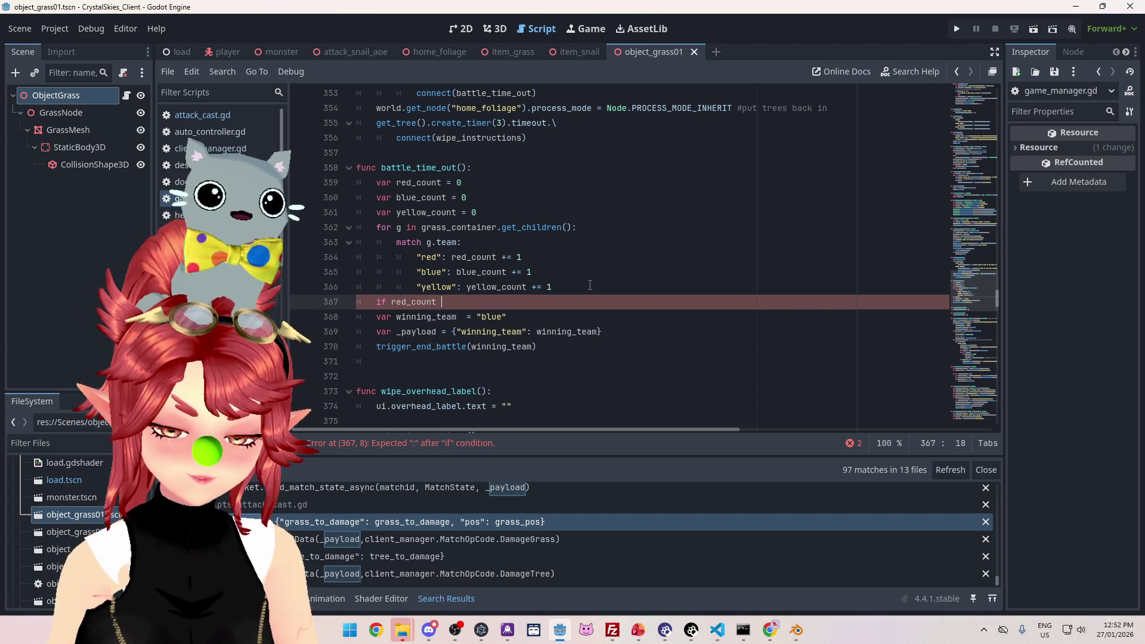
type("> blue_count:")
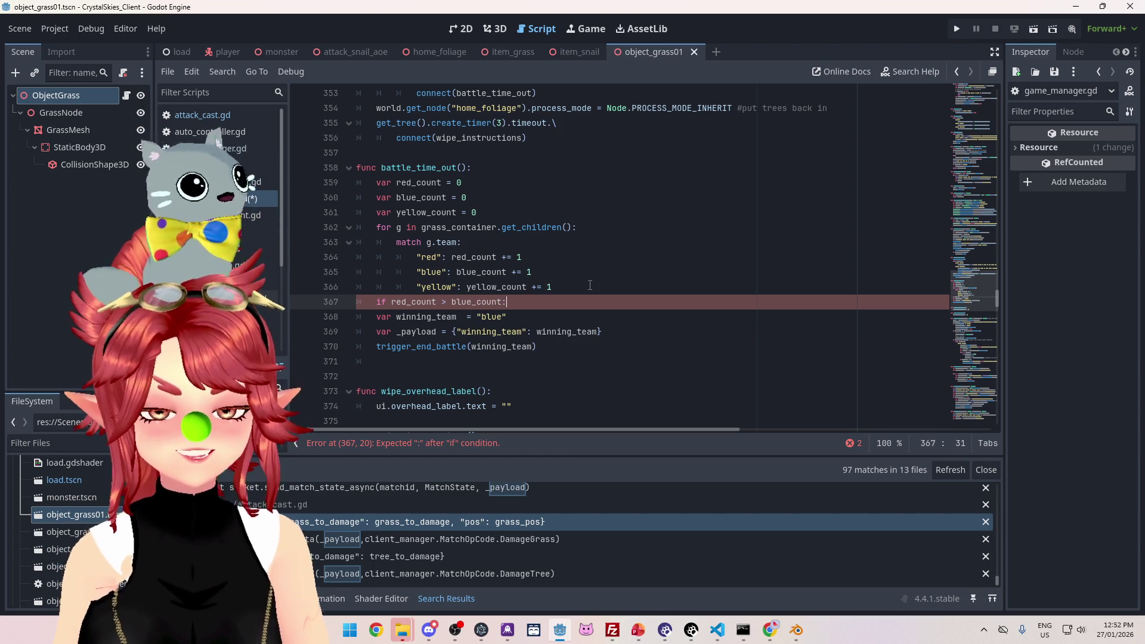
key("Return")
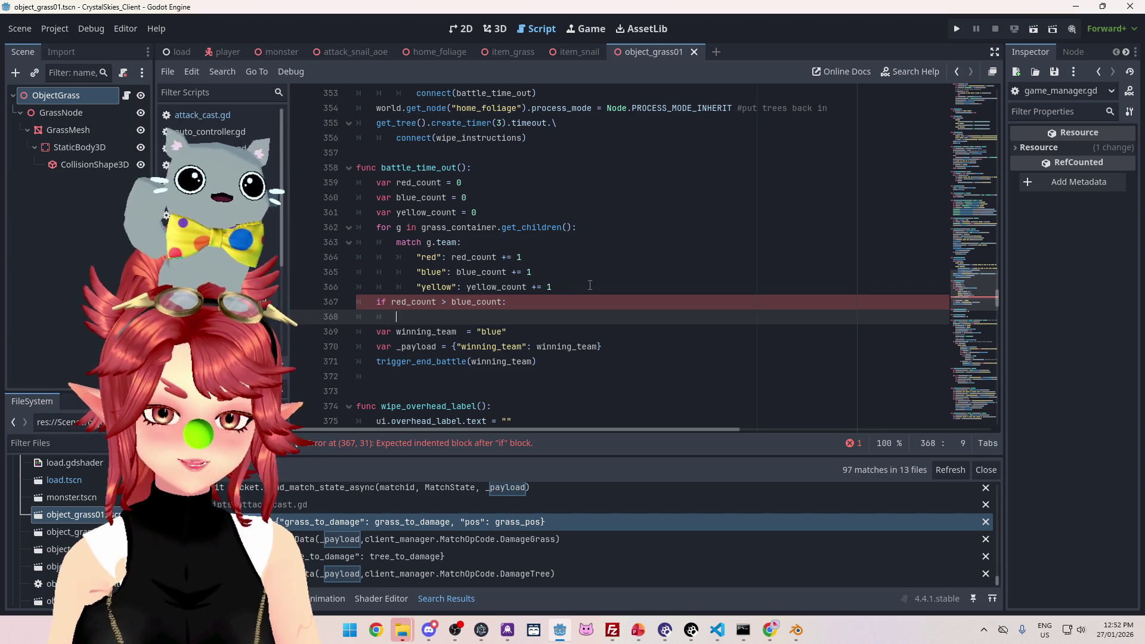
type("if red")
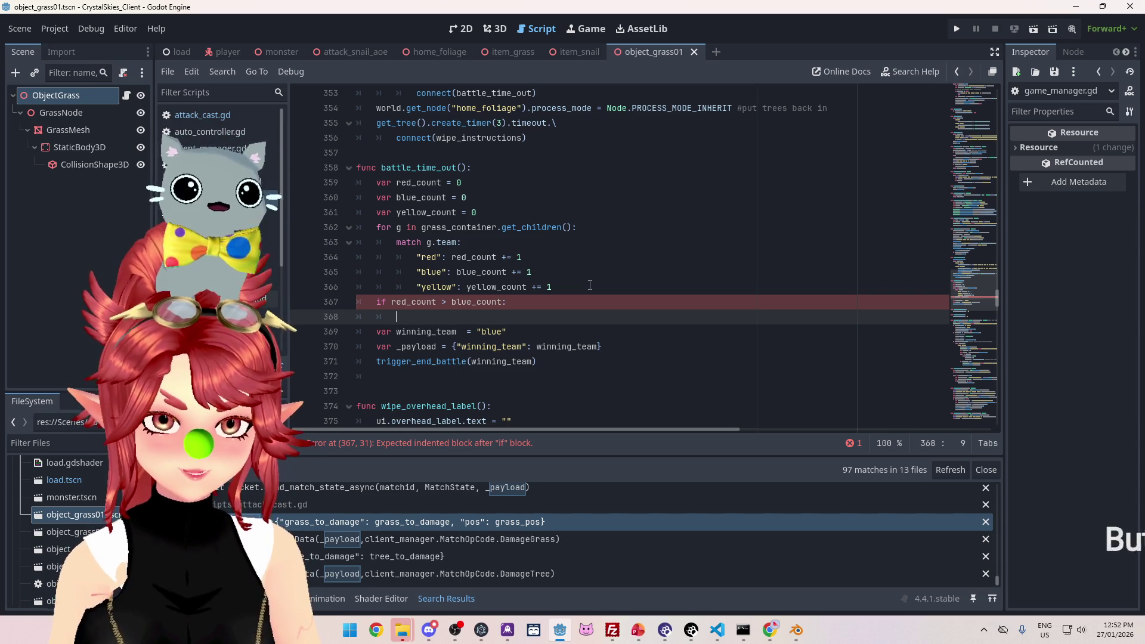
type("_count >")
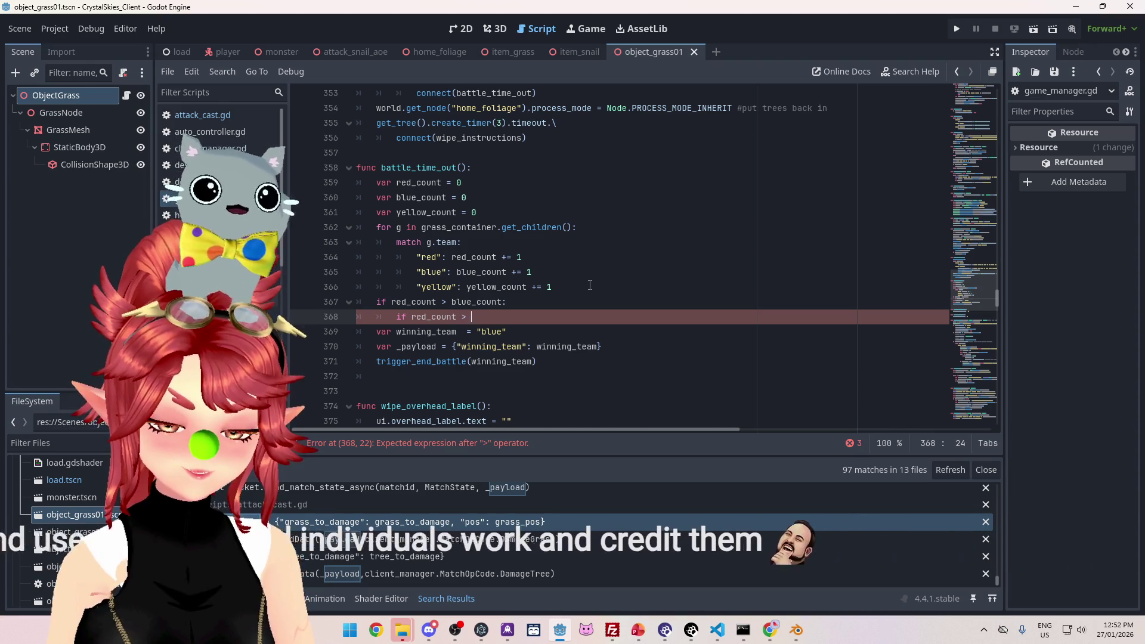
type(" yellow_count")
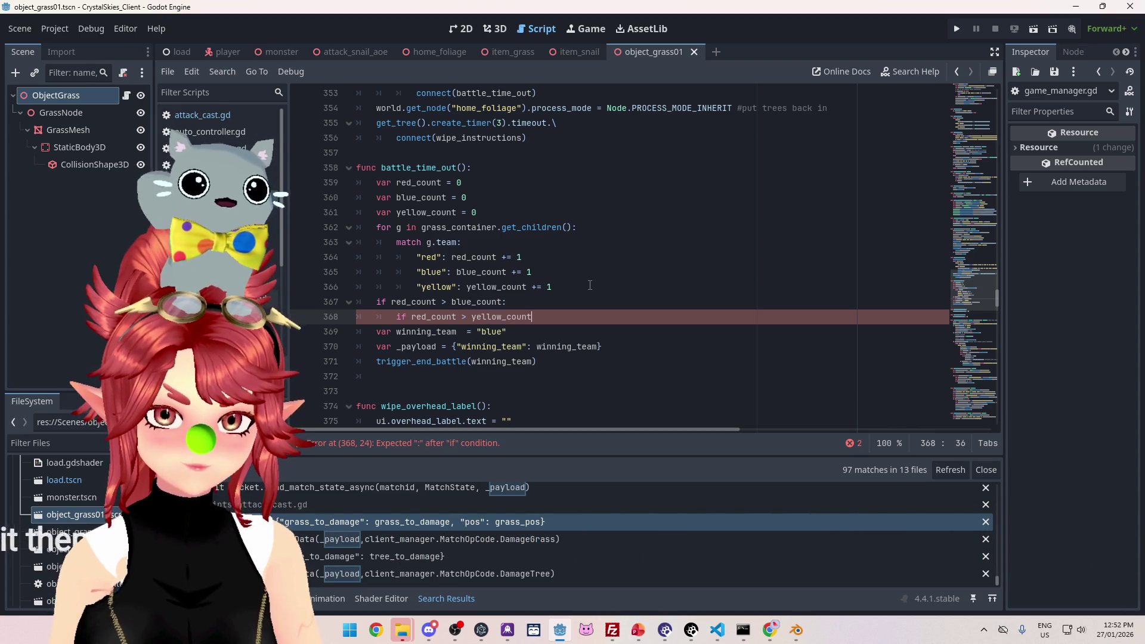
type(":")
key("Return")
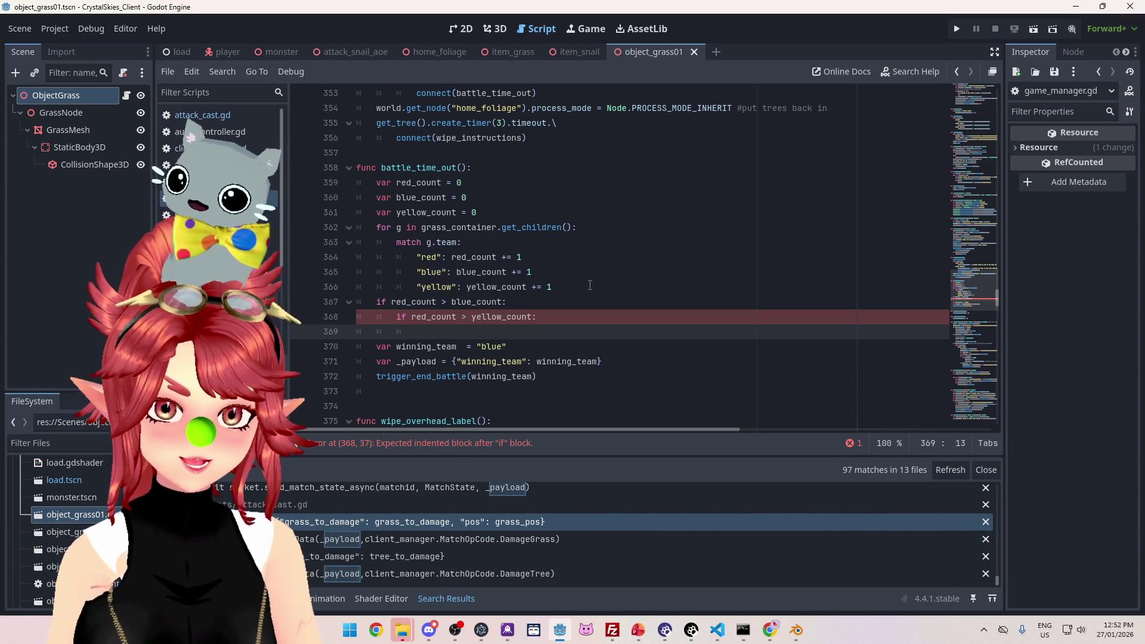
Step: Copy the winning_team assignment into the nested if and set its value to "red"
left_click_drag(398, 348, 508, 348)
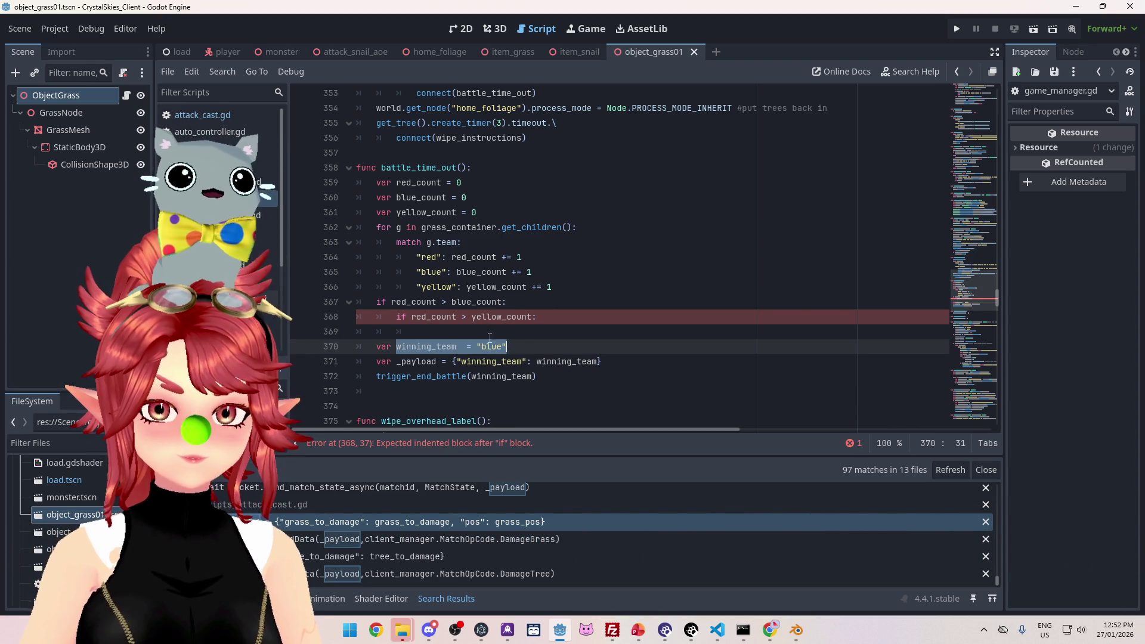
key("ctrl+c")
left_click(491, 334)
key("ctrl+v")
double_click(512, 332)
type("red")
key("Return")
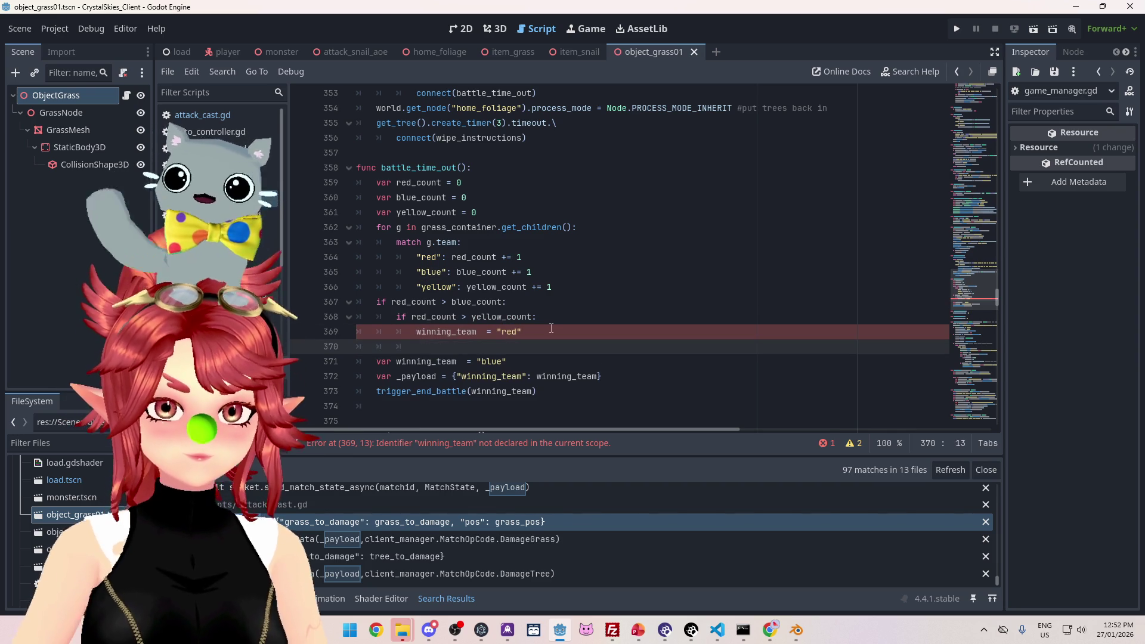
Step: Add an else branch that sets winning_team to "yellow"
type("else:")
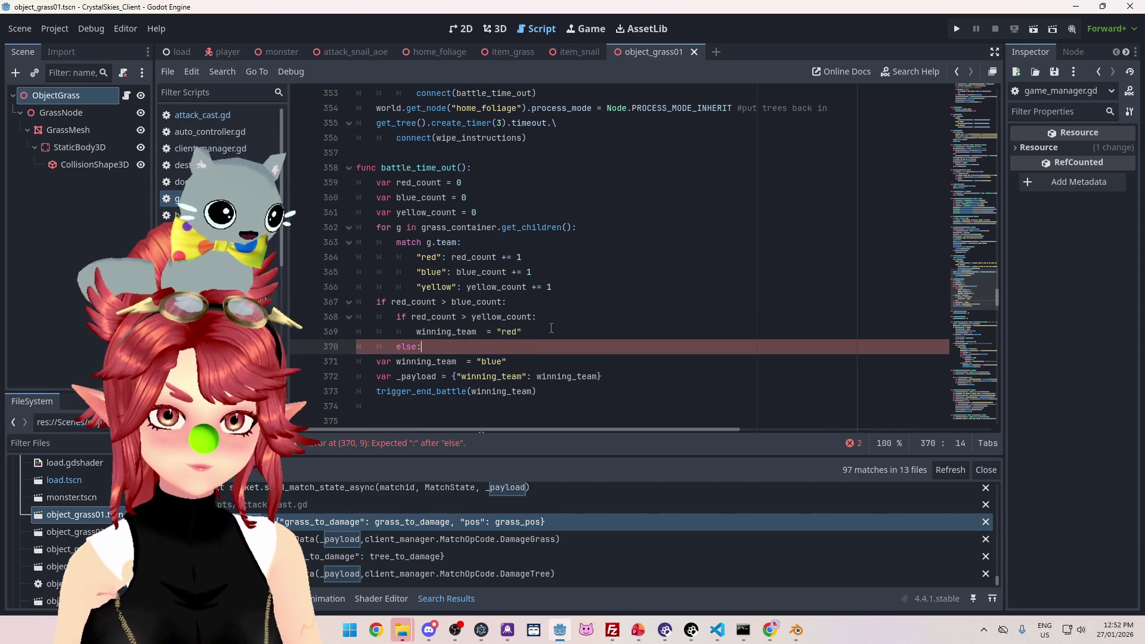
key("Return")
left_click_drag(526, 332, 416, 333)
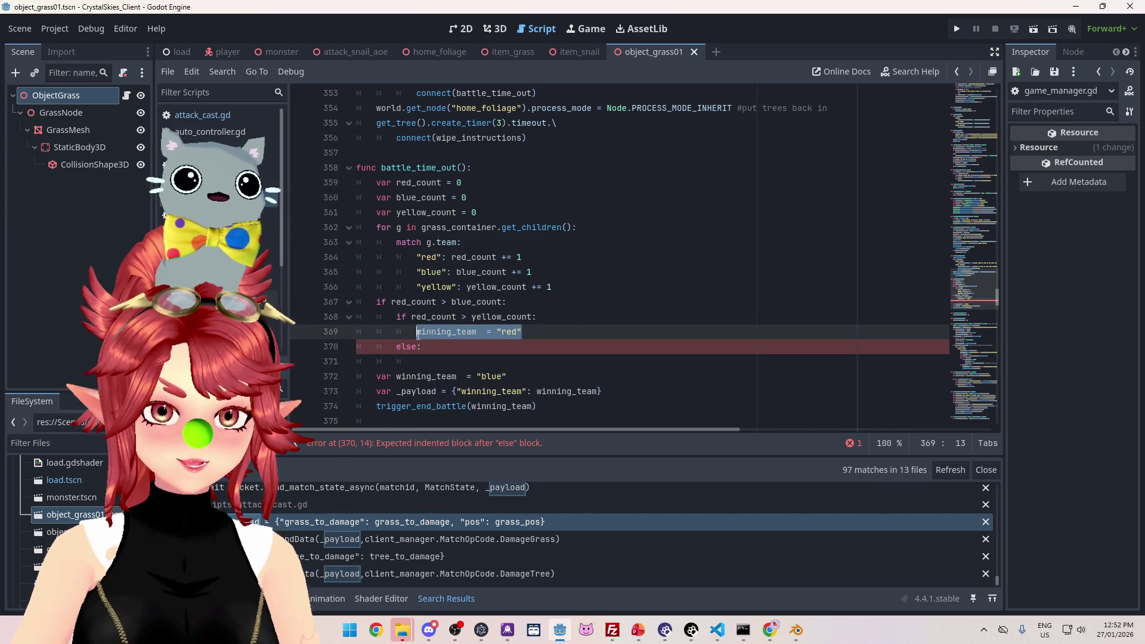
key("ctrl+c")
left_click(439, 362)
key("ctrl+v")
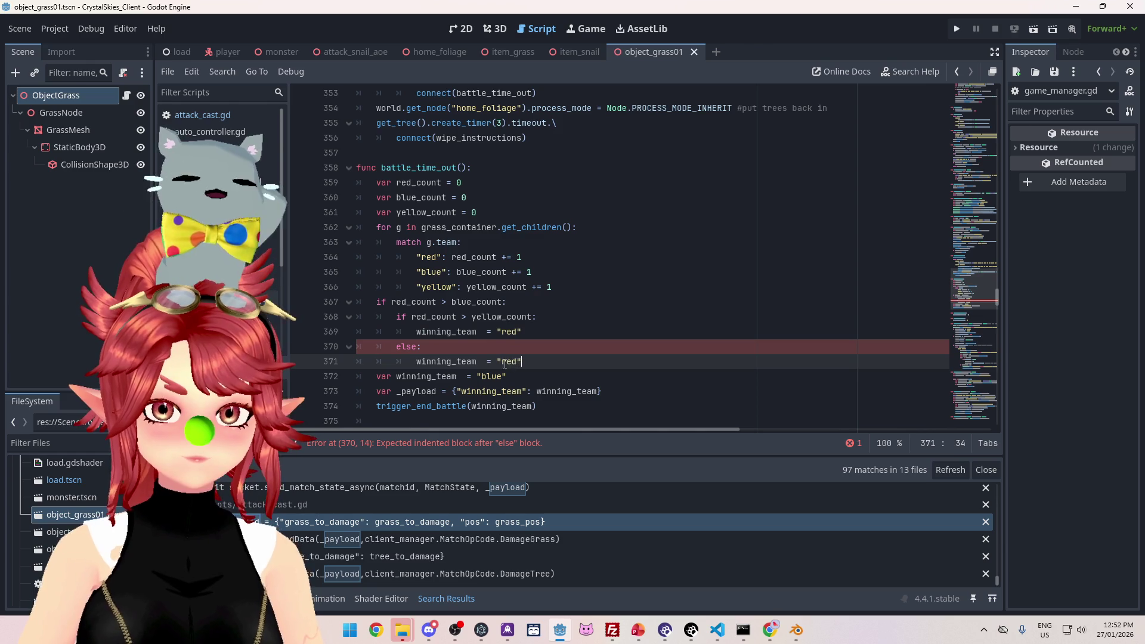
left_click_drag(501, 362, 518, 364)
type("yellow")
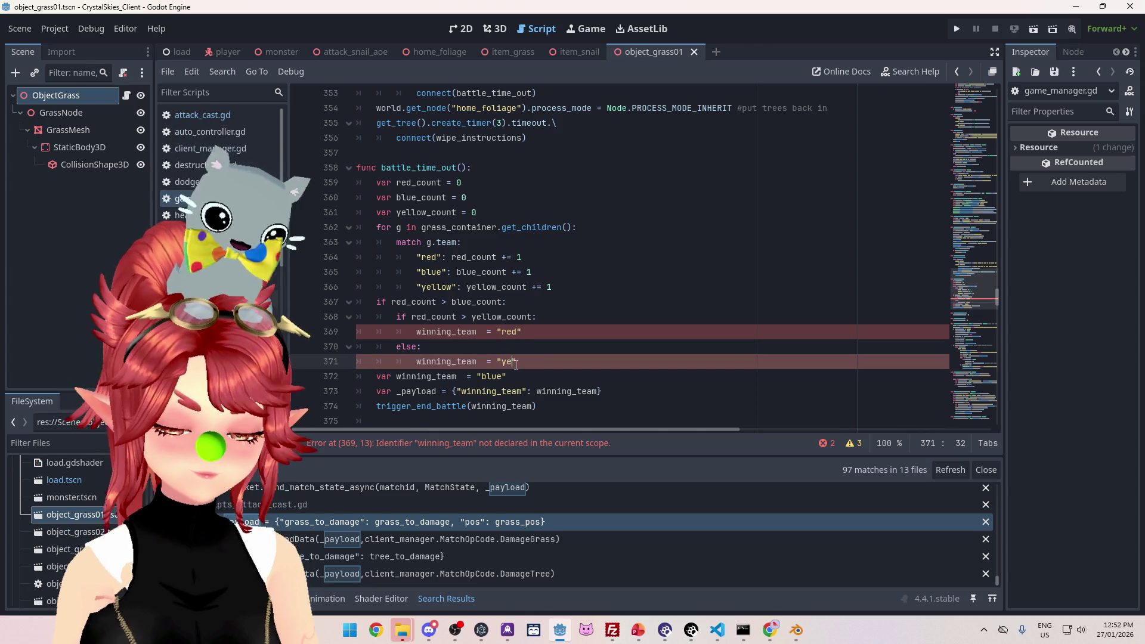
Step: Add an outer 'elif blue_count > yellow_count' branch by reusing the copied condition
key("Return")
key("BackSpace")
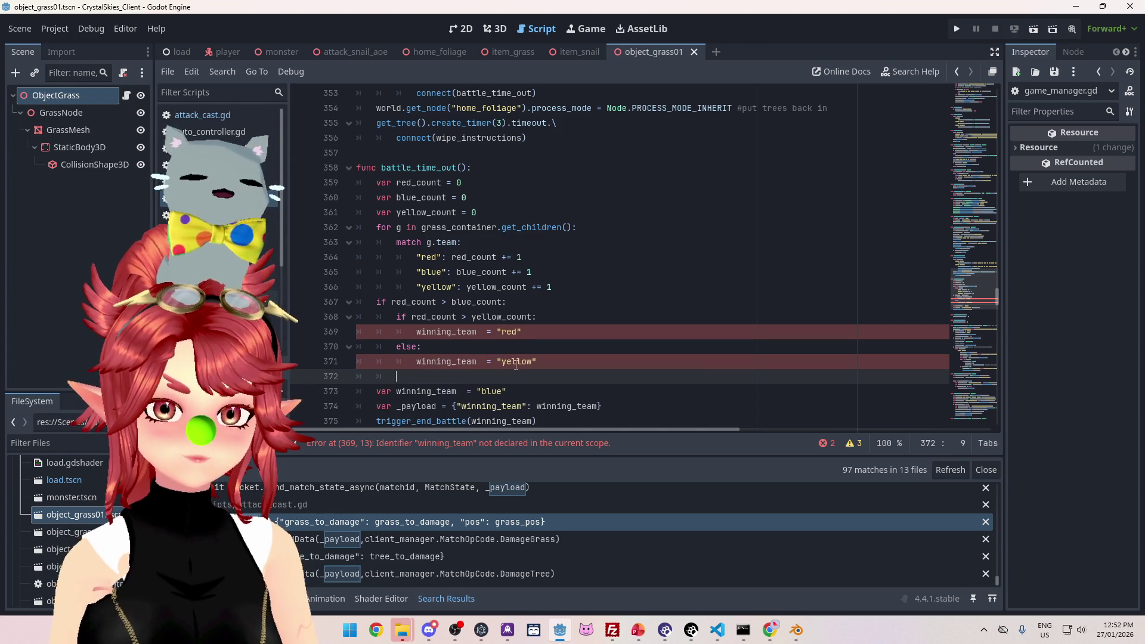
type("else")
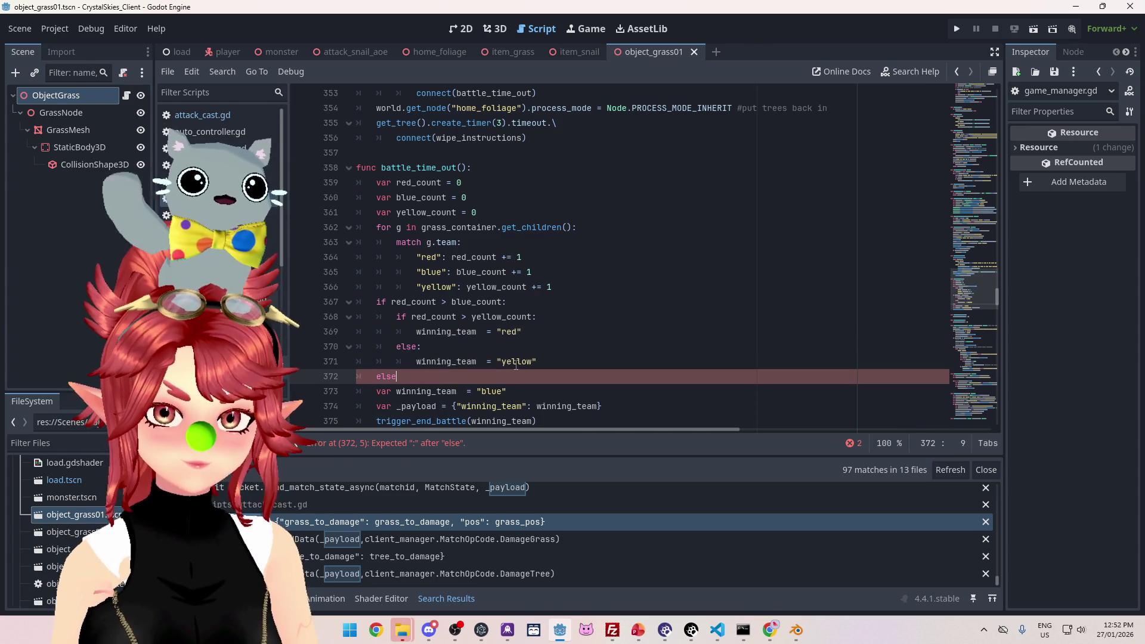
key("BackSpace")
key("BackSpace")
type("if")
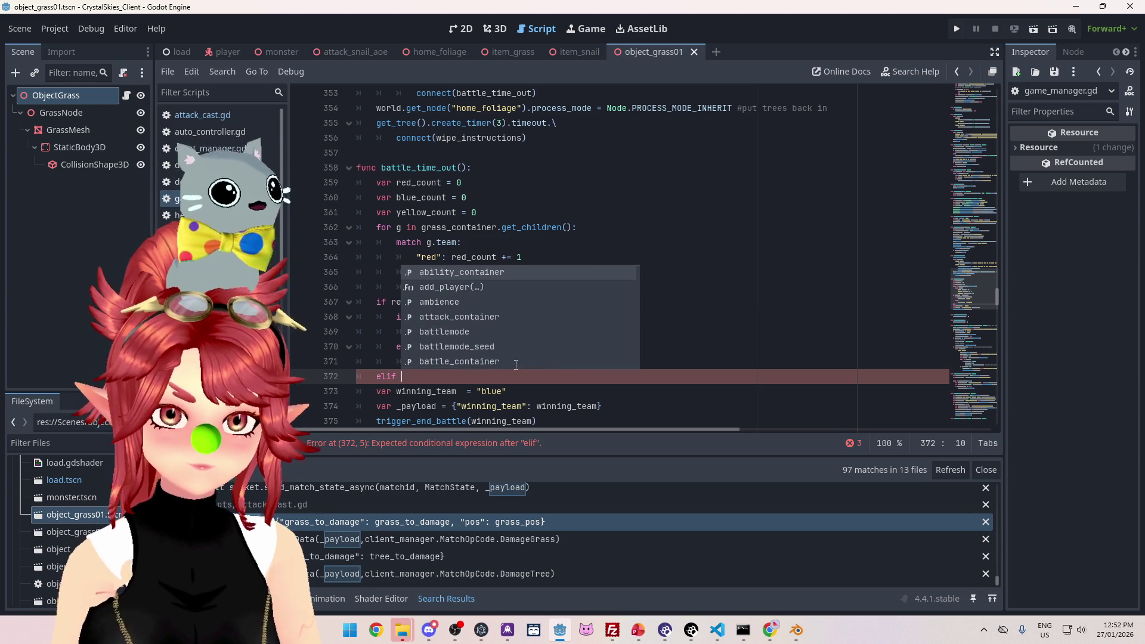
left_click(518, 405)
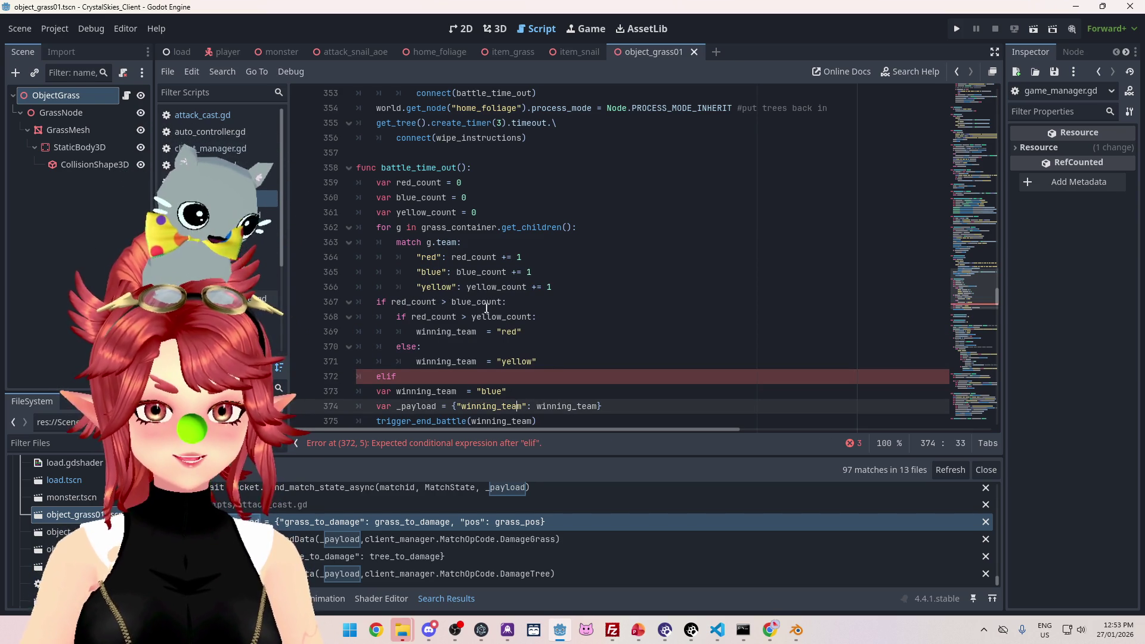
left_click_drag(414, 317, 537, 317)
left_click_drag(459, 318, 412, 316)
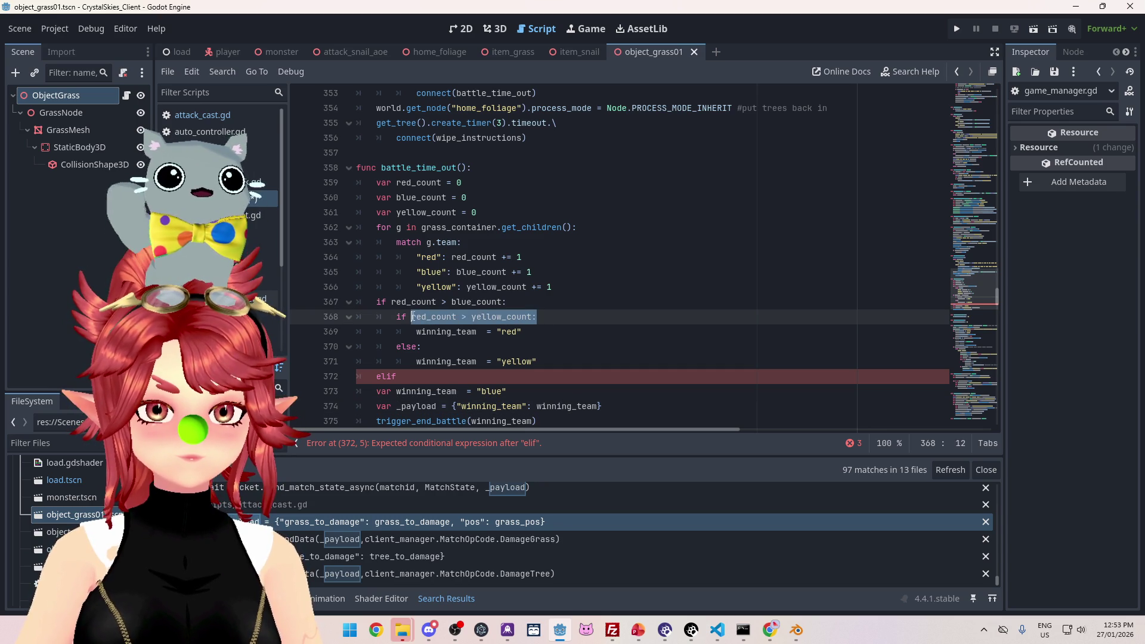
left_click(423, 380)
key("ctrl+v")
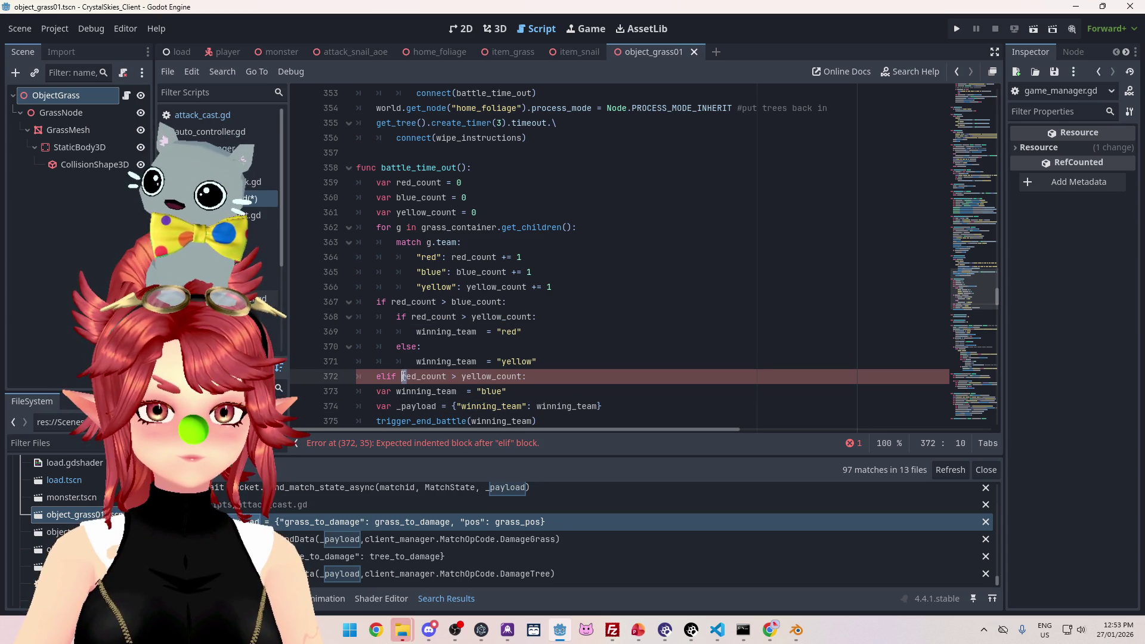
left_click_drag(402, 377, 417, 377)
type("blue")
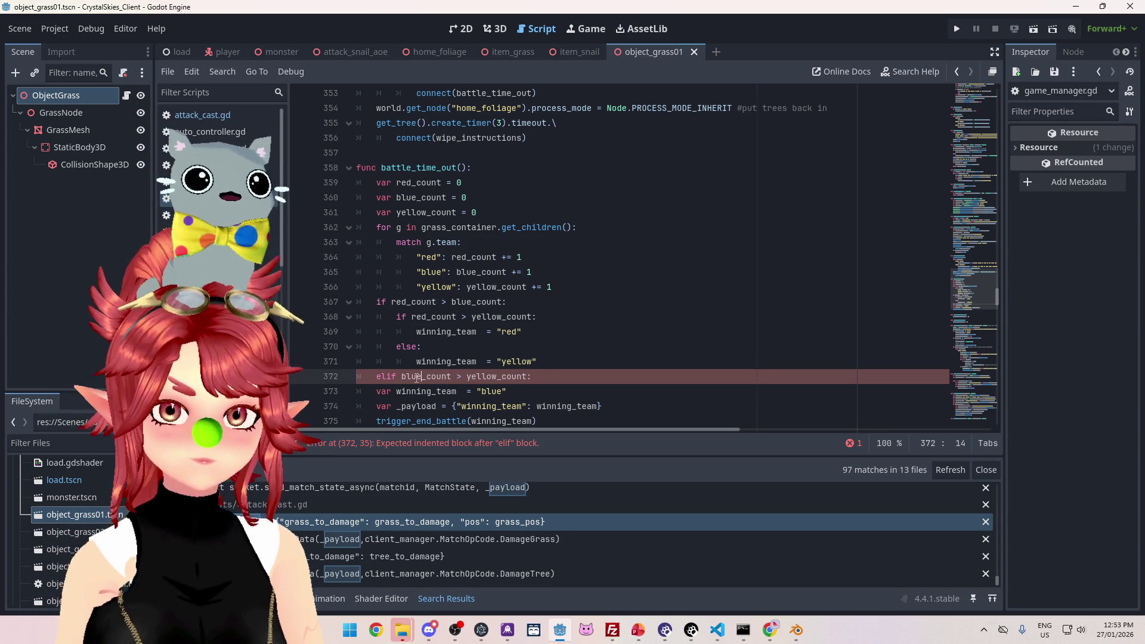
Step: Under the elif, assign winning_team = "blue"
scroll(548, 334, "down", 1)
left_click(548, 321)
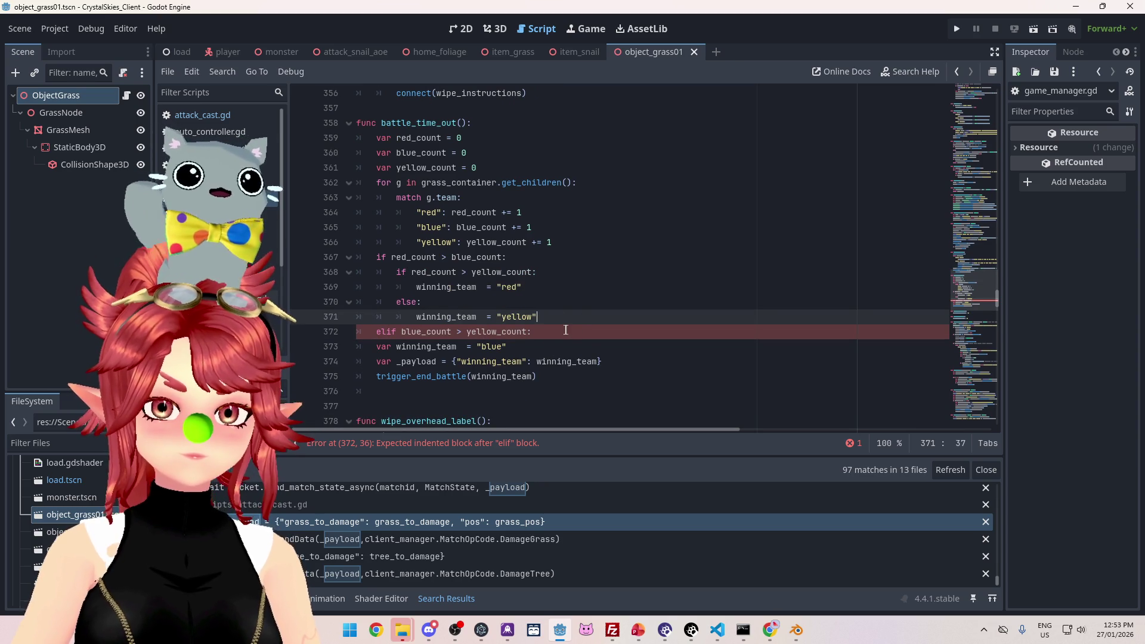
left_click(564, 331)
key("Return")
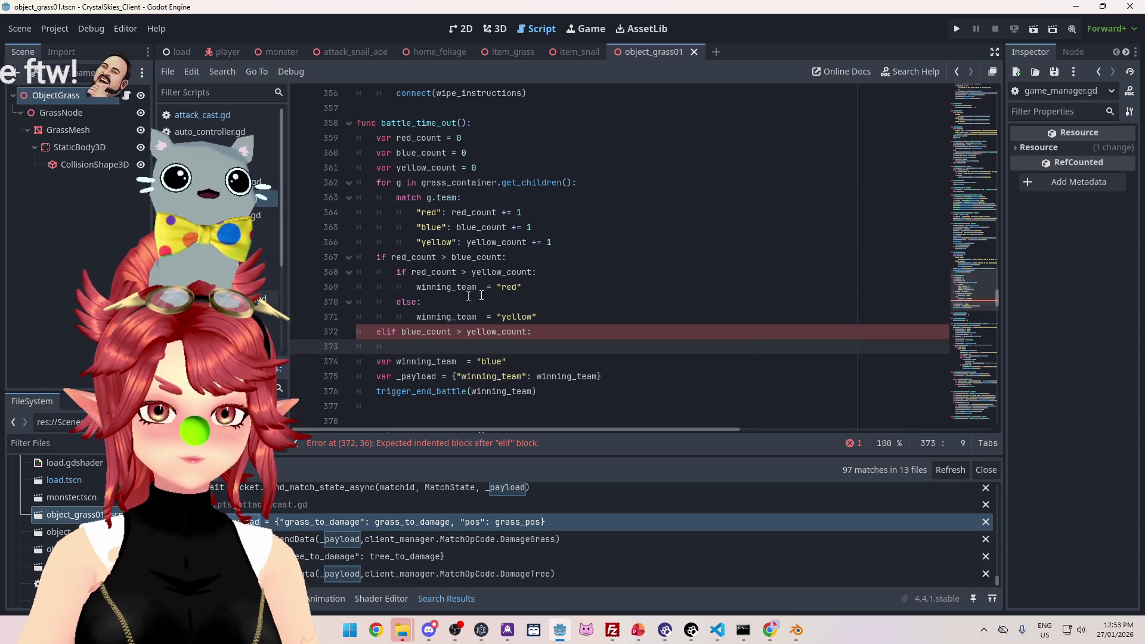
left_click_drag(416, 317, 537, 316)
left_click(427, 348)
key("ctrl+v")
left_click_drag(481, 347, 509, 347)
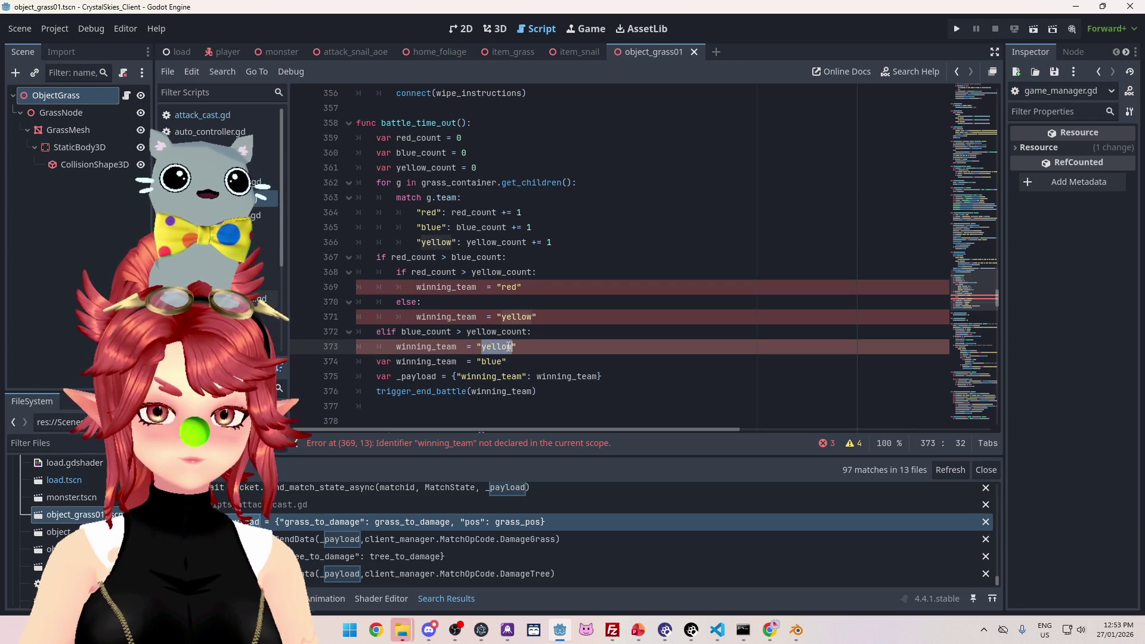
type("blue")
Step: Add a final else branch and pull the blue assignment into it, dropping 'var'
key("Return")
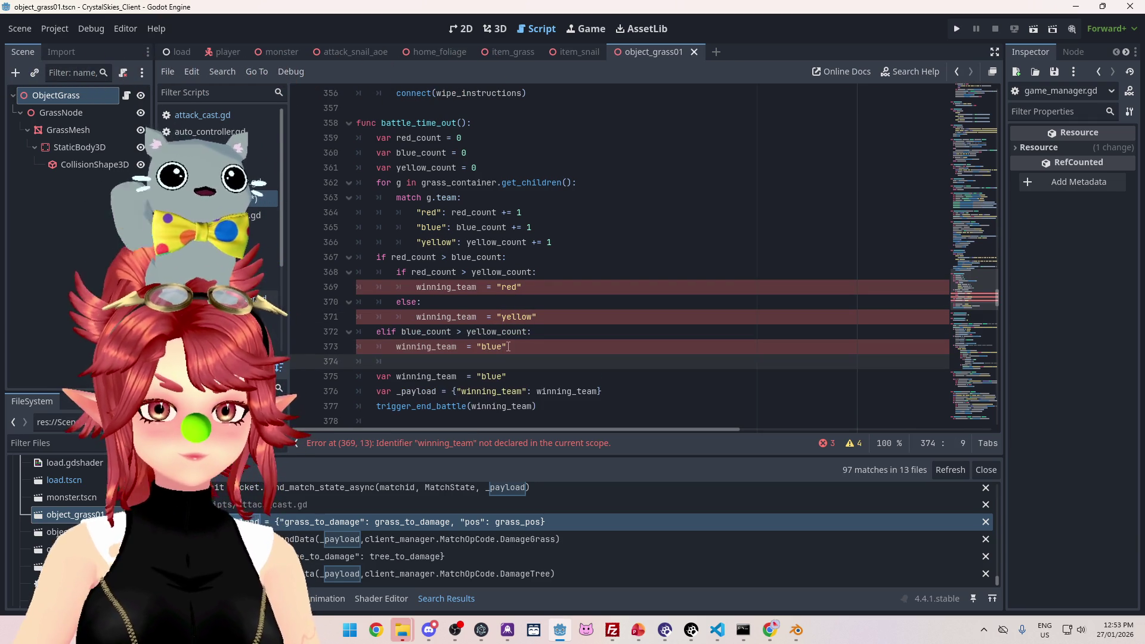
type("else")
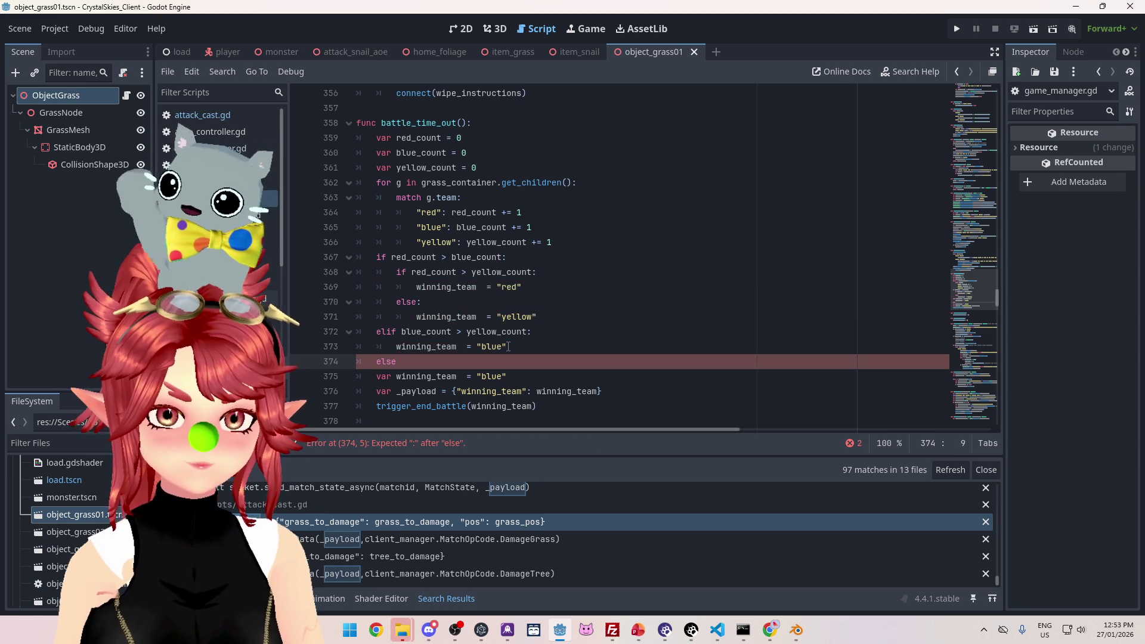
type(":")
key("Return")
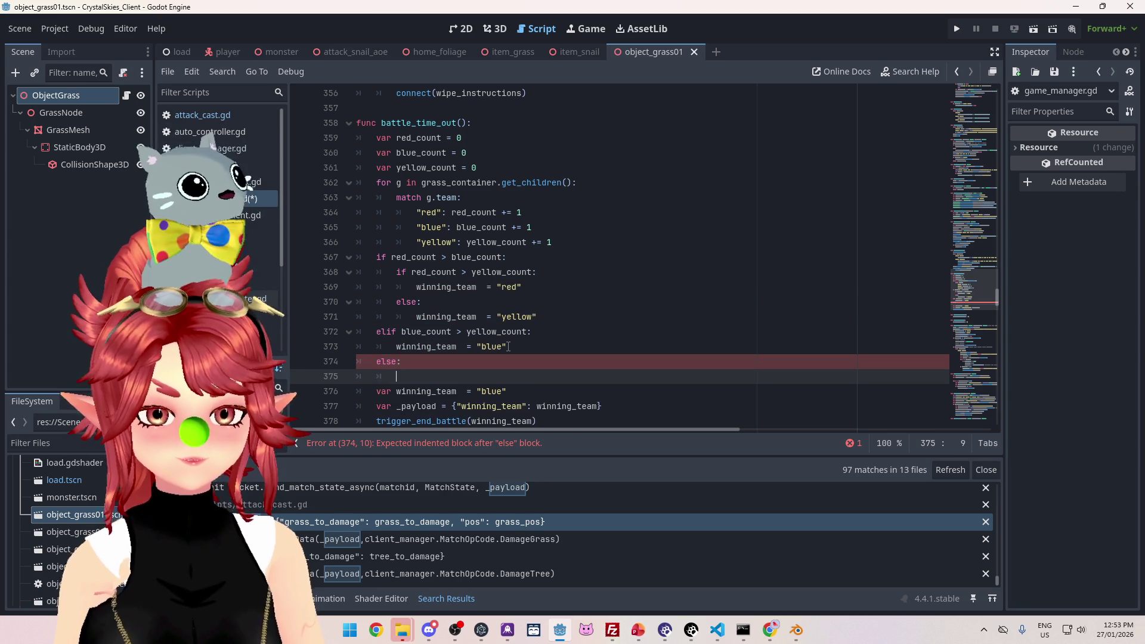
key("Delete")
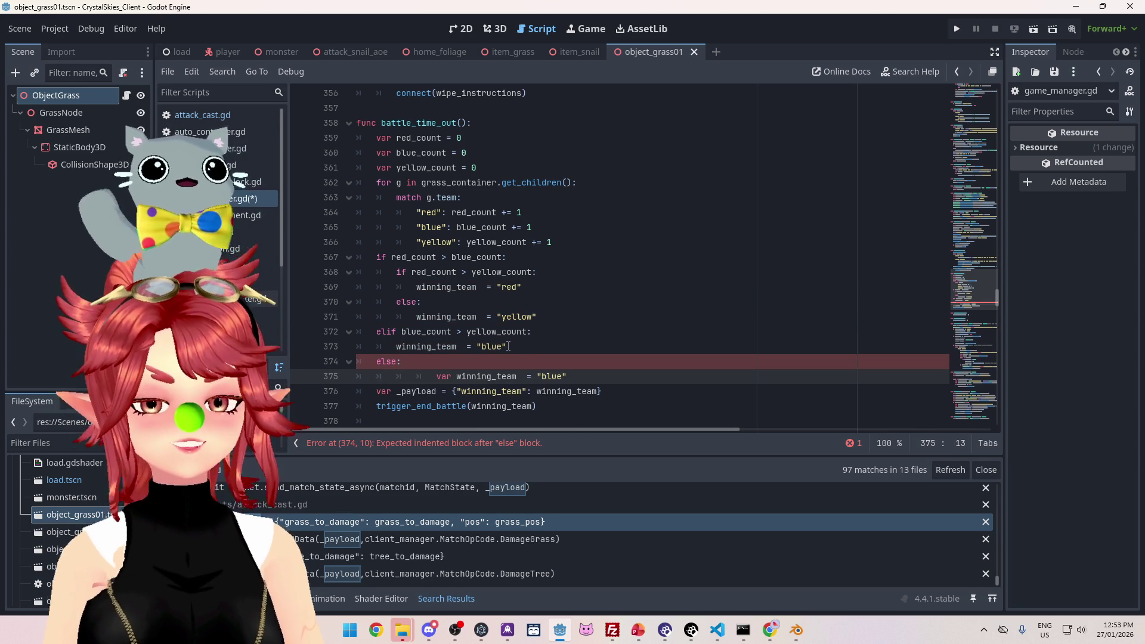
key("Delete")
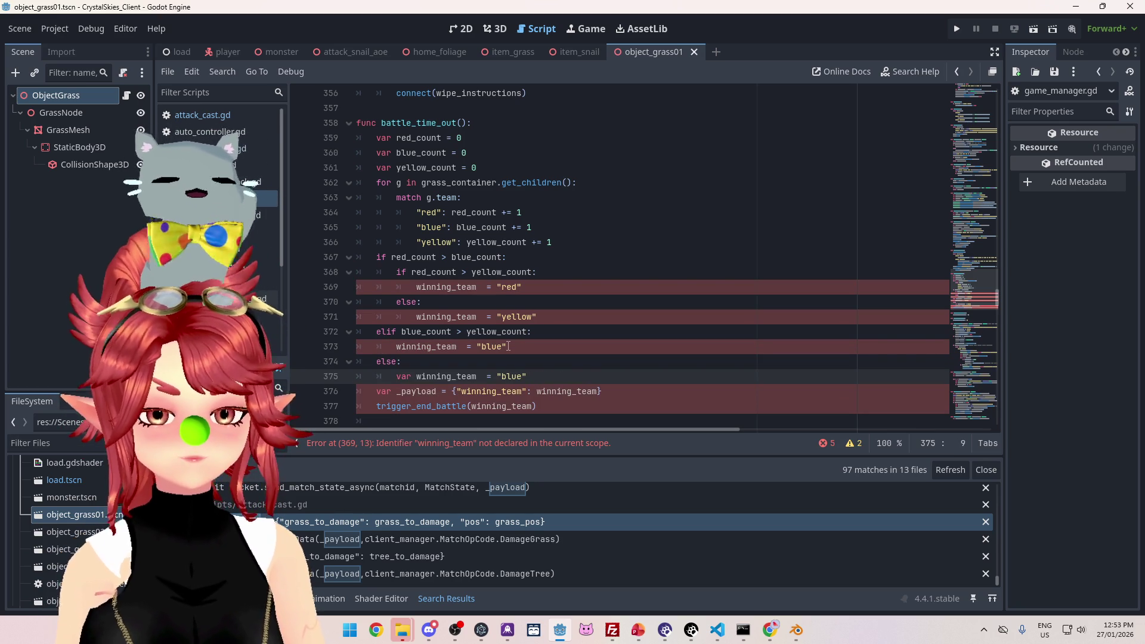
key("Delete")
key("Delete")
key("Delete")
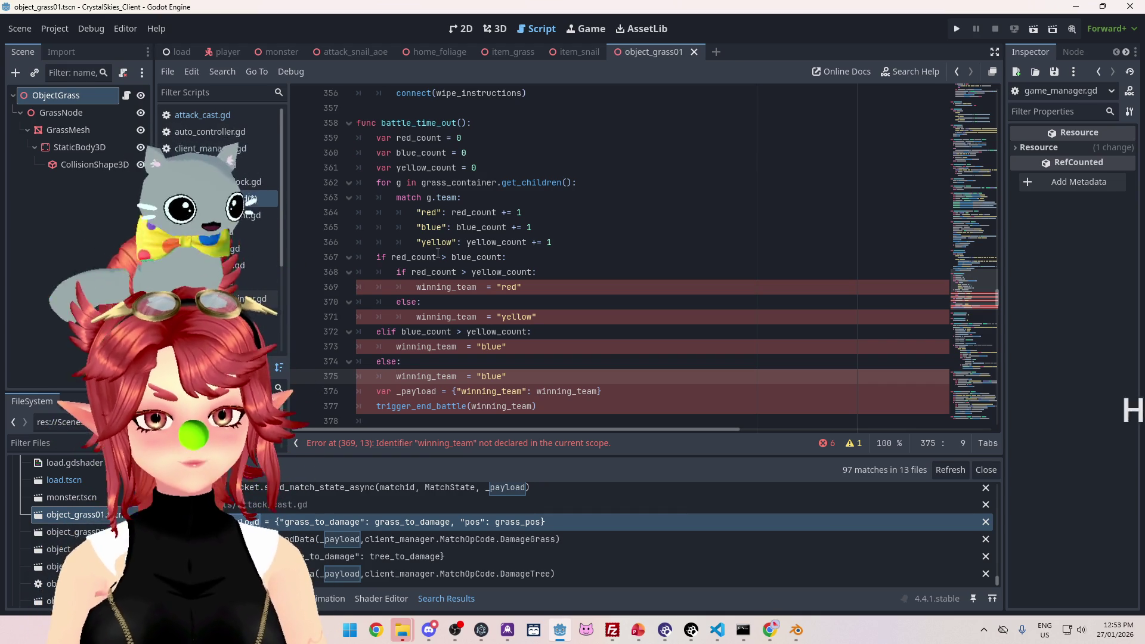
Step: Insert a blank line after the else branch's winning_team = "blue", before the payload
left_click(506, 377)
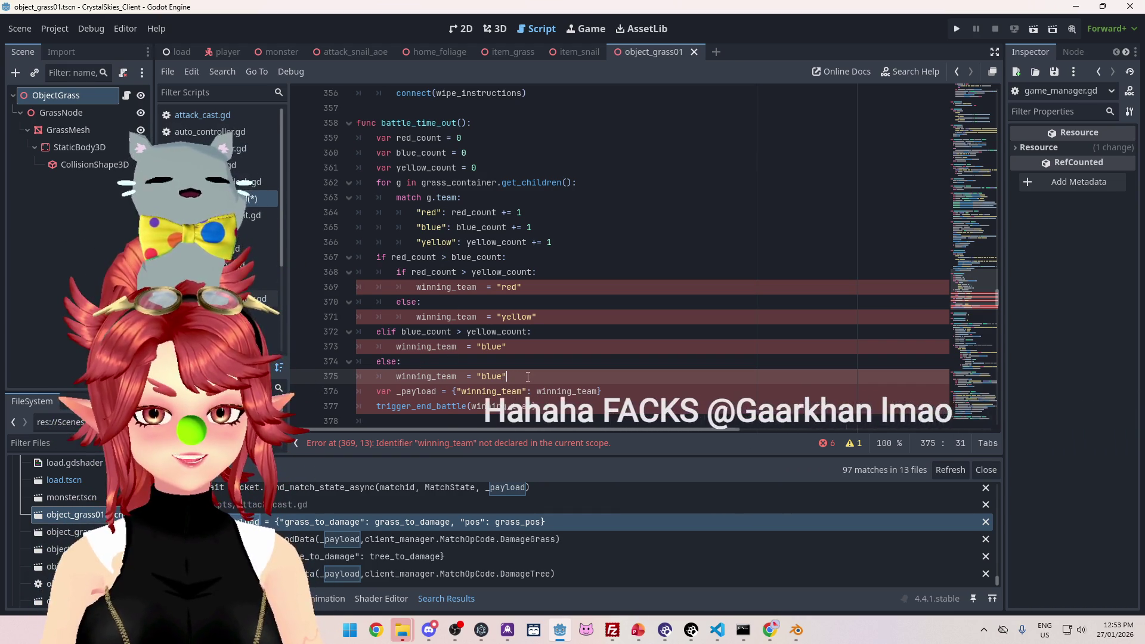
key("Return")
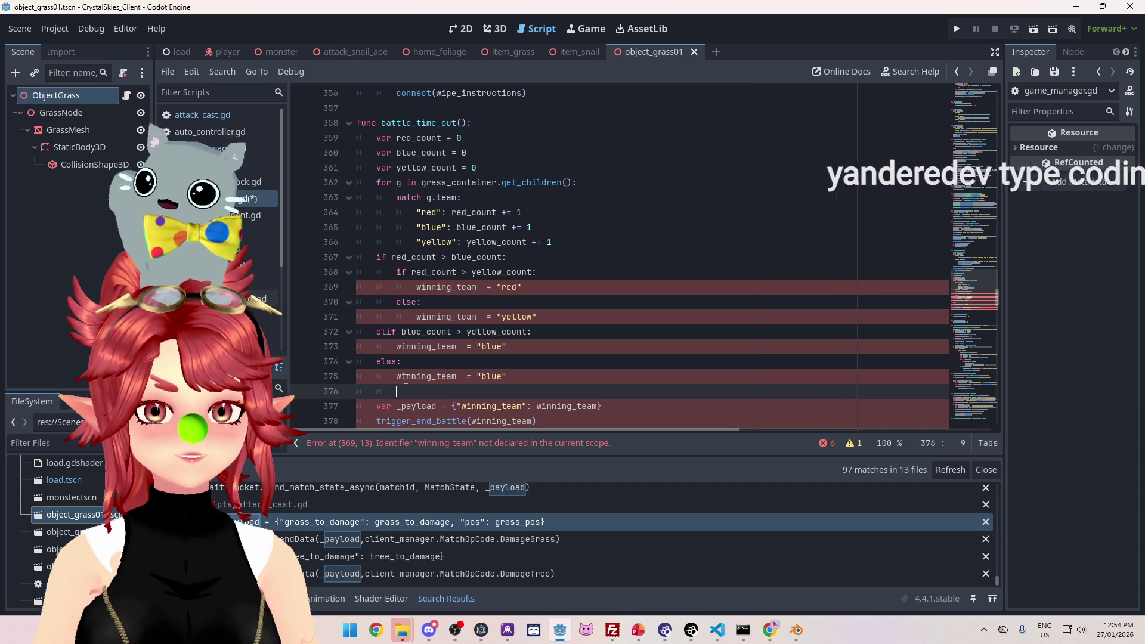
left_click(506, 362)
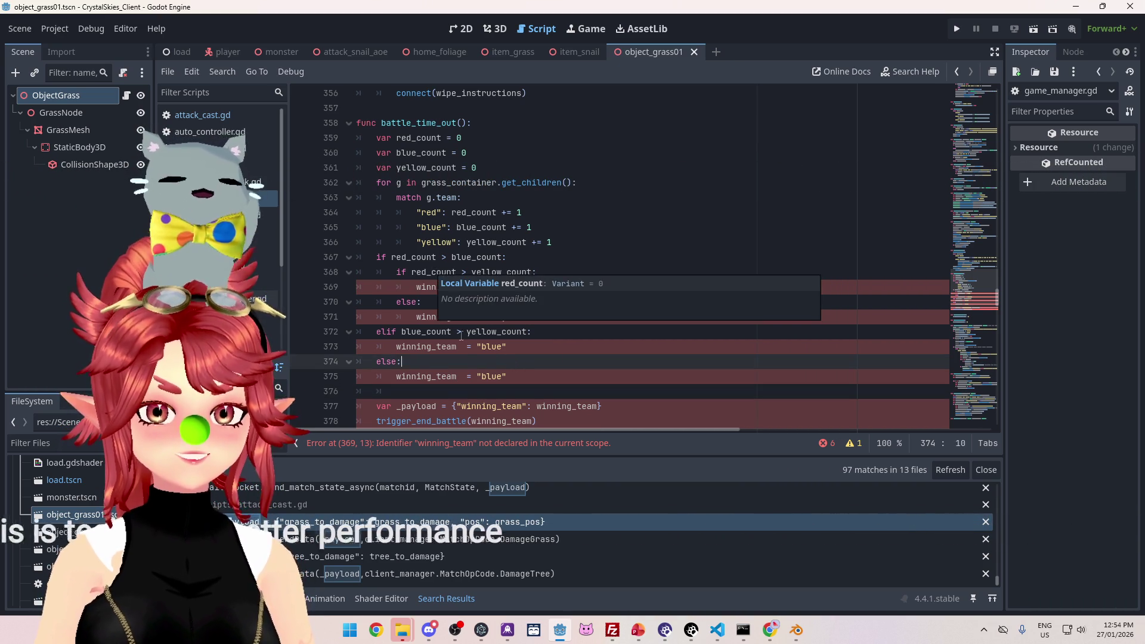
scroll(431, 298, "down", 2)
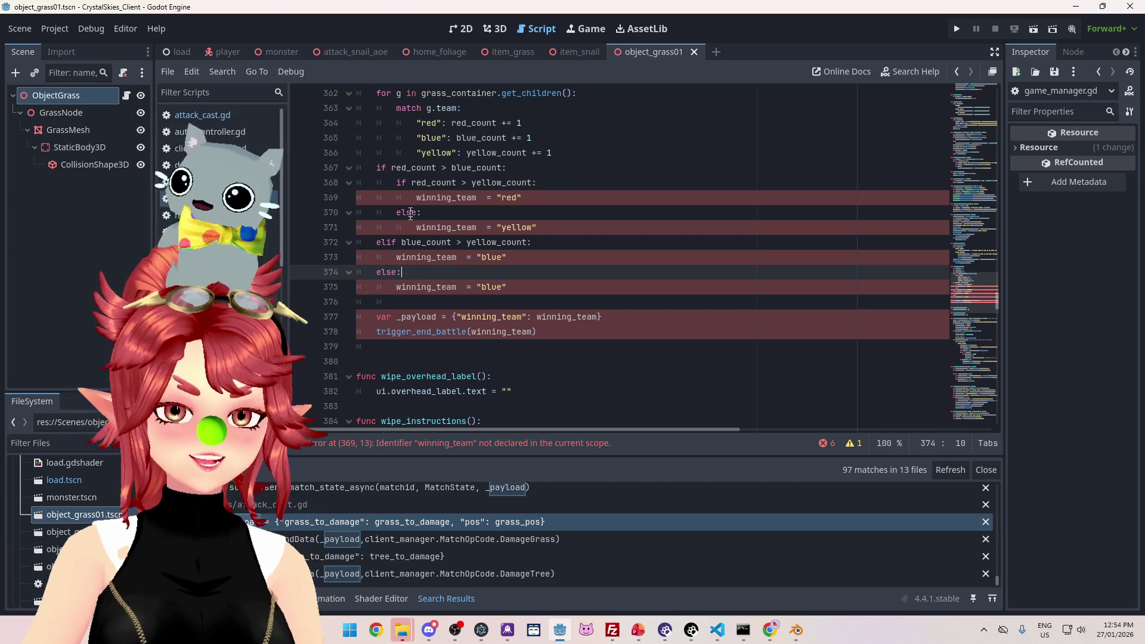
scroll(410, 203, "up", 1)
Step: Declare 'var winning_team' on a new line after the count declarations
double_click(475, 242)
key("ctrl+c")
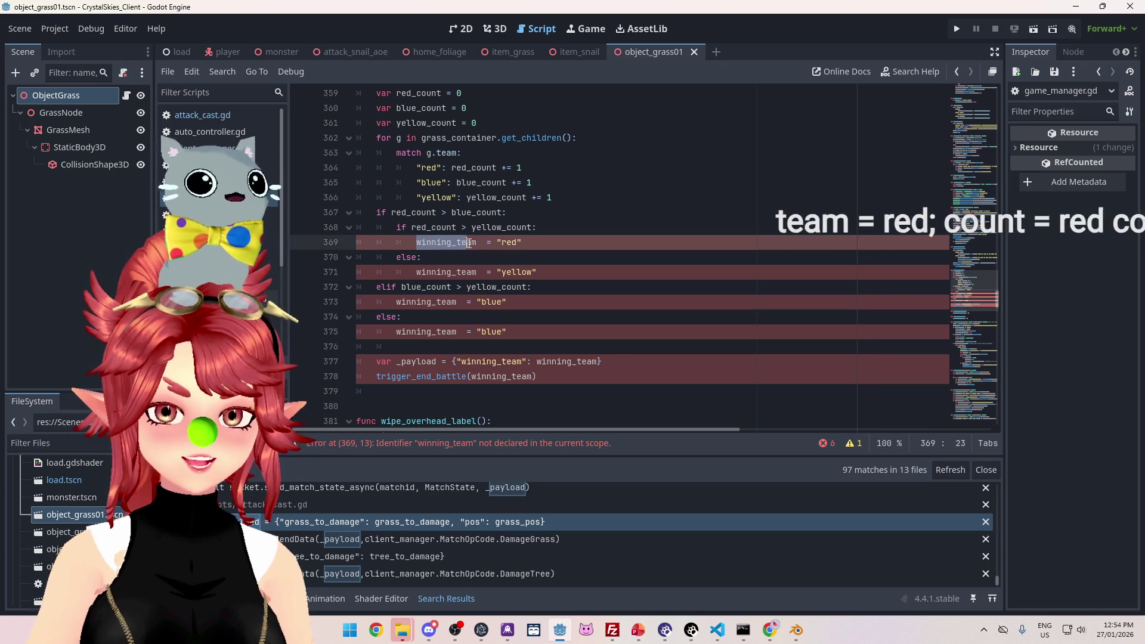
left_click(494, 125)
key("Return")
key("ctrl+v")
left_click(378, 137)
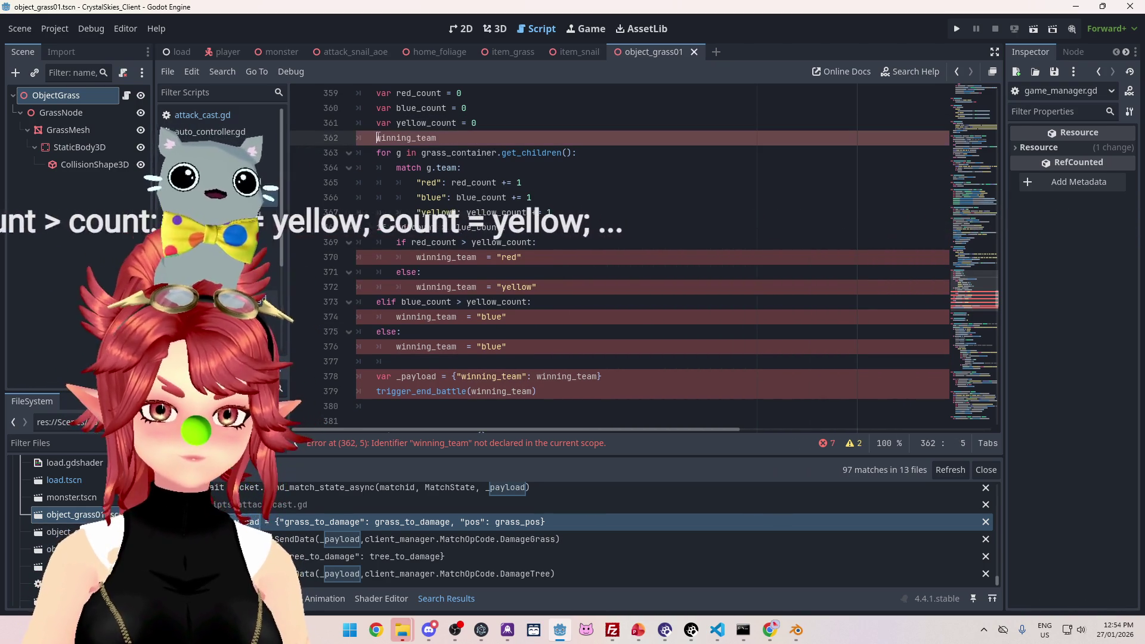
type("var")
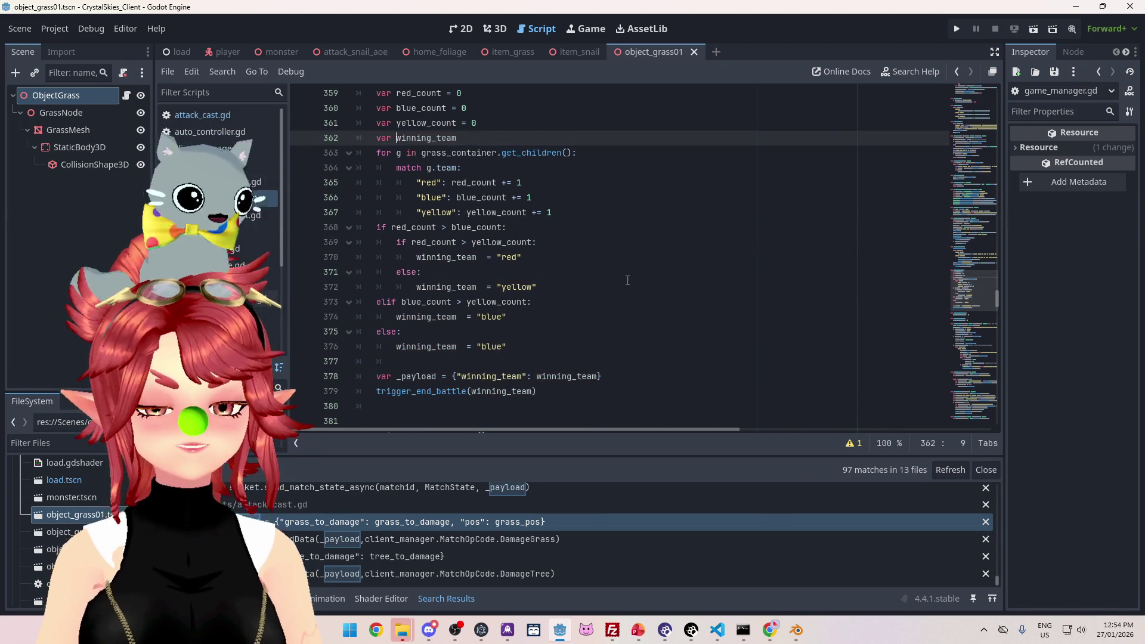
Step: Default the winning_team declaration to "red"
left_click(614, 277)
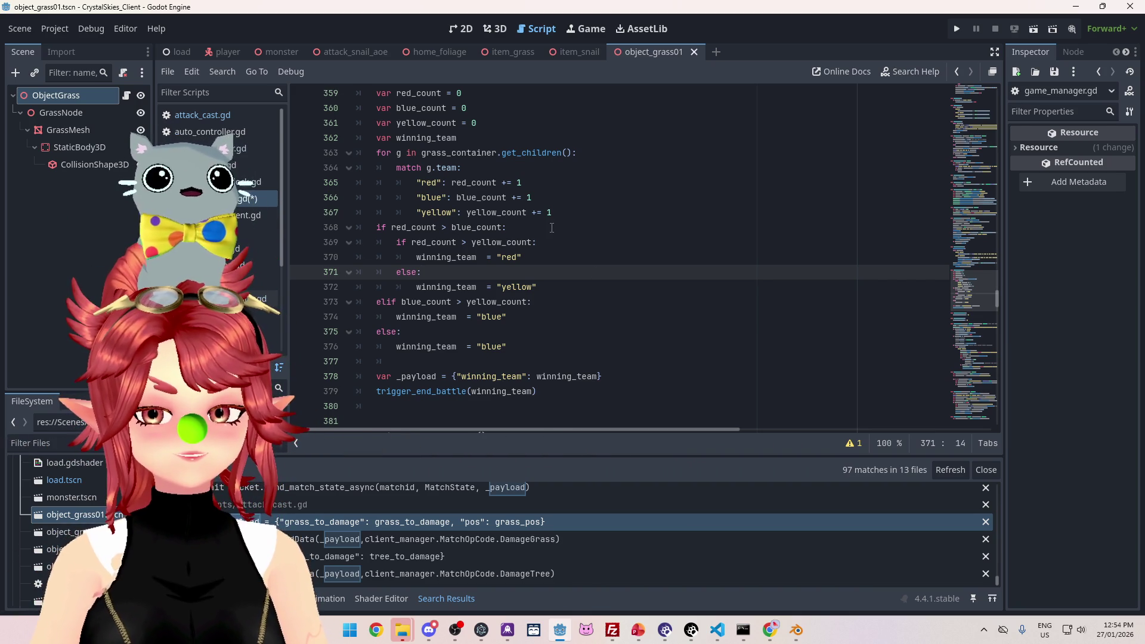
left_click(377, 229)
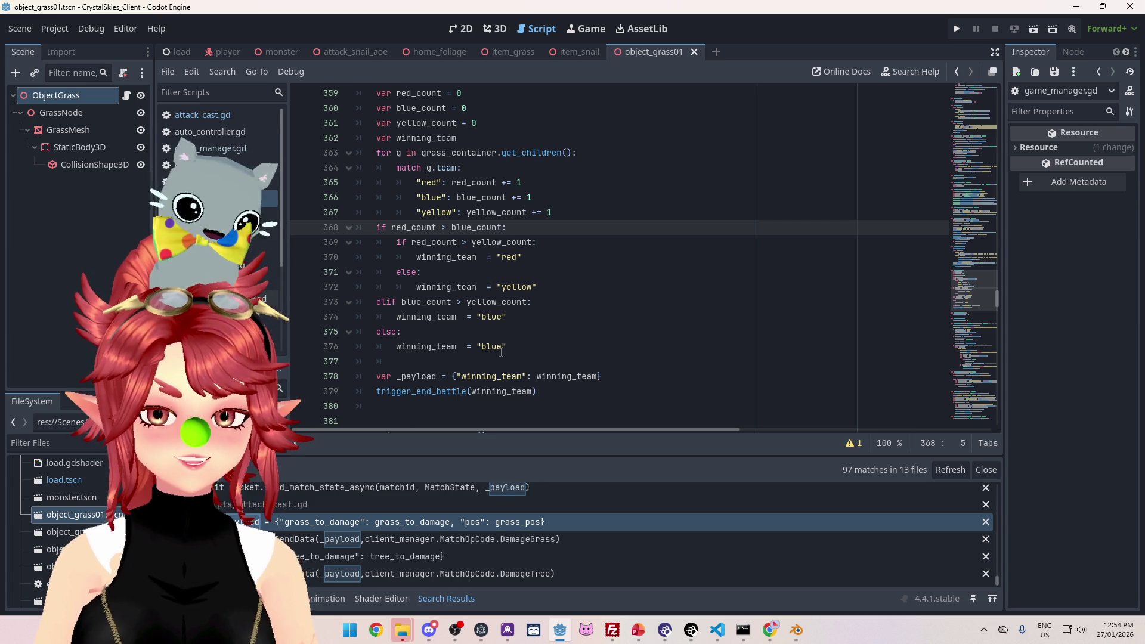
key("Return")
left_click(422, 227)
scroll(452, 272, "up", 3)
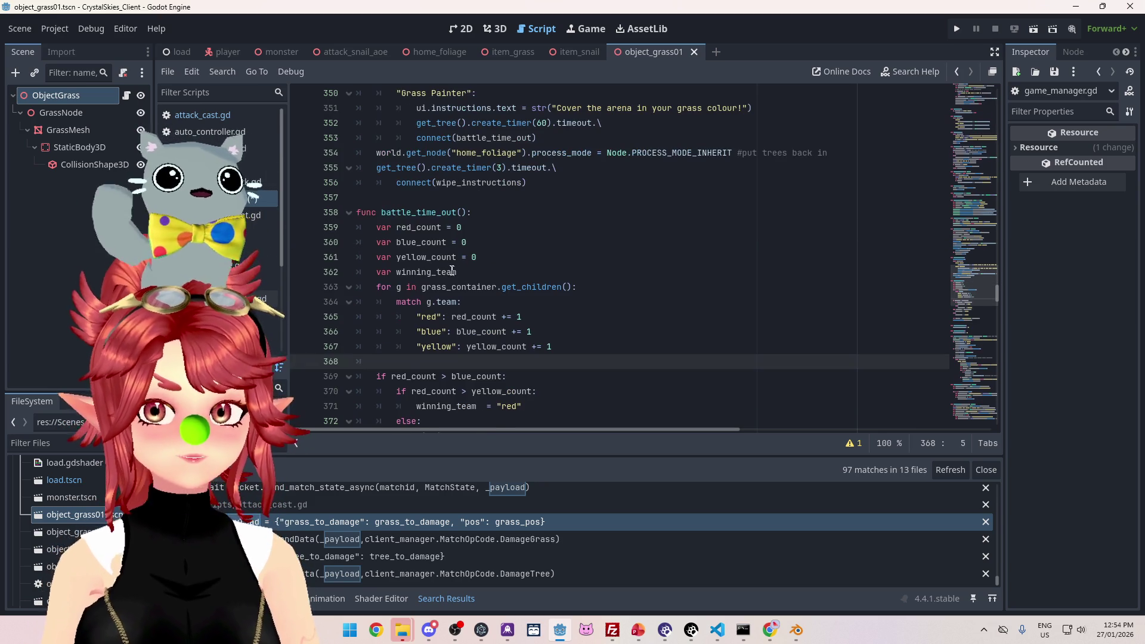
scroll(403, 269, "down", 1)
left_click(492, 228)
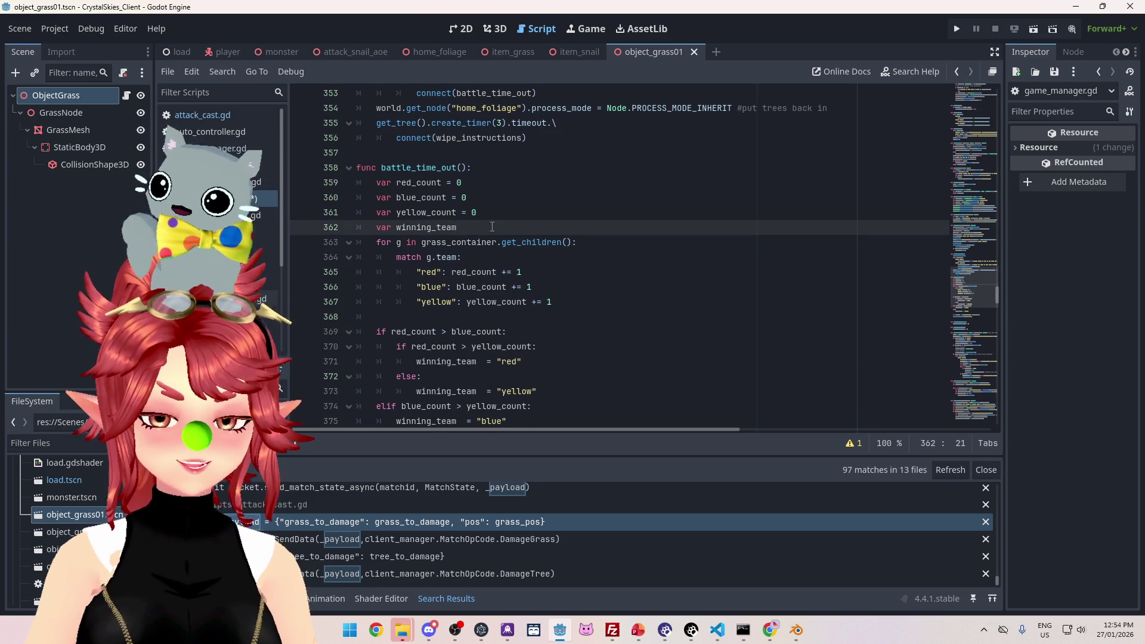
type("=\"red")
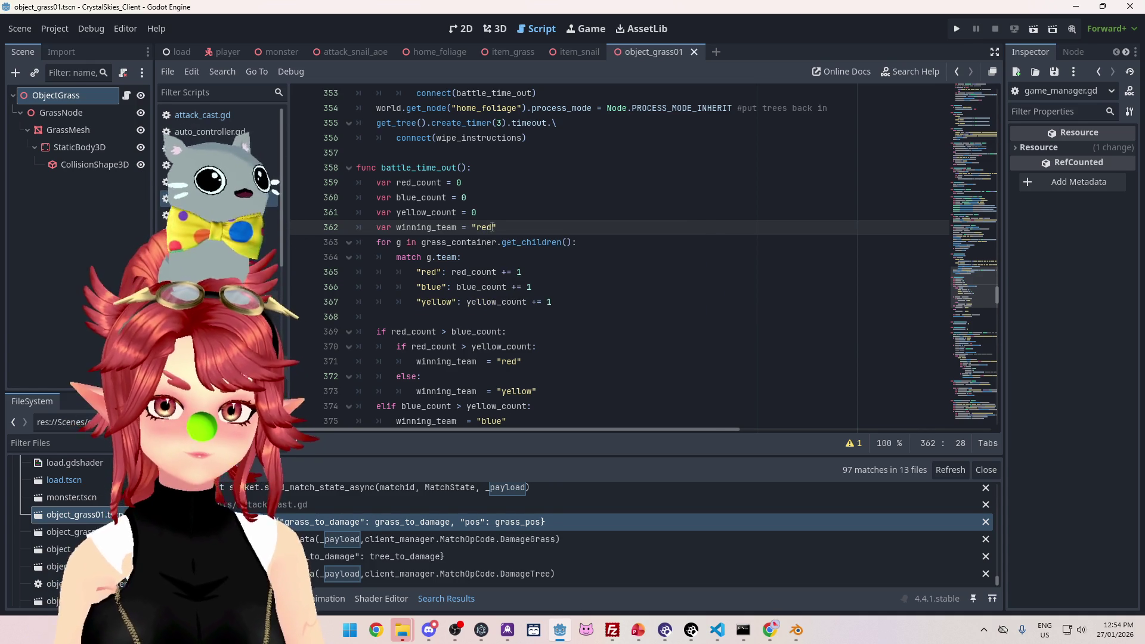
scroll(446, 283, "down", 1)
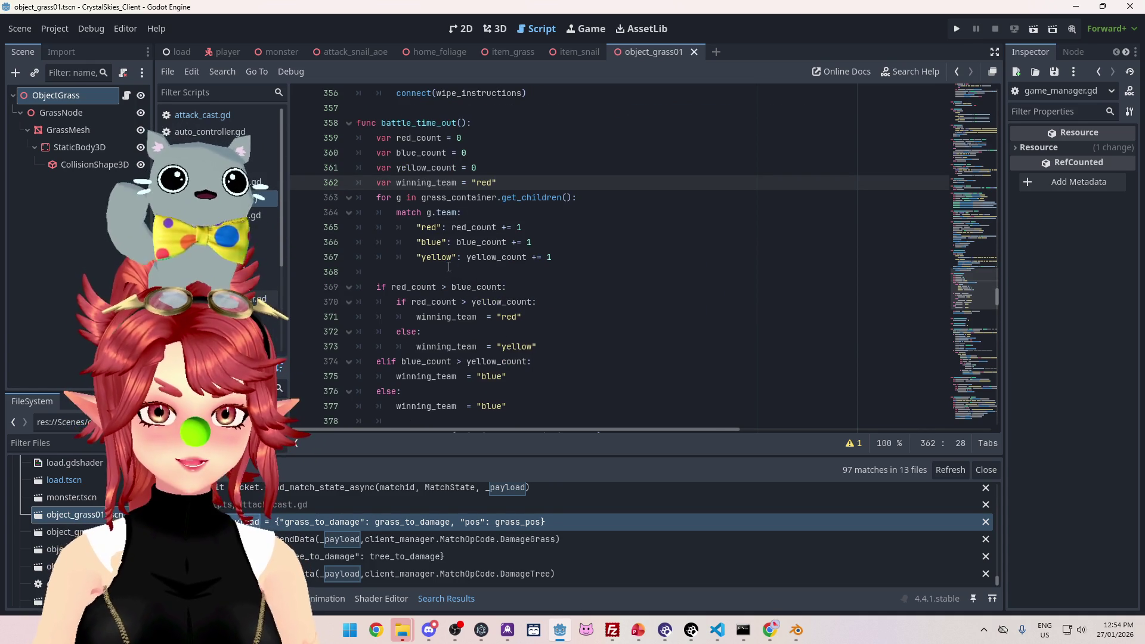
Step: Remove blank line 368 and change the first check to 'if blue_count > red_count:'
left_click(448, 272)
key("BackSpace")
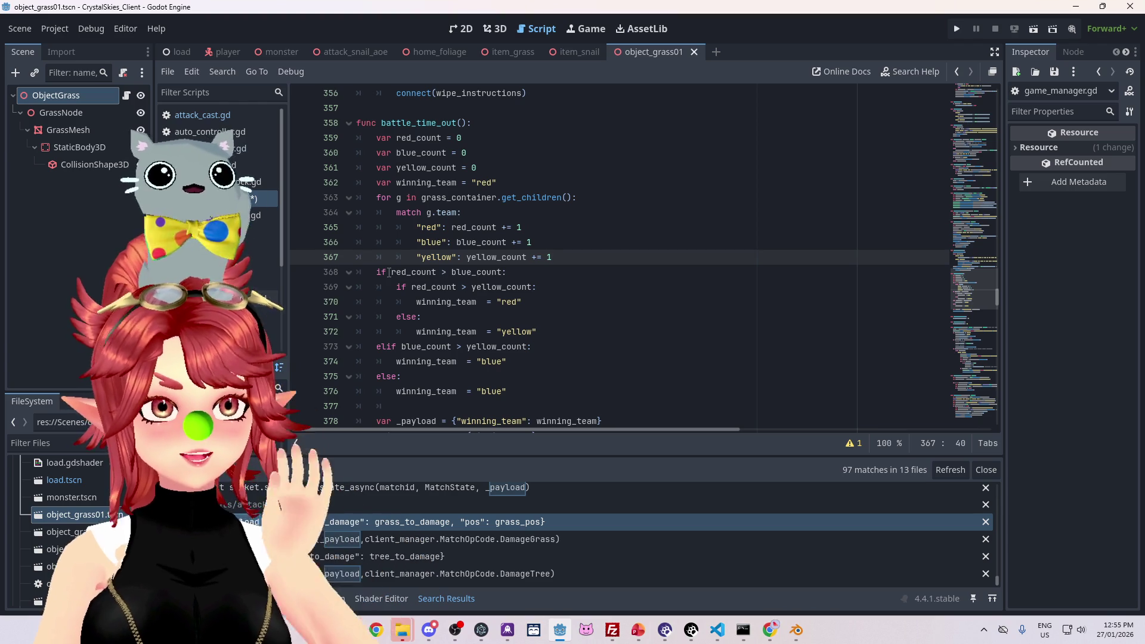
left_click_drag(391, 273, 477, 274)
type("blue")
type("red_count")
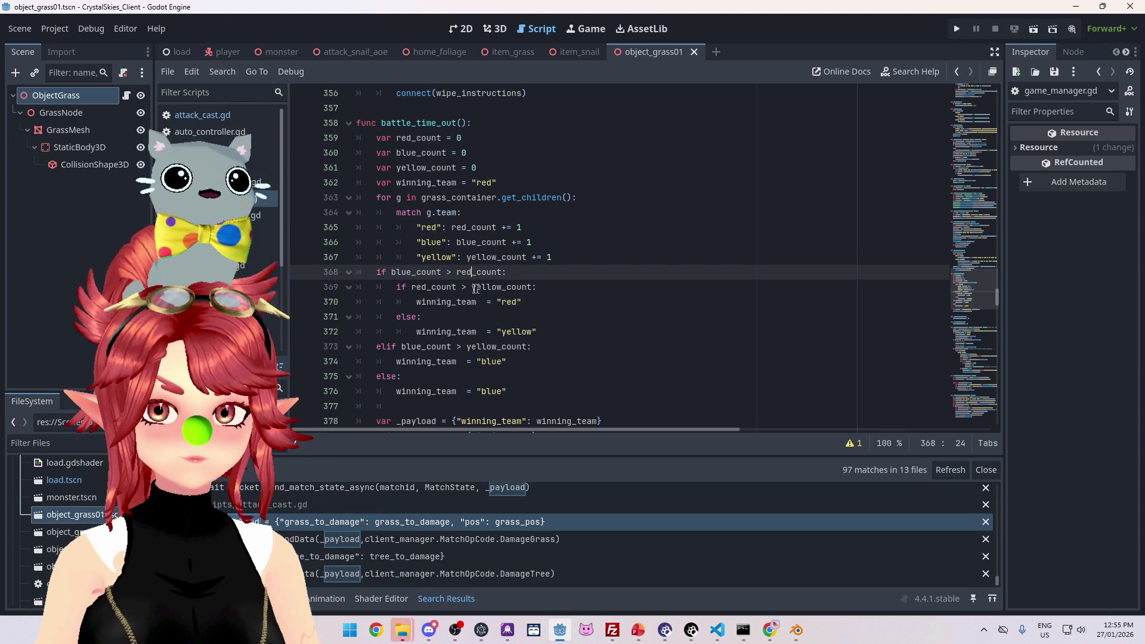
left_click(520, 281)
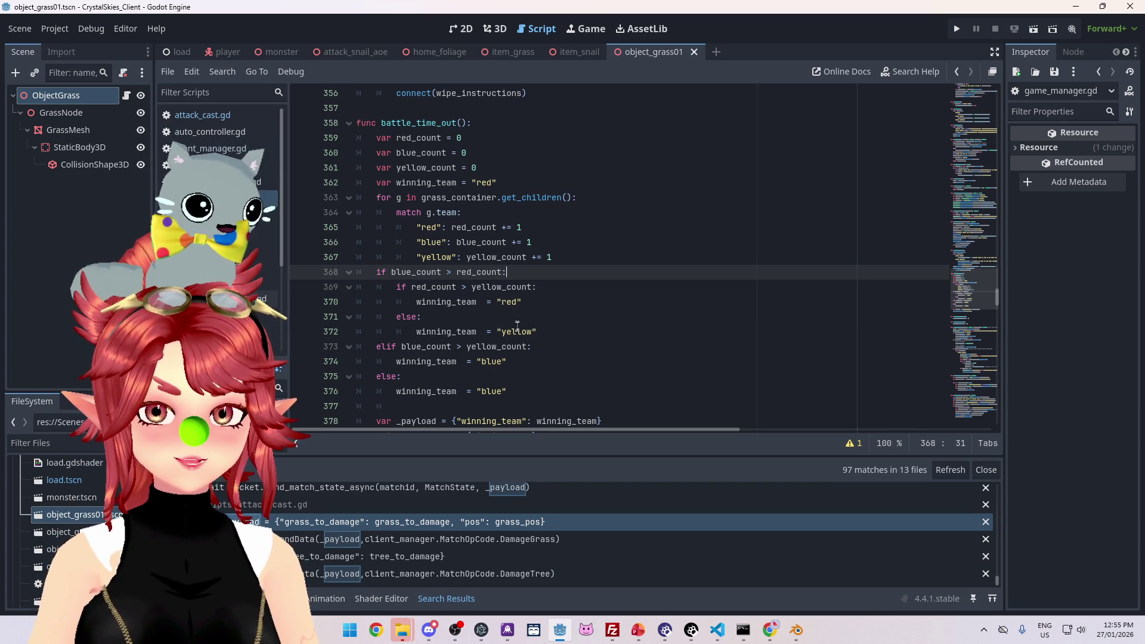
left_click_drag(506, 362, 396, 361)
key("ctrl+c")
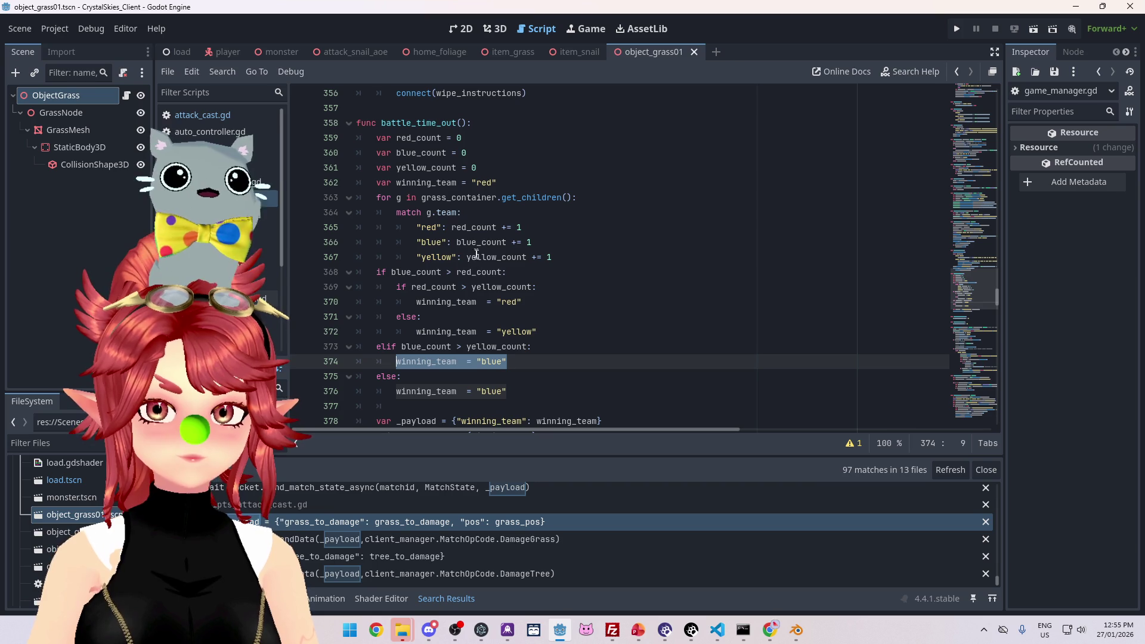
left_click(509, 271)
key("Return")
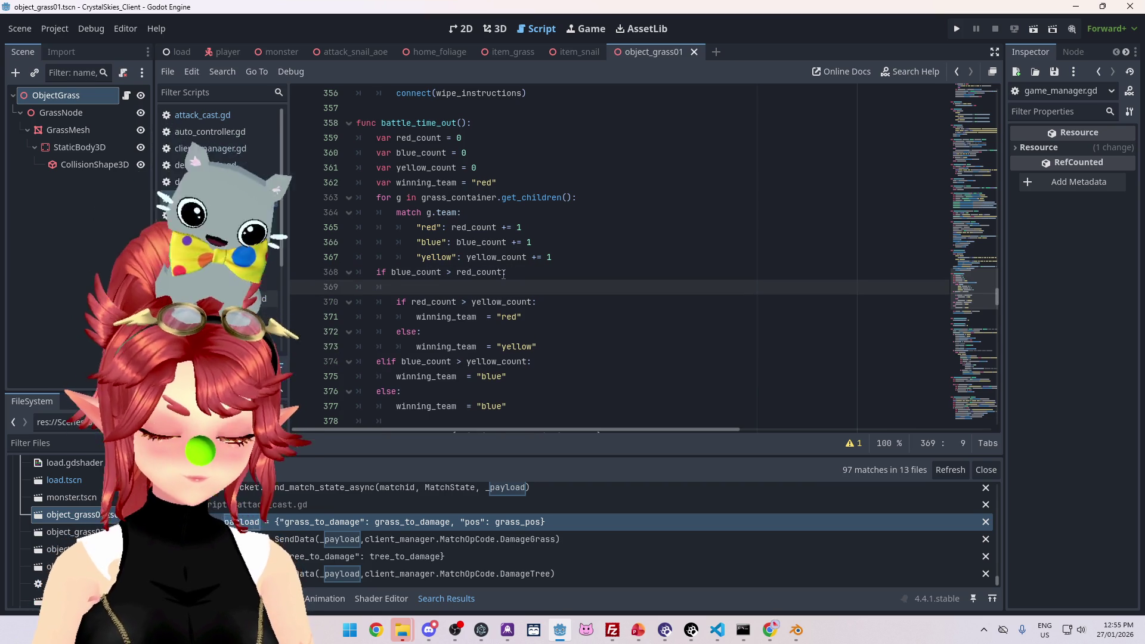
Step: Add a winning_count declaration and move both winning declarations below the counting loop
key("ctrl+v")
key("Return")
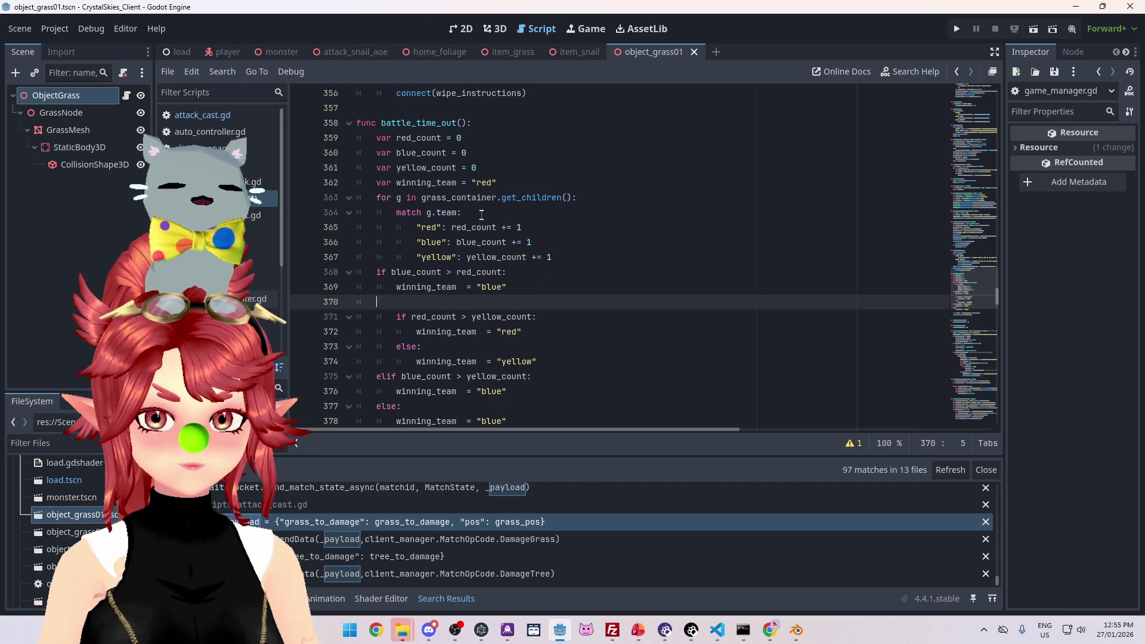
left_click(510, 180)
key("Return")
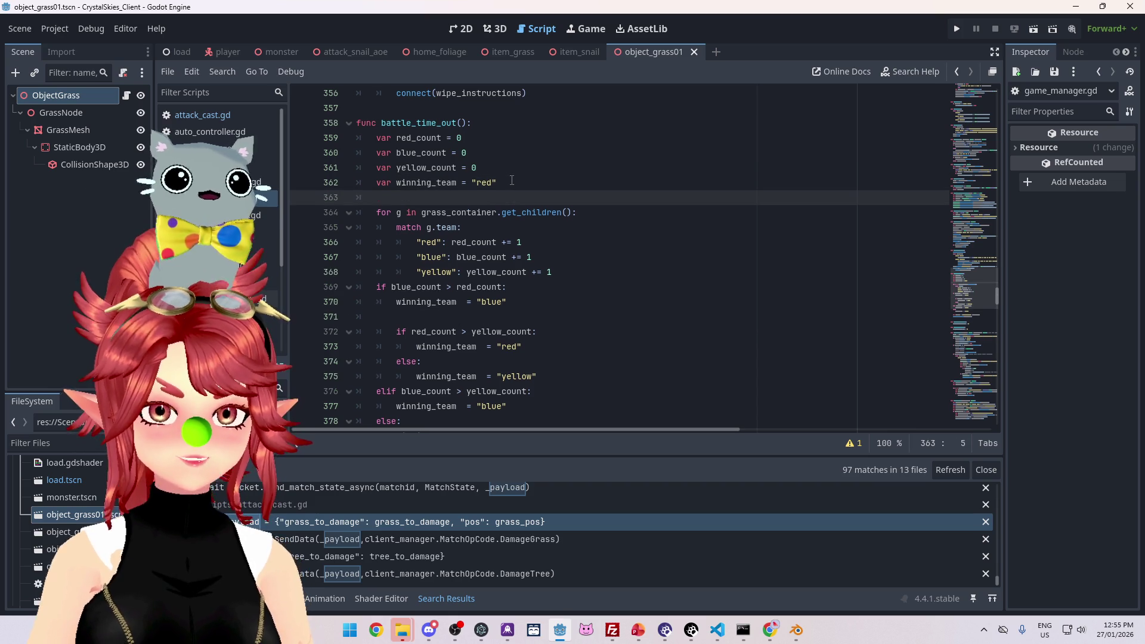
type("var win")
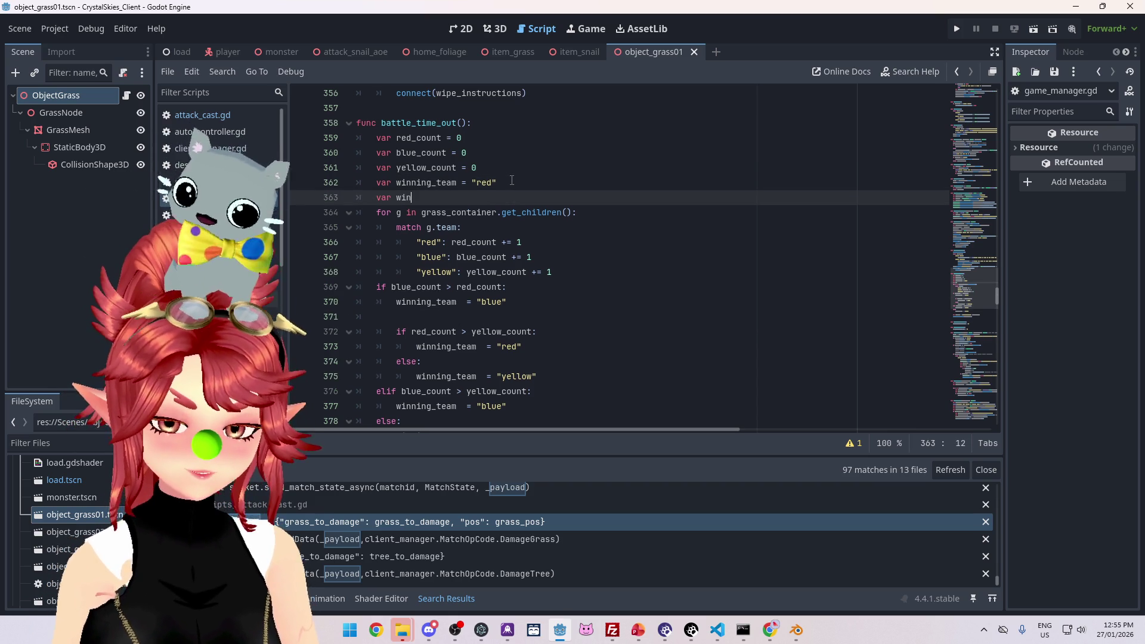
type("ning_count =")
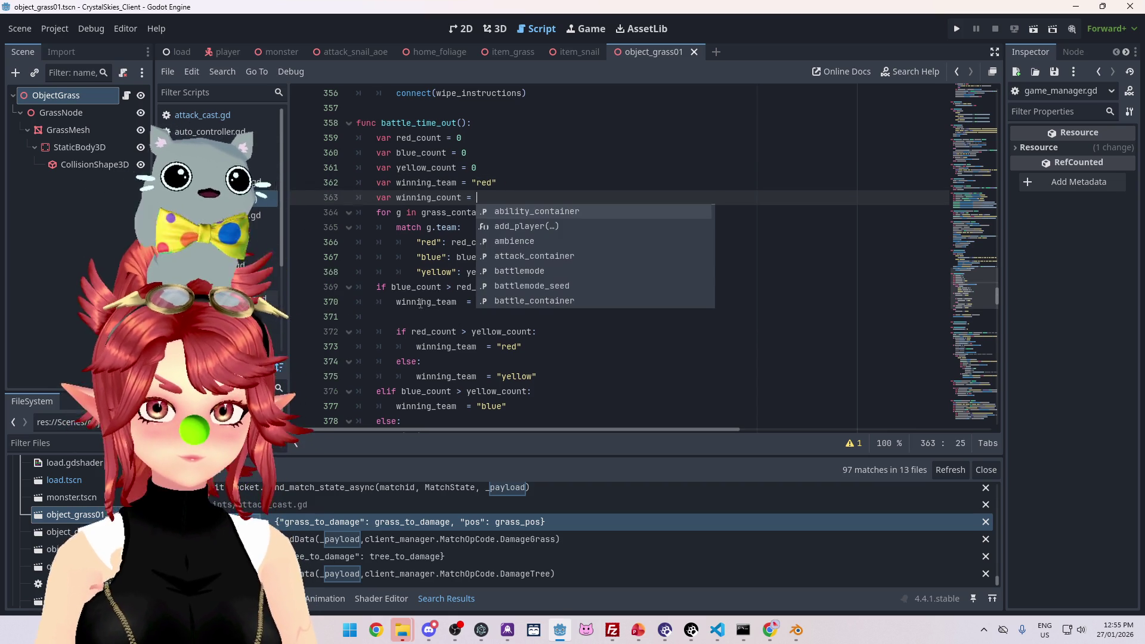
mouse_move(477, 198)
left_mouse_down()
mouse_move(391, 202)
mouse_move(377, 185)
left_mouse_up()
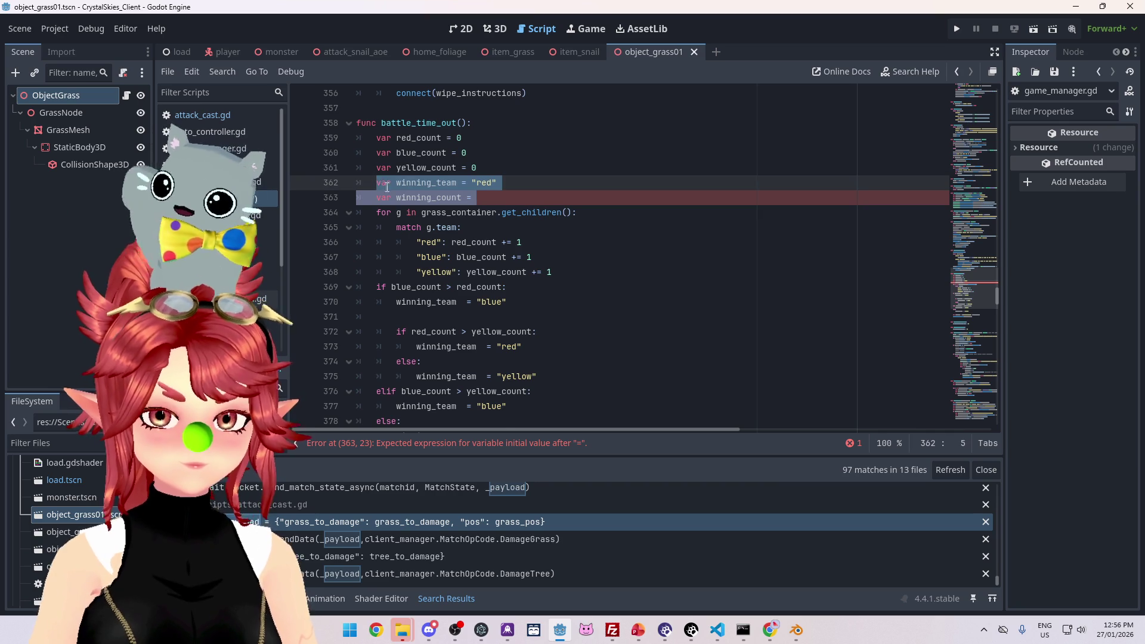
key("BackSpace")
left_click(377, 272)
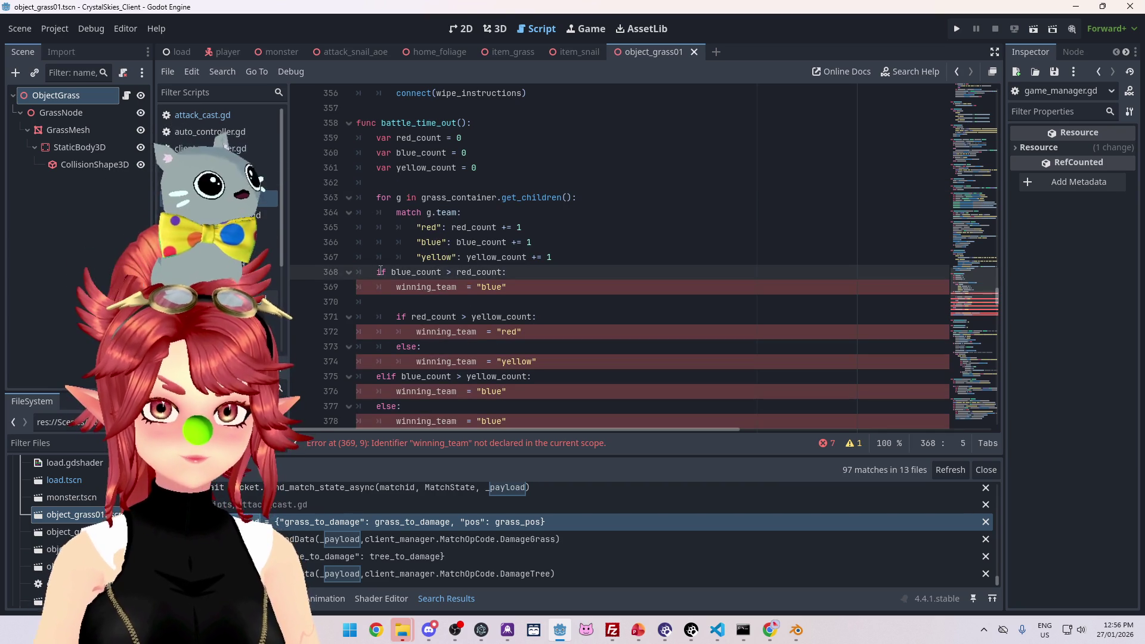
key("ctrl+v")
left_click(418, 182)
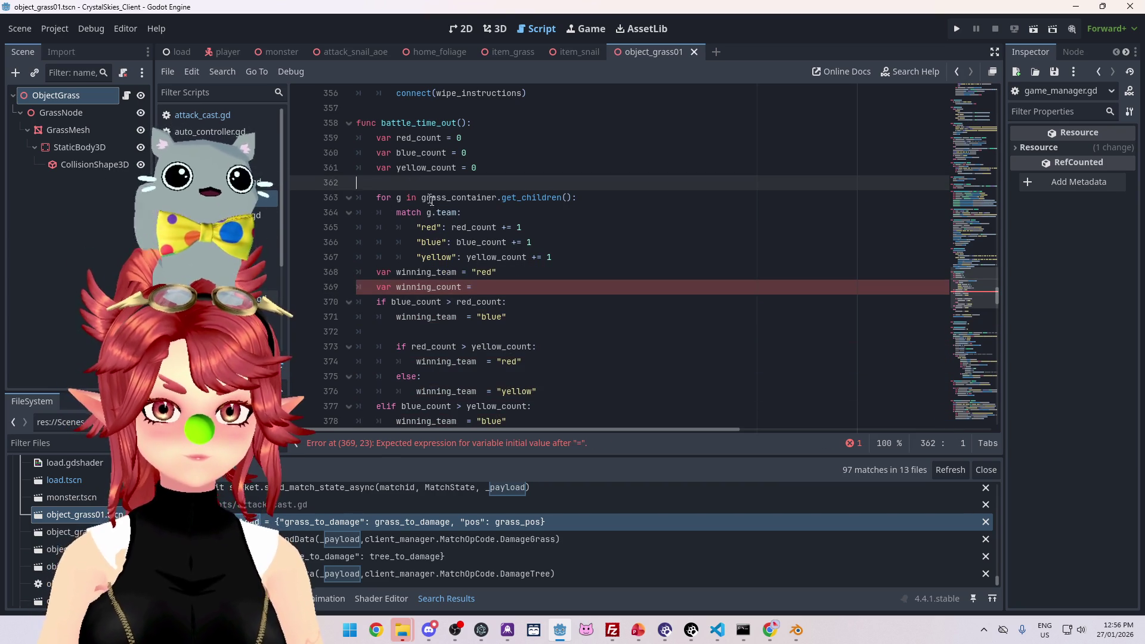
key("BackSpace")
Step: Initialise winning_count to red_count and compare blue_count against winning_count
left_click(477, 272)
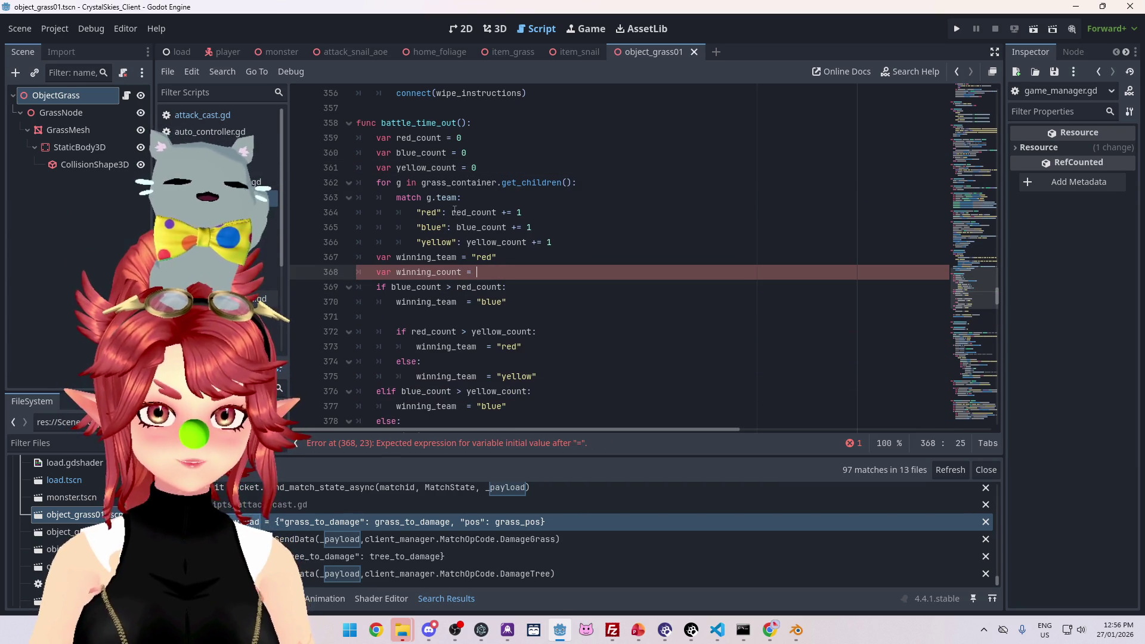
double_click(454, 212)
key("ctrl+c")
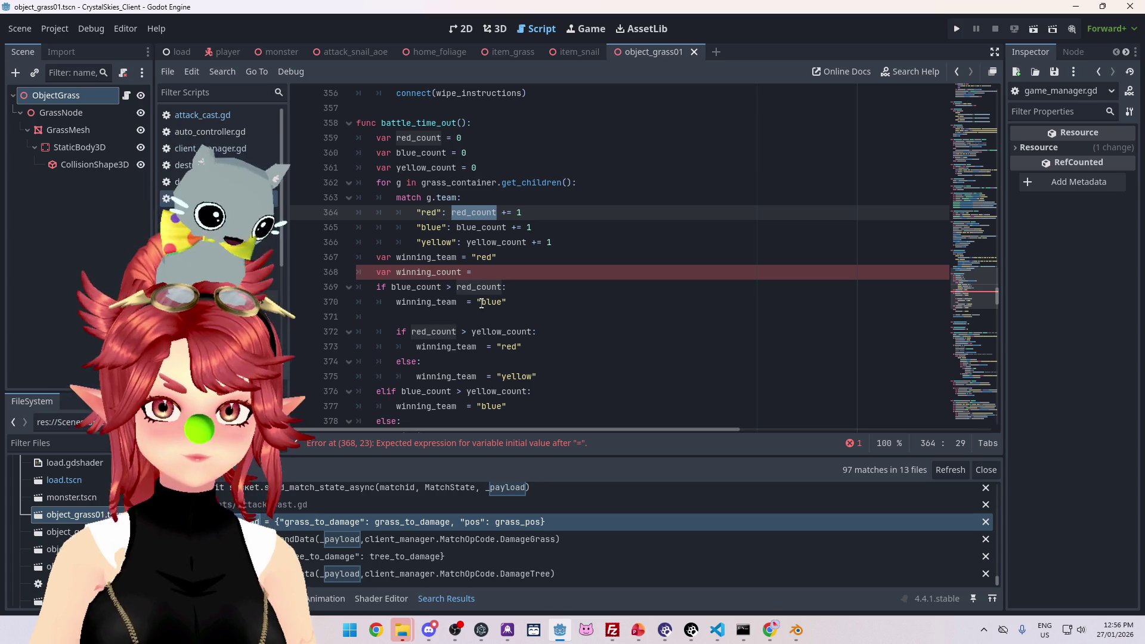
left_click(493, 272)
key("ctrl+v")
key("Down")
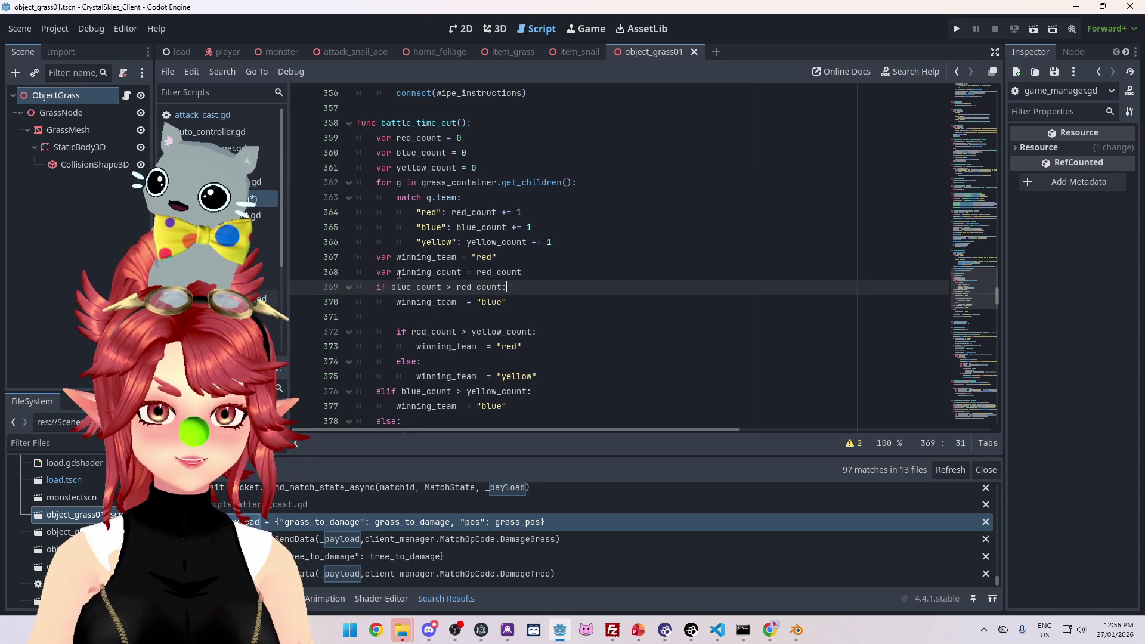
double_click(399, 272)
key("ctrl+c")
double_click(501, 287)
key("ctrl+v")
Step: Outdent the yellow check and delete the old red branch and the elif/else branches
left_click(481, 322)
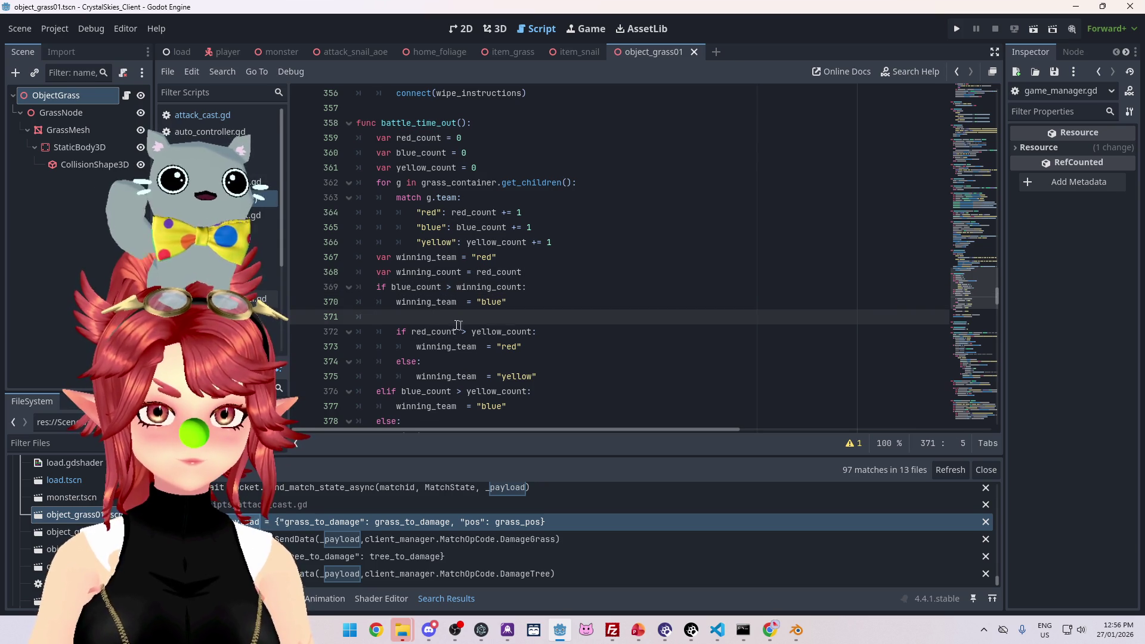
left_click(396, 334)
key("BackSpace")
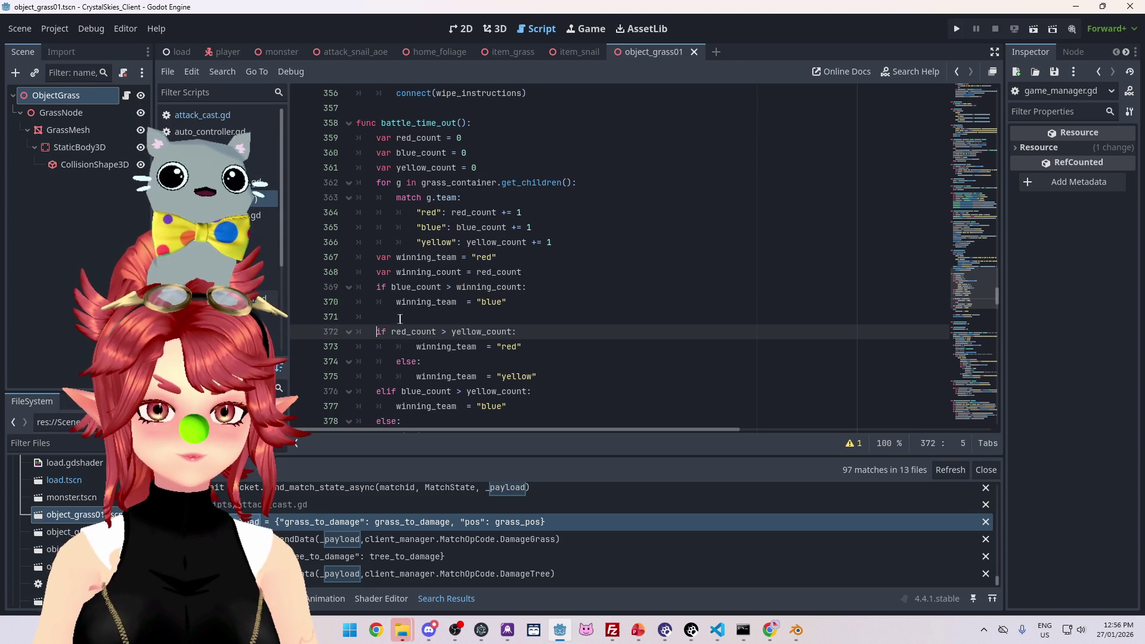
left_click_drag(551, 377, 397, 376)
scroll(441, 382, "down", 2)
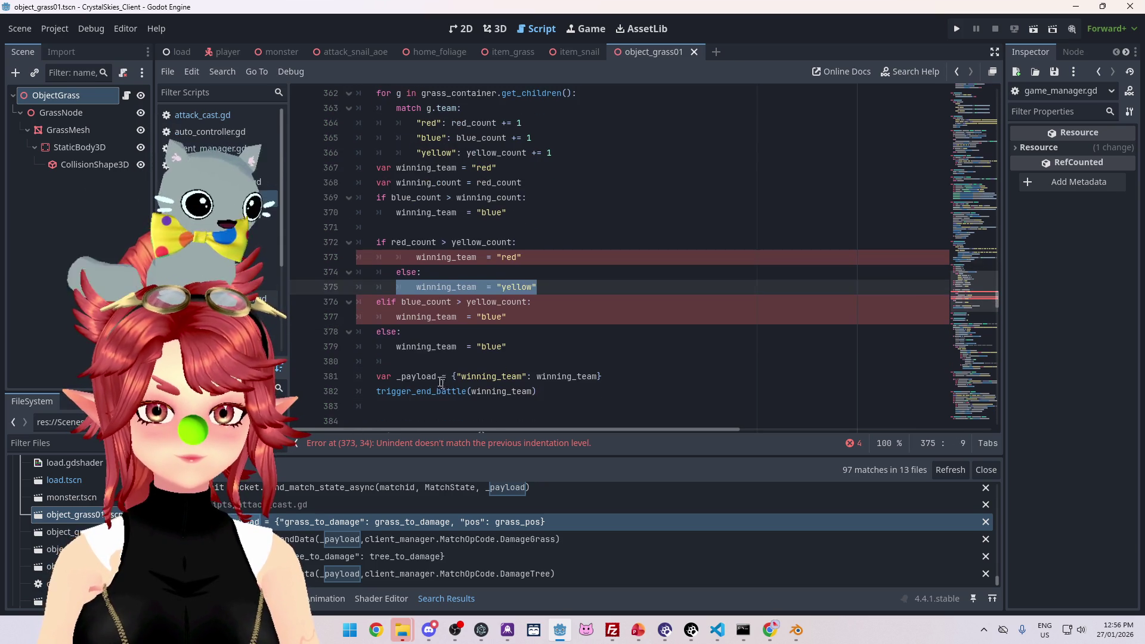
left_click_drag(513, 350, 358, 302)
key("BackSpace")
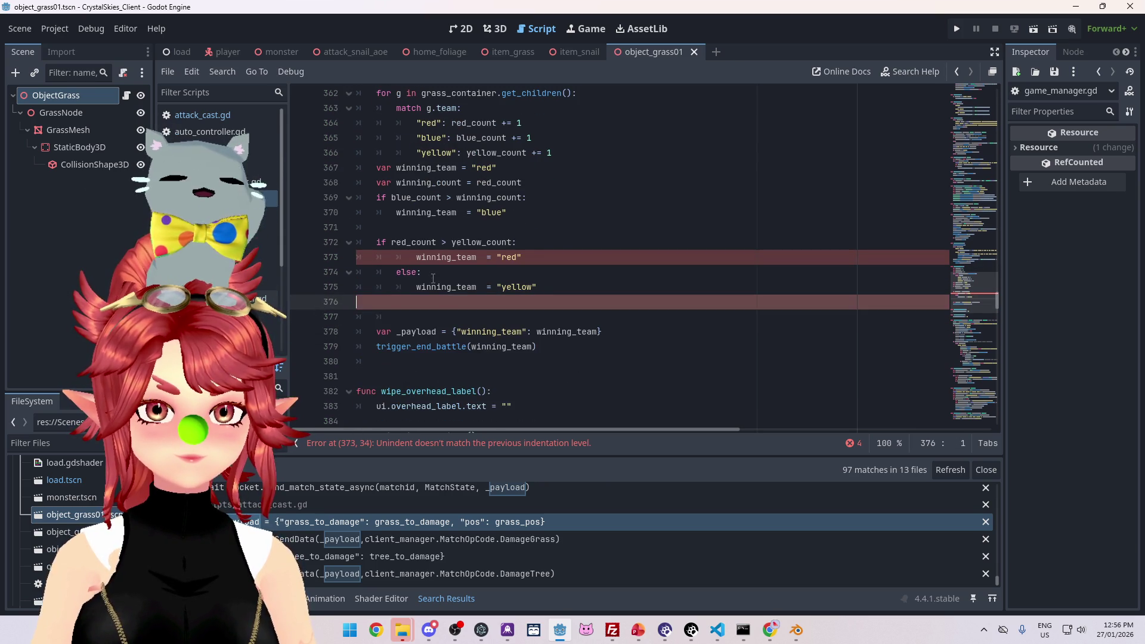
left_click_drag(421, 272, 336, 260)
key("BackSpace")
key("BackSpace")
key("Down")
key("Home")
Step: Make the yellow check compare yellow_count against winning_count and remove the blank line between checks
left_click_drag(391, 242, 451, 242)
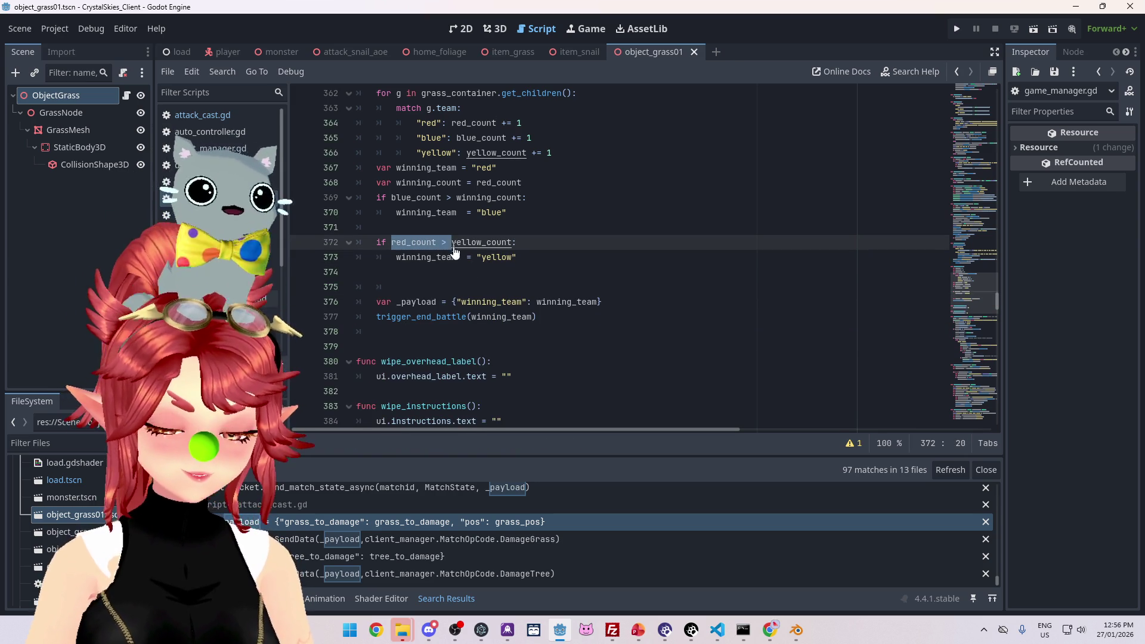
key("BackSpace")
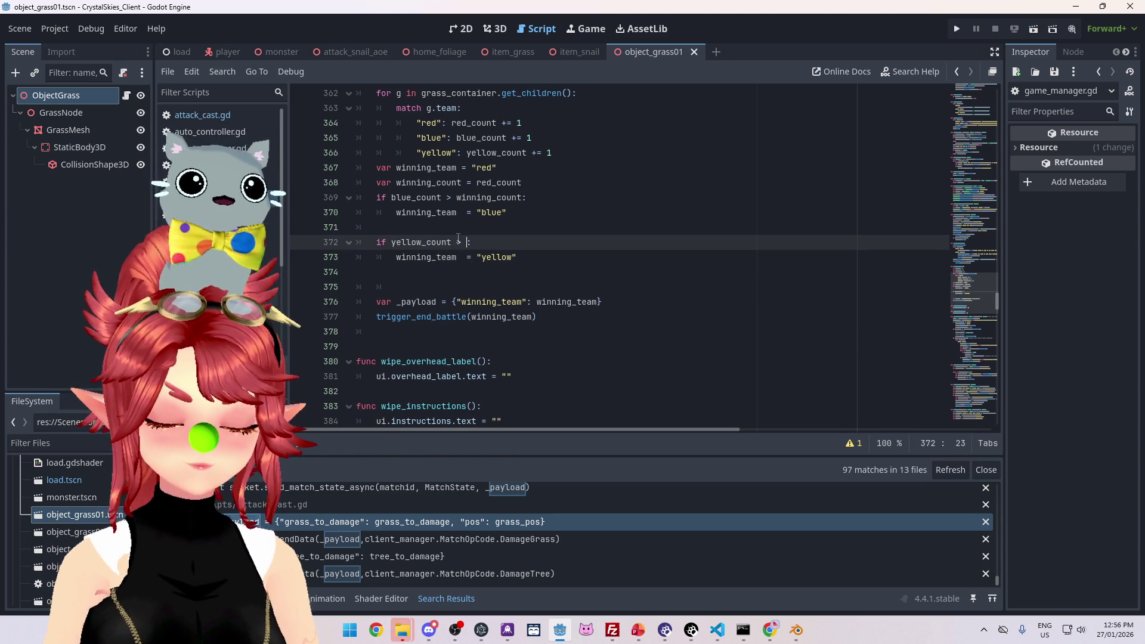
type("winning_count")
key("Return")
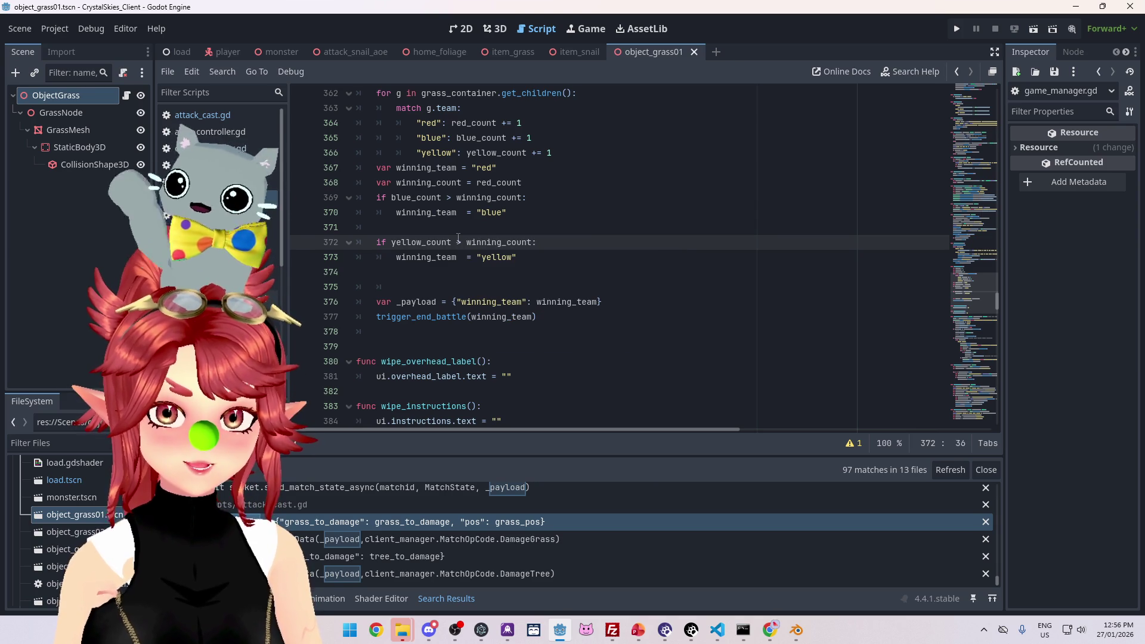
left_click(462, 230)
key("BackSpace")
key("BackSpace")
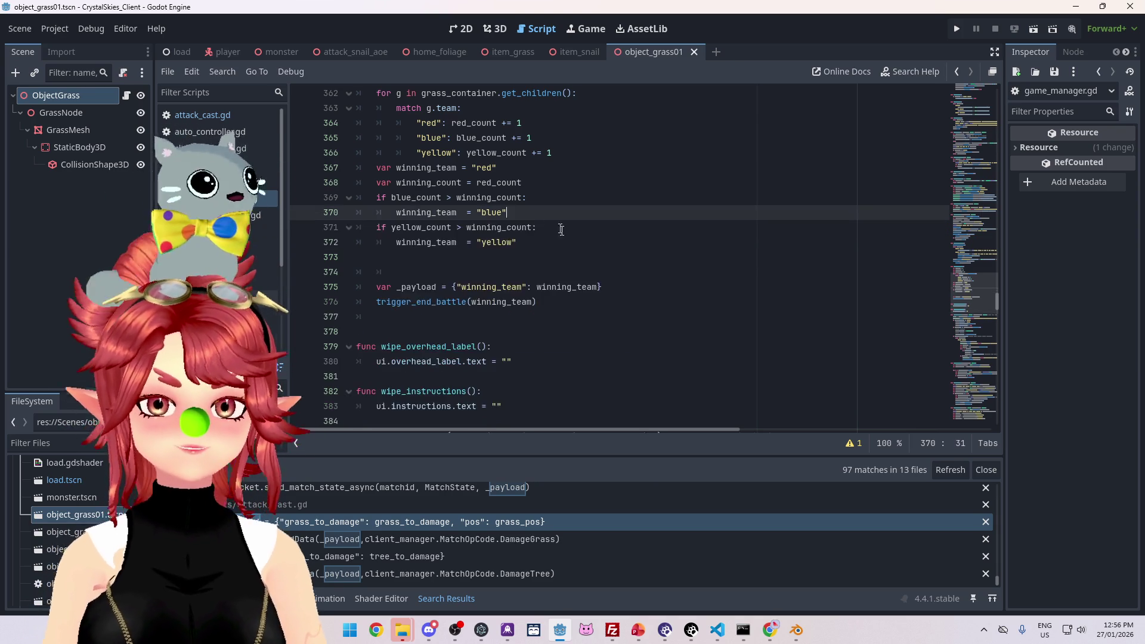
scroll(532, 272, "up", 2)
left_click_drag(547, 333, 317, 264)
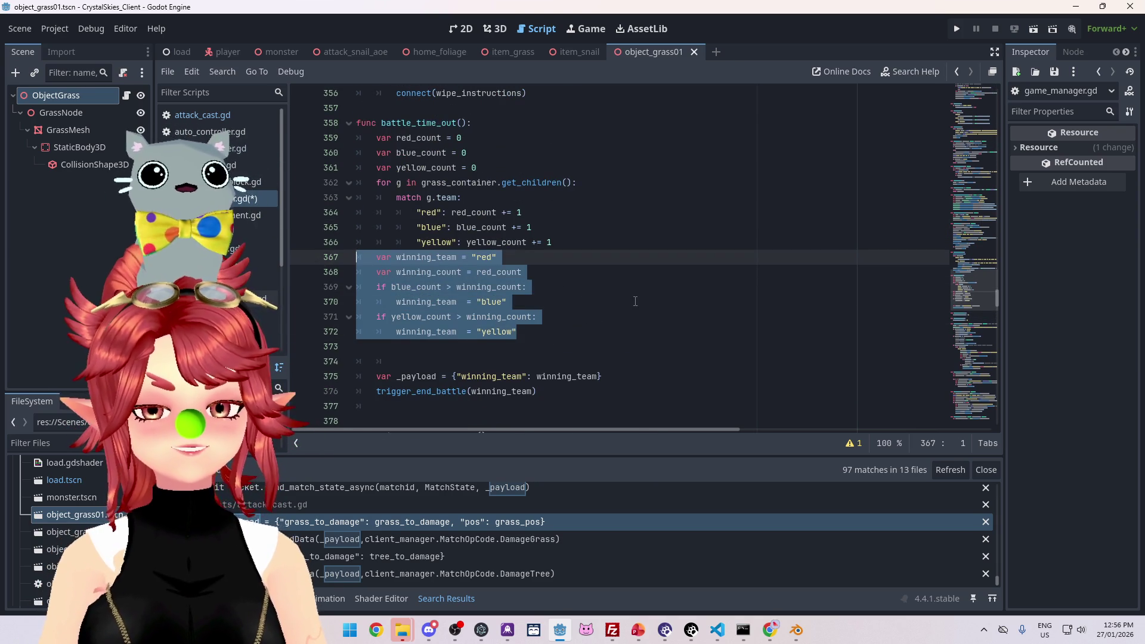
Step: Remove the blank line and add 'winning_count = blue_count' under the blue branch
left_click(644, 244)
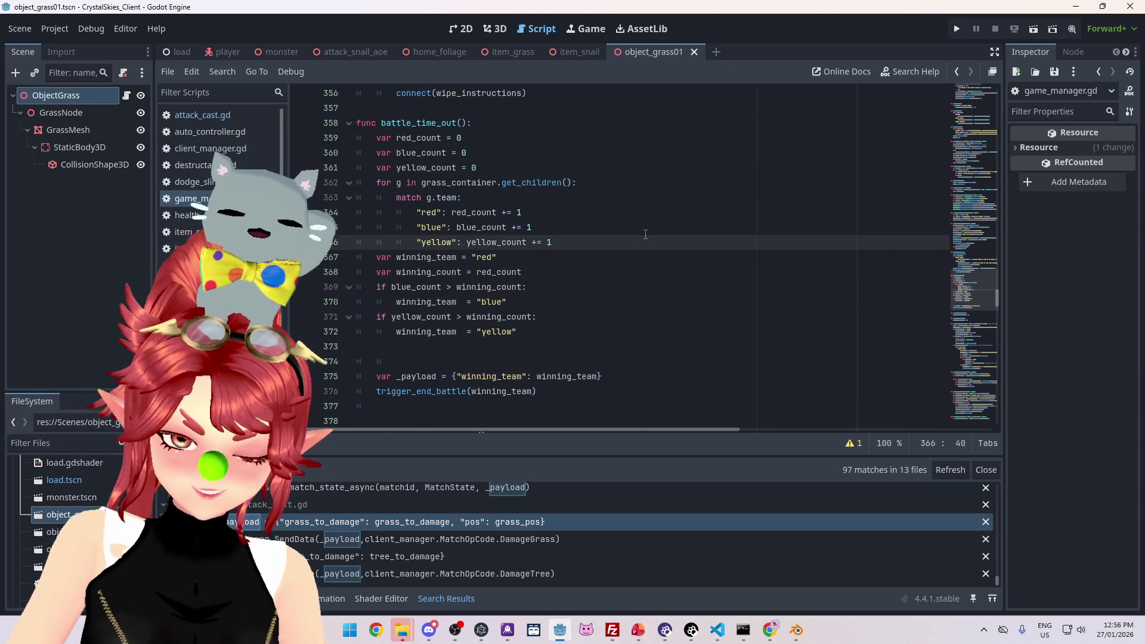
scroll(640, 233, "down", 1)
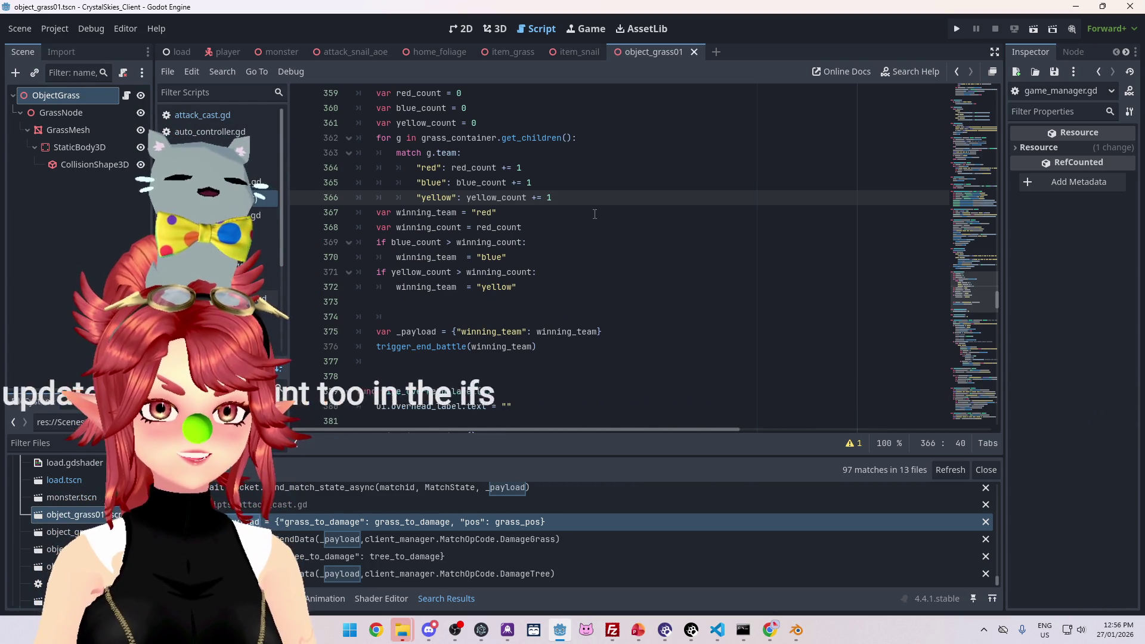
left_click(485, 306)
key("BackSpace")
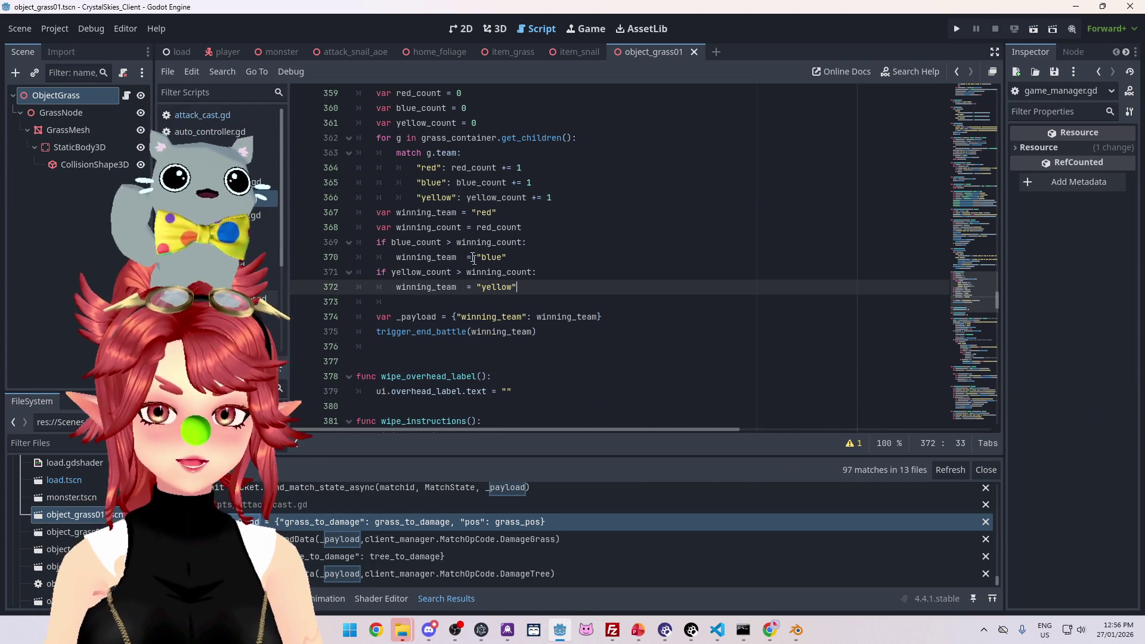
left_click(530, 257)
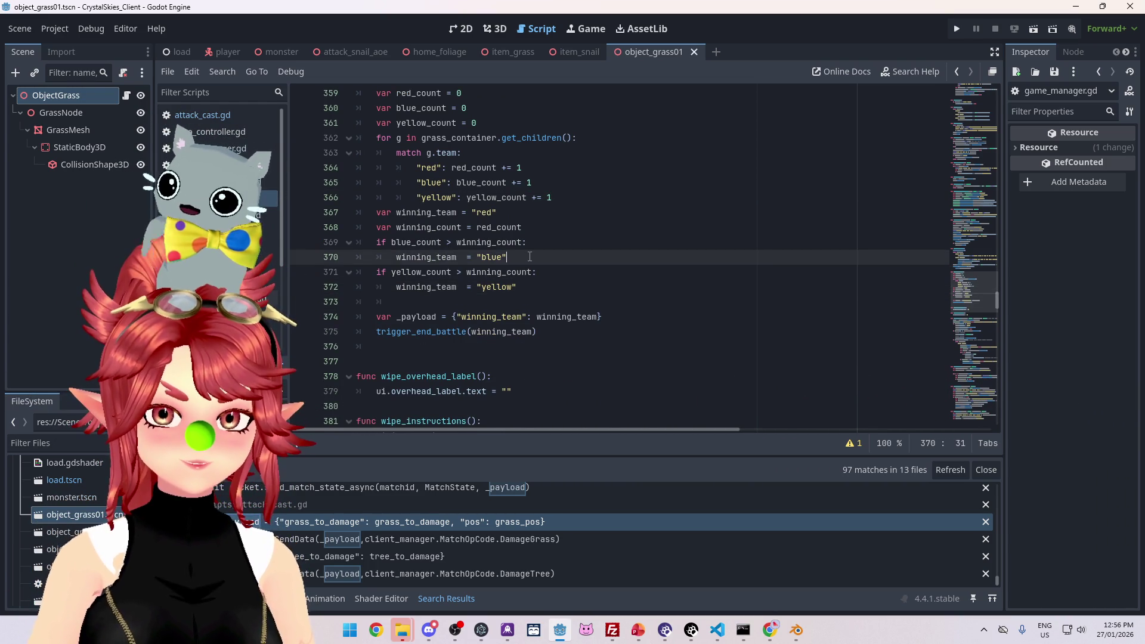
key("Return")
left_click_drag(396, 227, 461, 227)
key("ctrl+c")
left_click(445, 272)
key("ctrl+v")
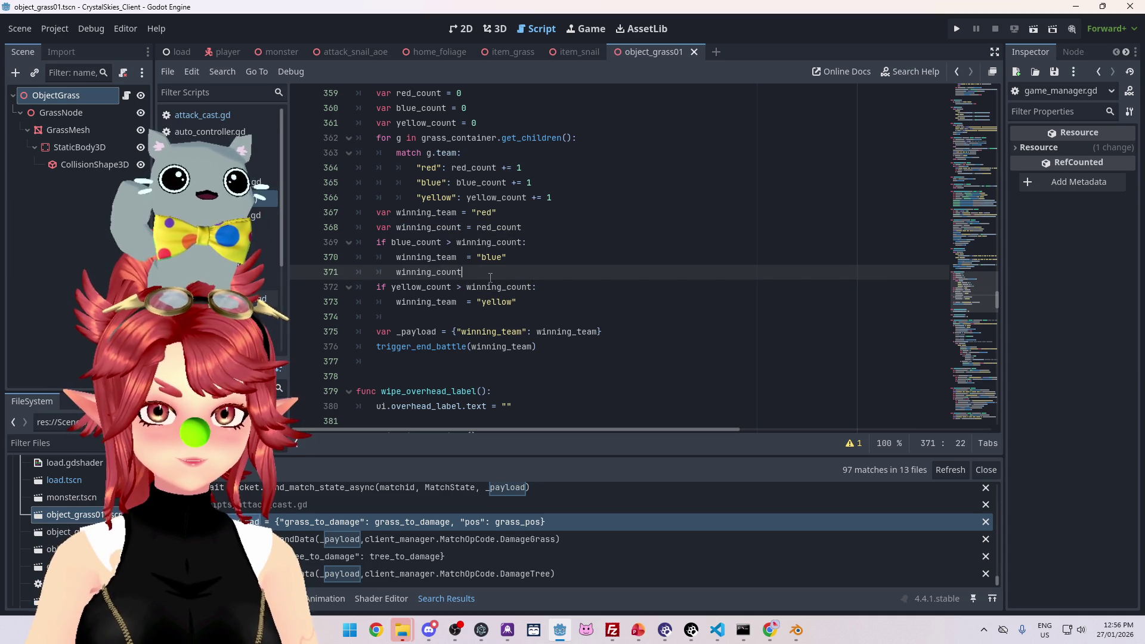
type(" = blue_count")
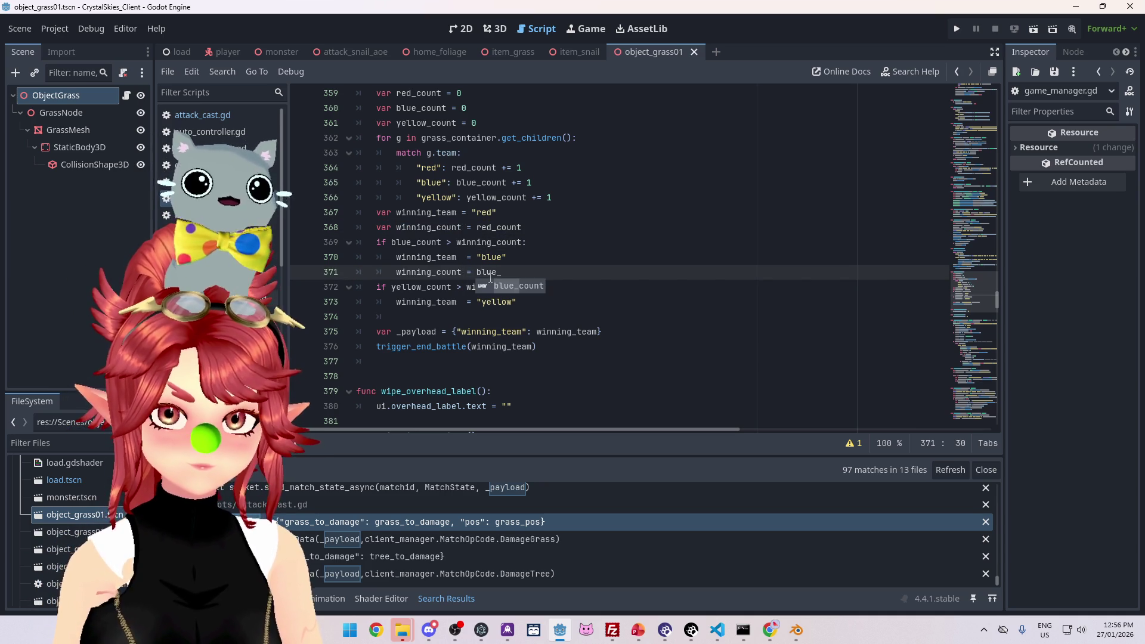
Step: Add 'winning_count = yellow_count' under the yellow branch
left_click_drag(542, 276, 395, 273)
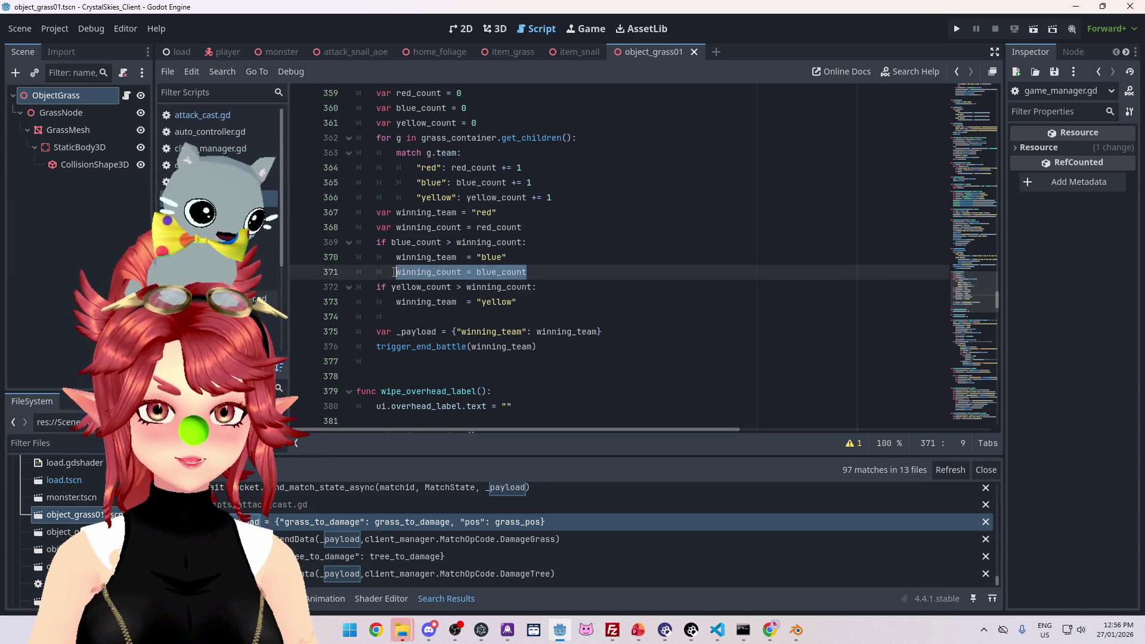
key("ctrl+c")
left_click(442, 316)
key("ctrl+v")
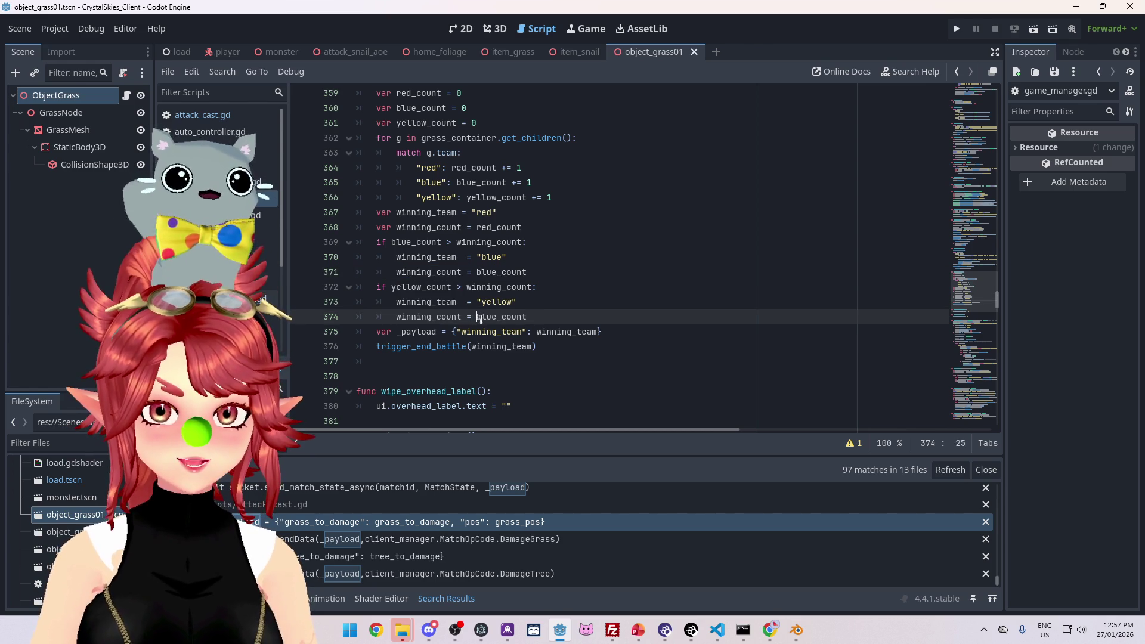
left_click_drag(480, 319, 498, 317)
type("yellow")
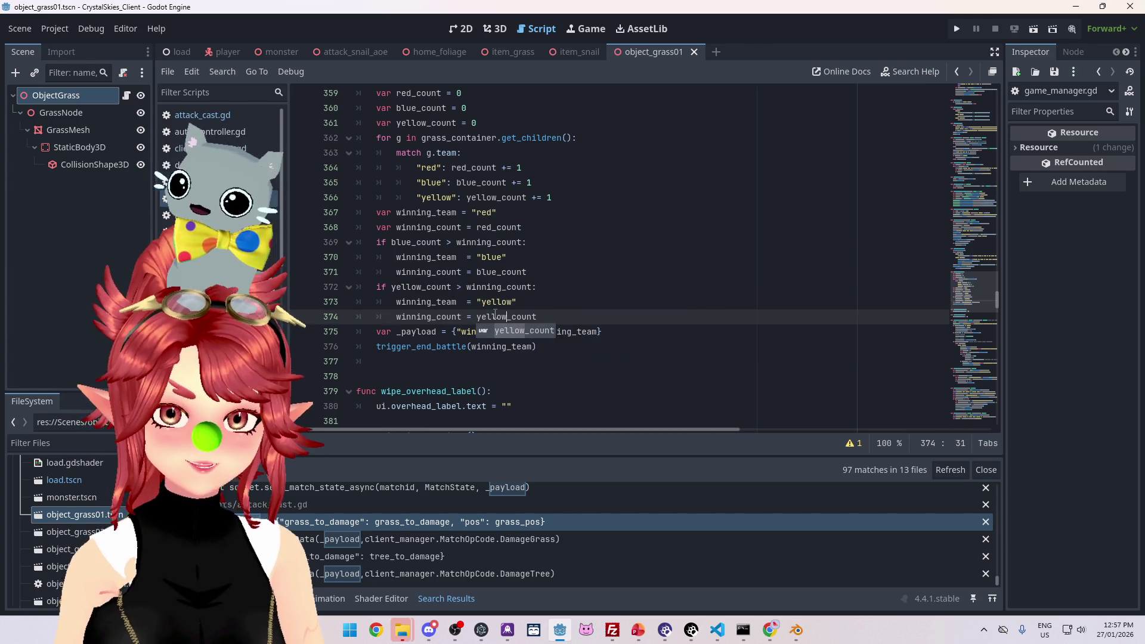
left_click(546, 317)
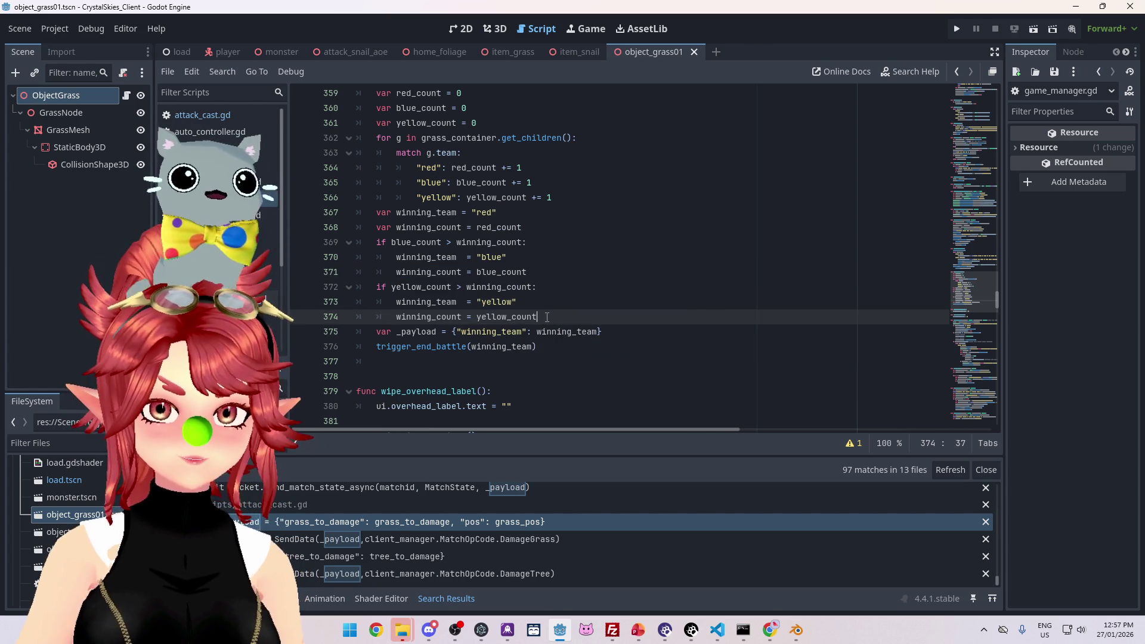
scroll(501, 298, "down", 1)
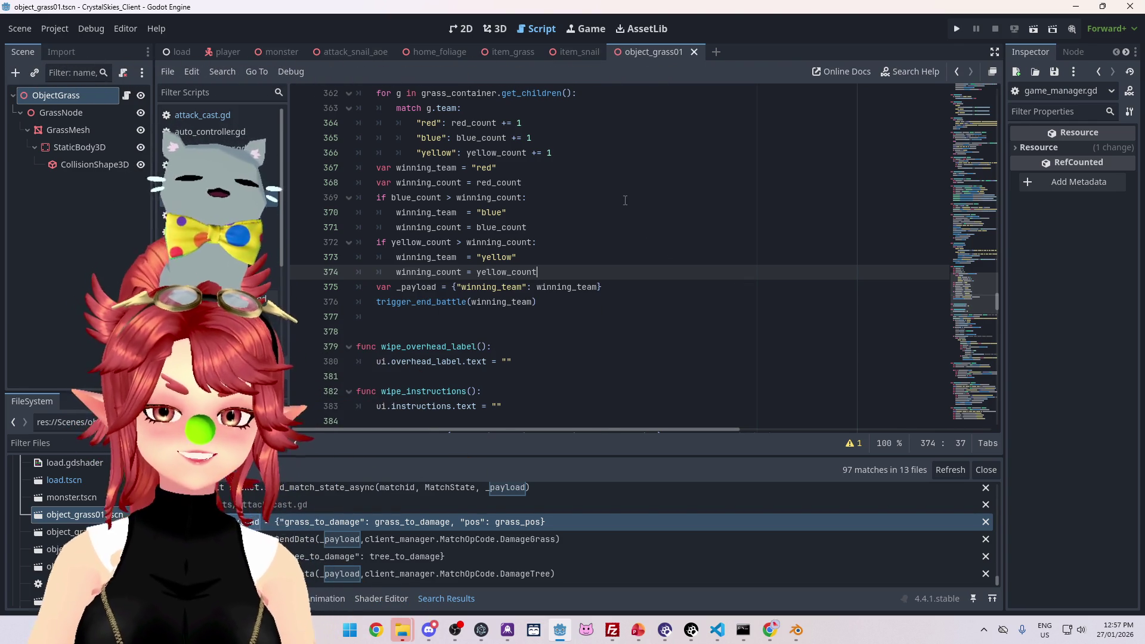
Step: Test-run the game, entering a display name and lobby 'asdd', then close the window
left_click(961, 28)
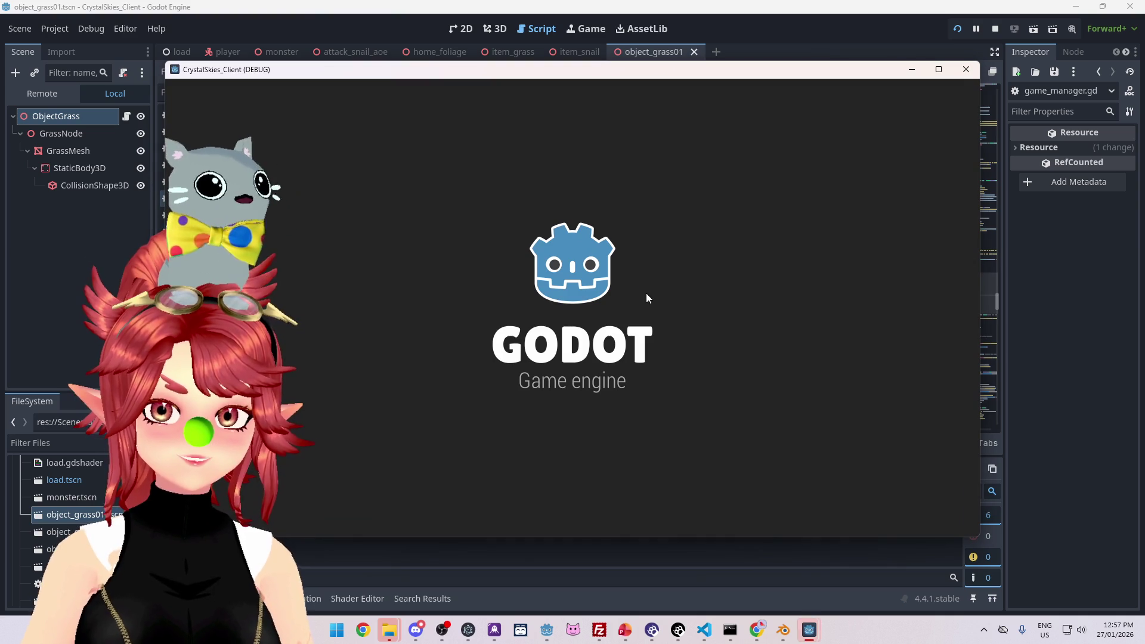
left_click(611, 347)
type("Phwee")
key("Tab")
key("Tab")
type("asdd")
left_click(685, 427)
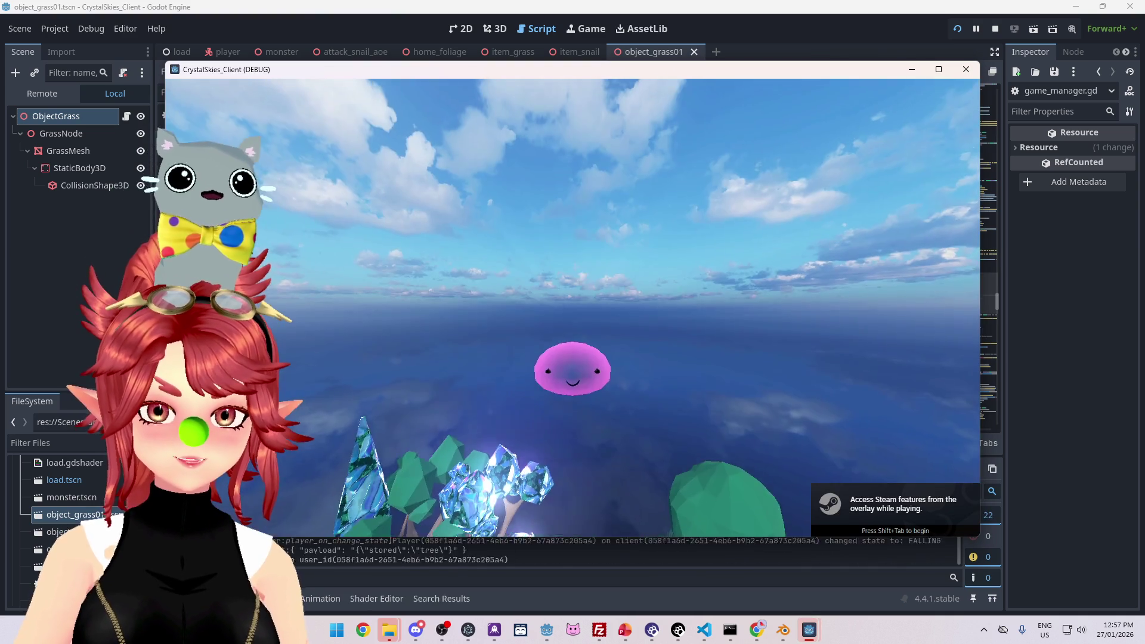
key("Escape")
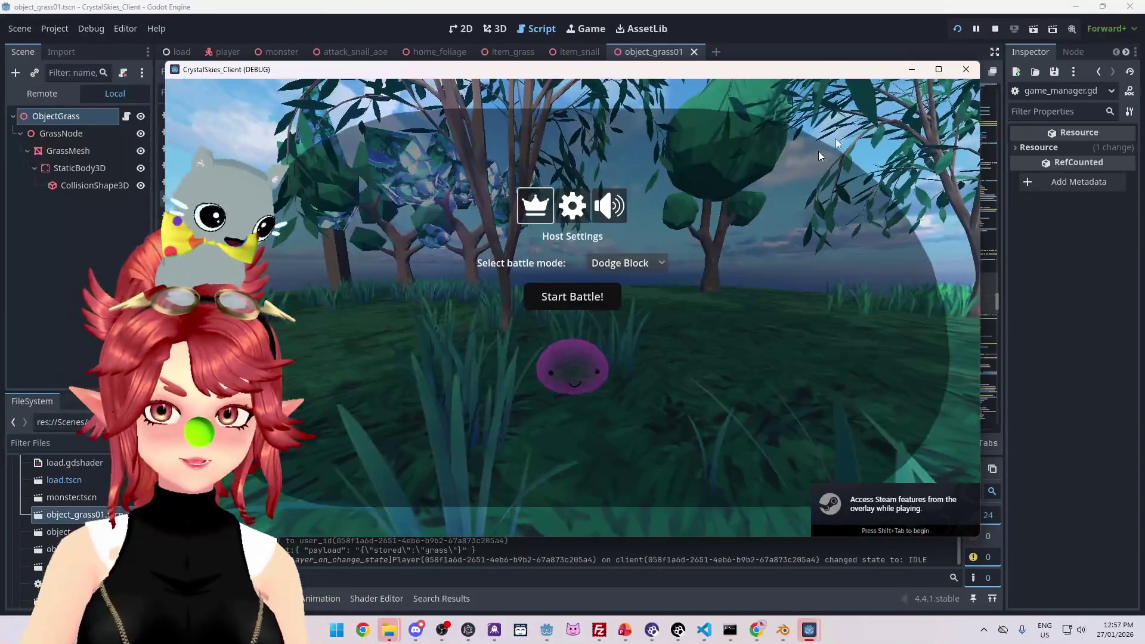
left_click(994, 30)
Step: Change the Grass Painter create_timer from 60 to 10 seconds on line 352 and save
scroll(564, 288, "up", 5)
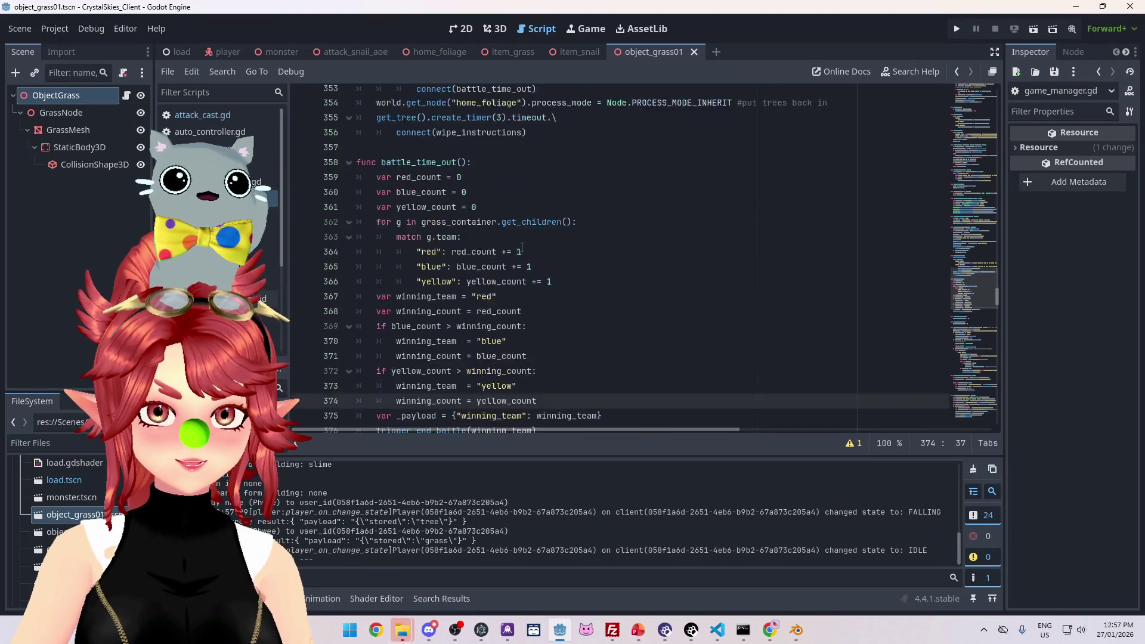
left_click(539, 167)
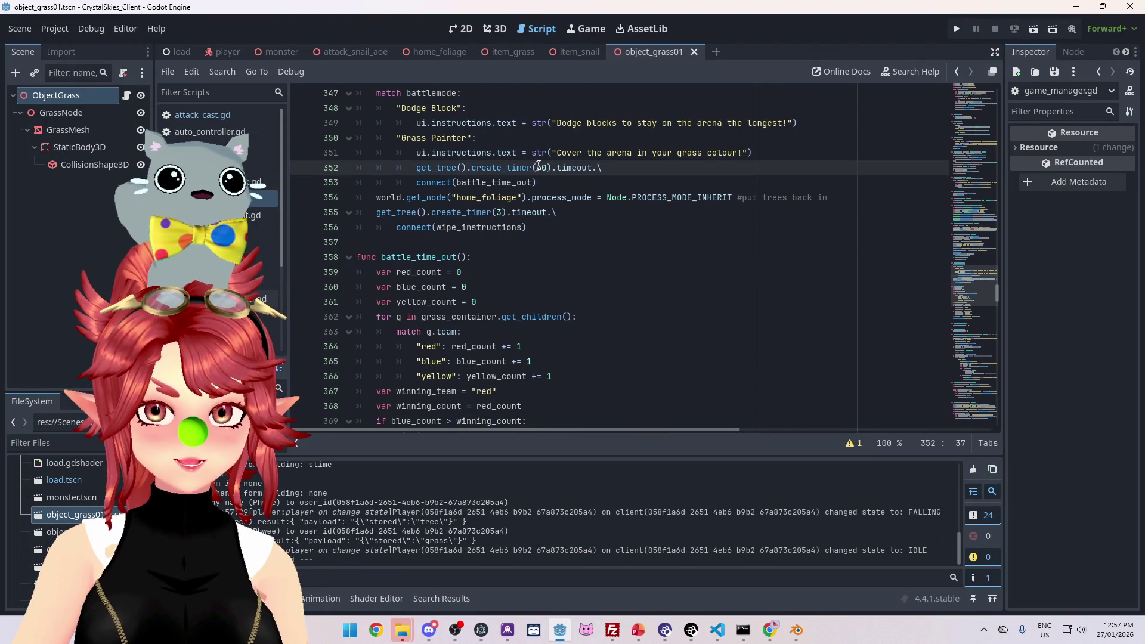
type("2")
left_click(594, 263)
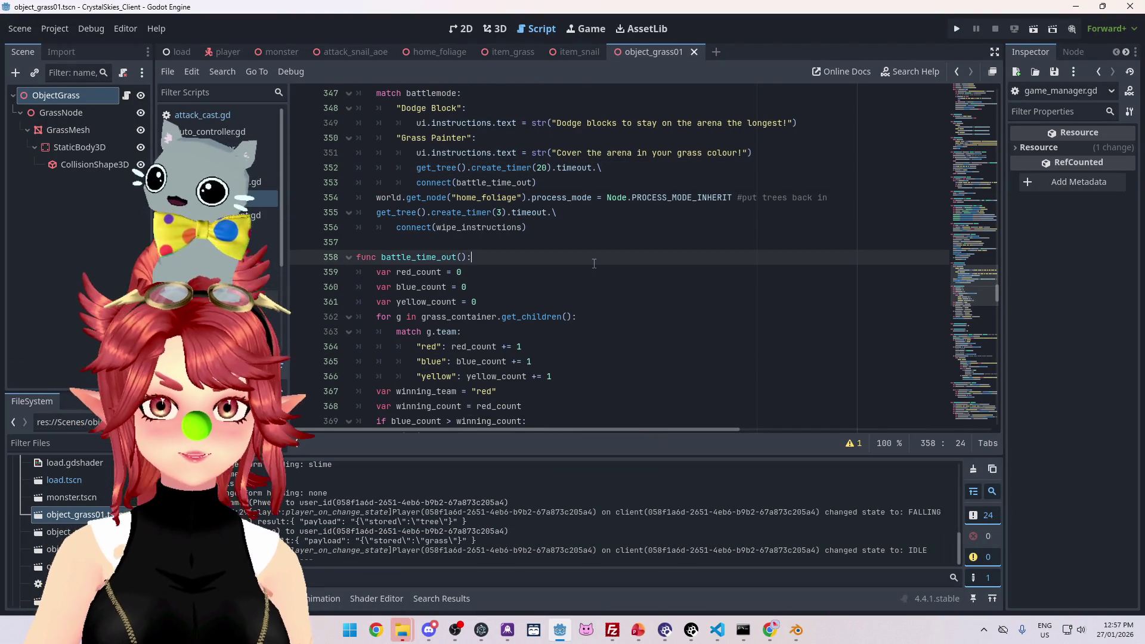
left_click(541, 168)
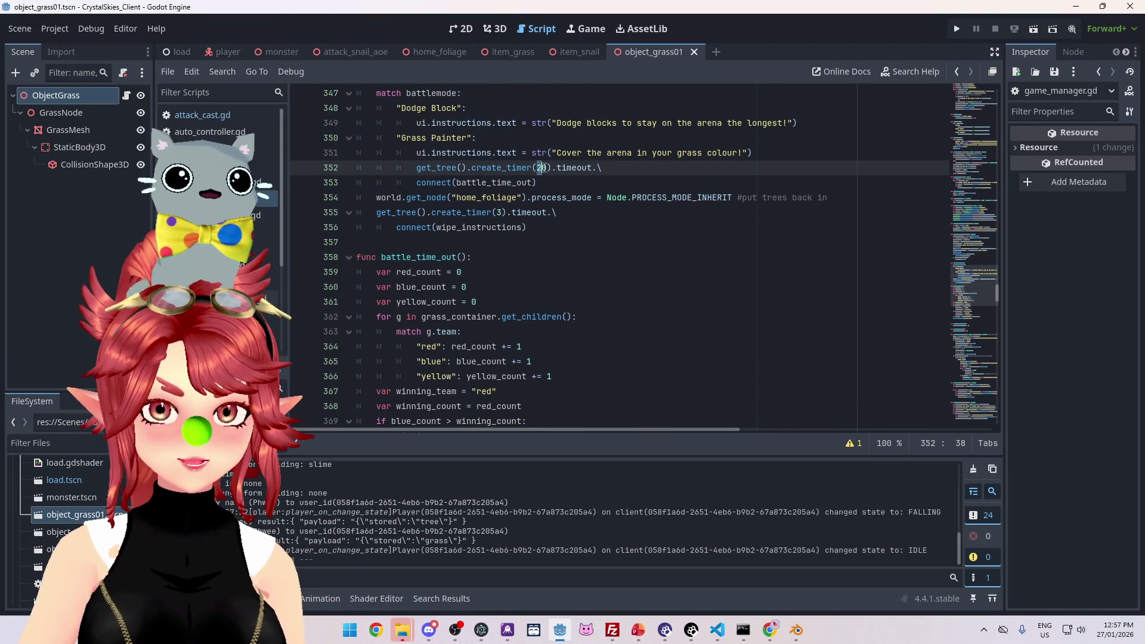
type("1")
left_click(636, 241)
key("ctrl+s")
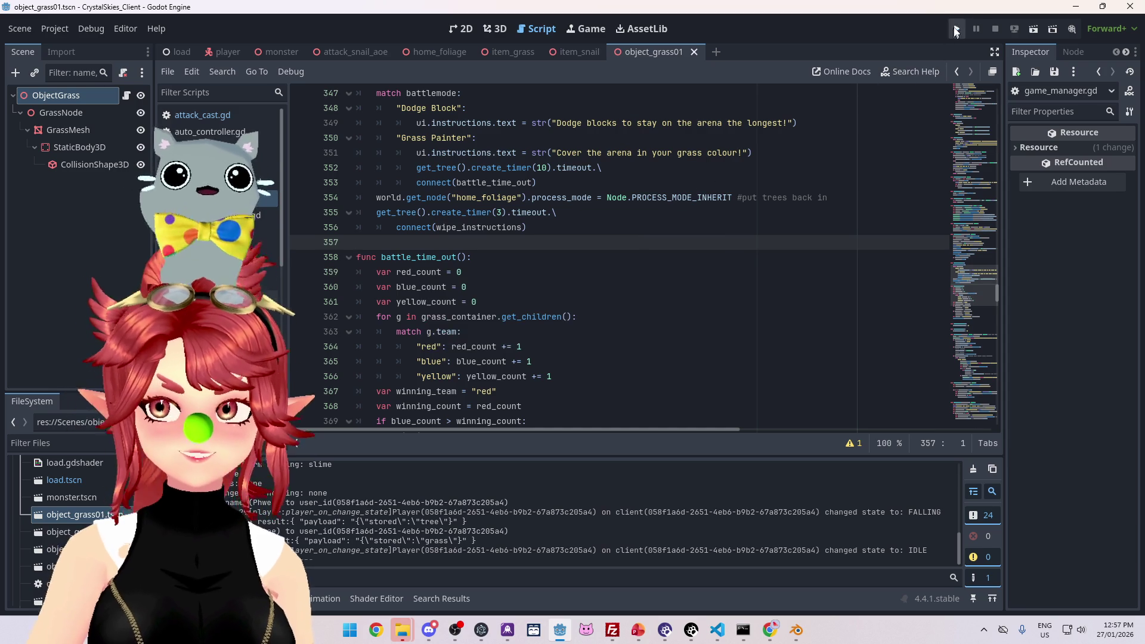
Step: Relaunch the game with F5, create a new lobby, and start a Grass Painter battle from Host Settings
key("F5")
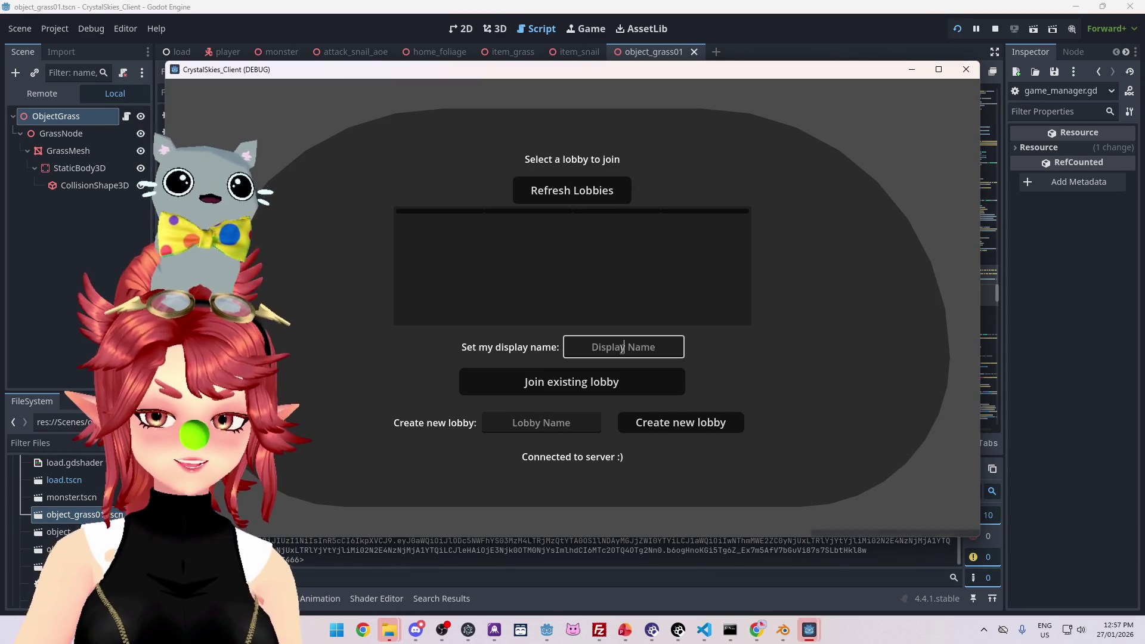
type("asd")
left_click(672, 426)
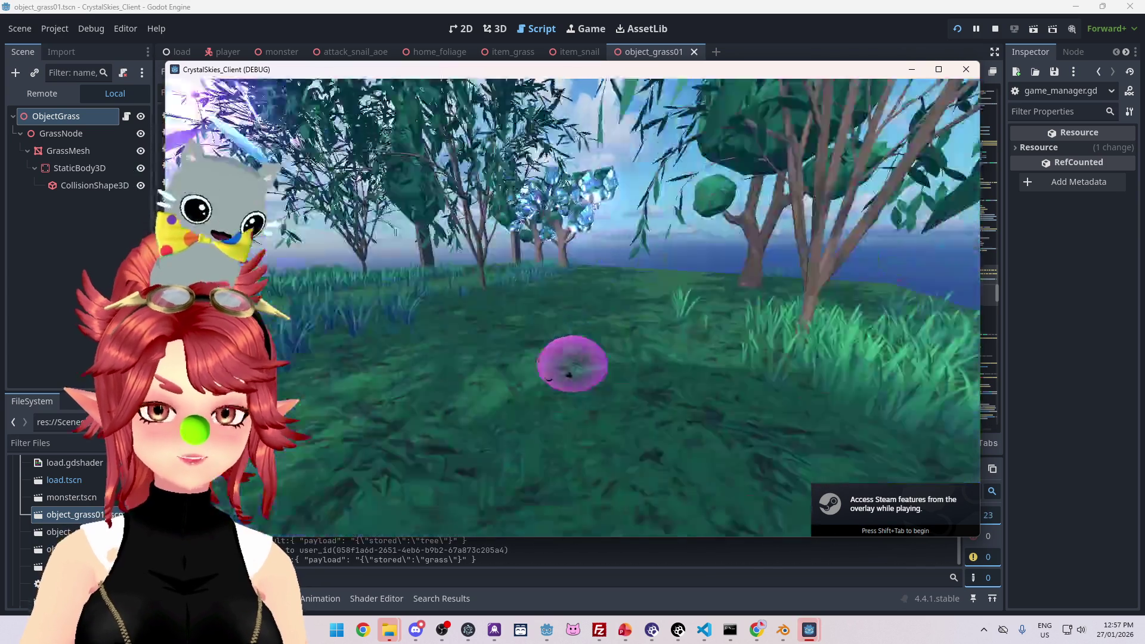
key("w")
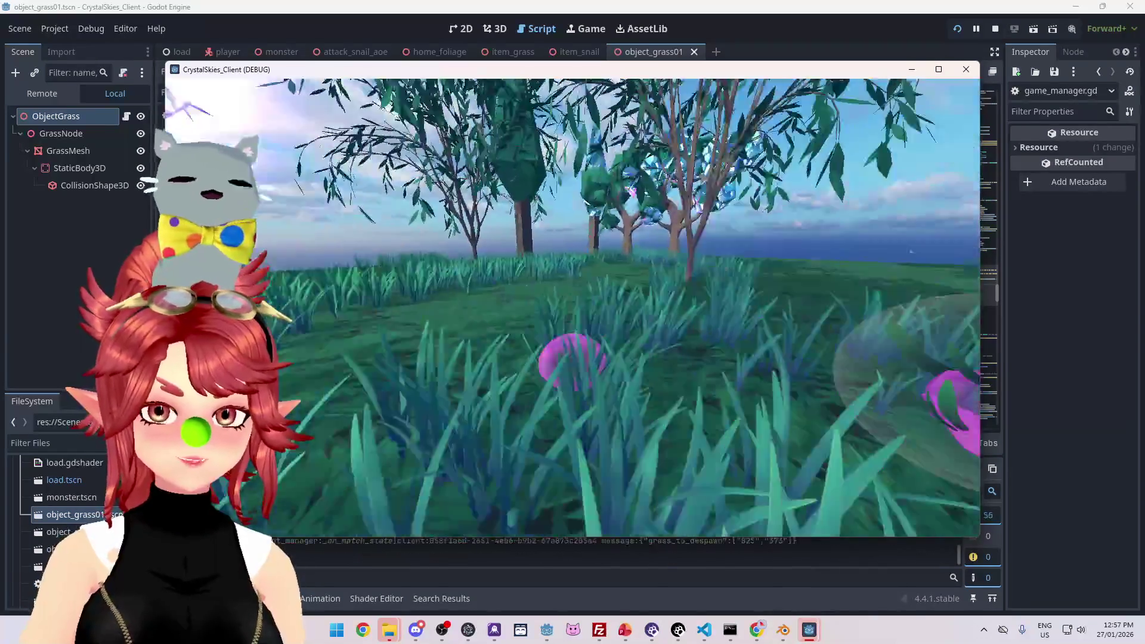
key("Escape")
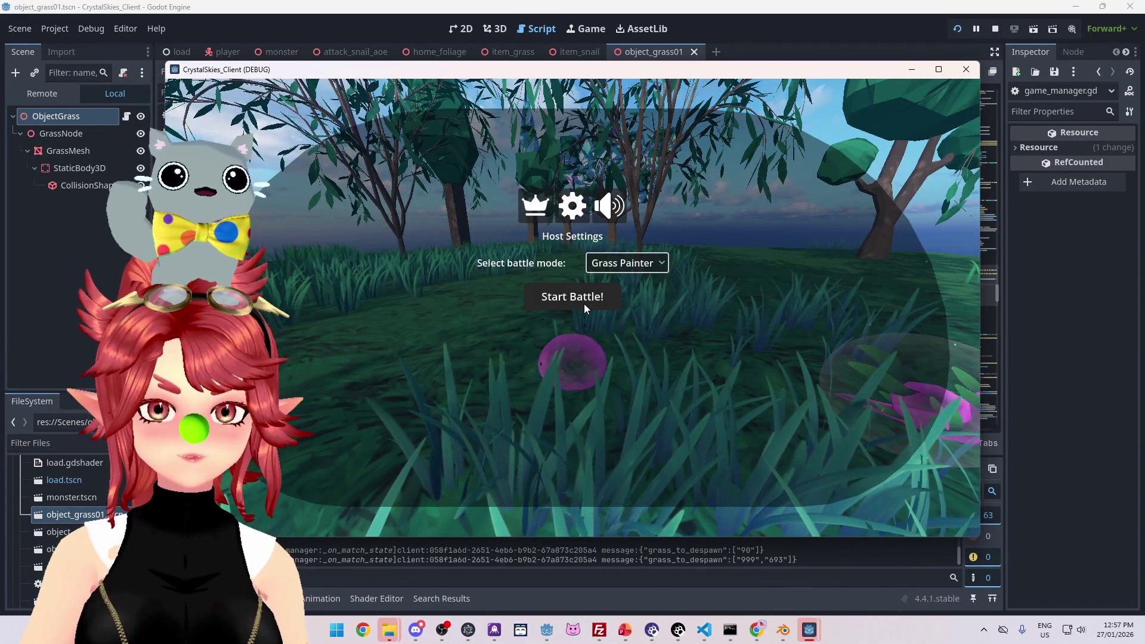
left_click(584, 303)
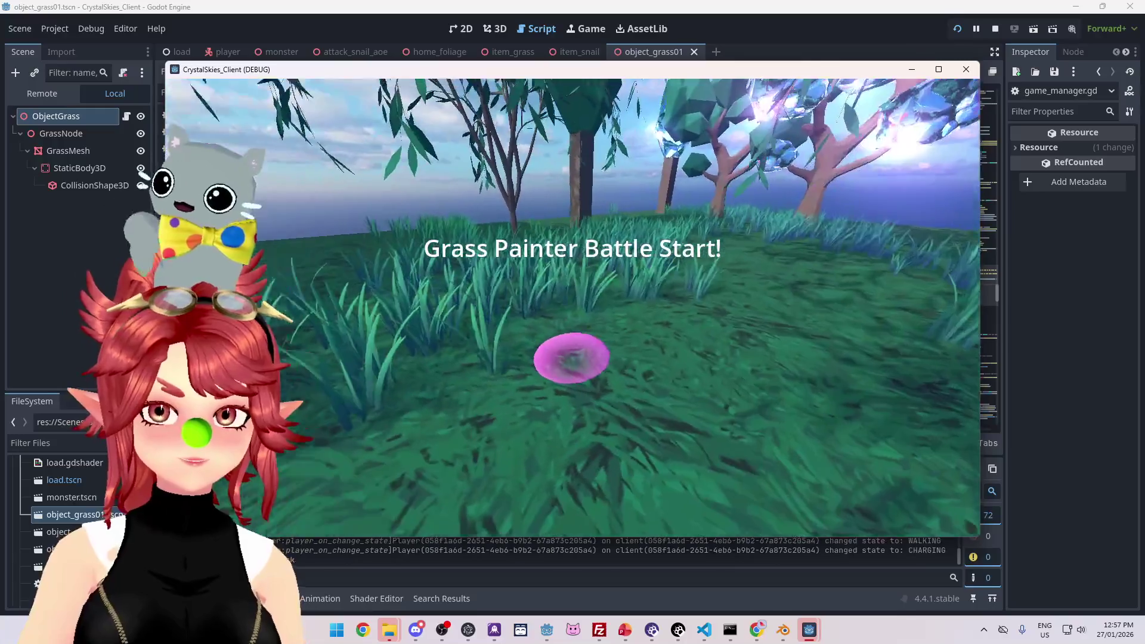